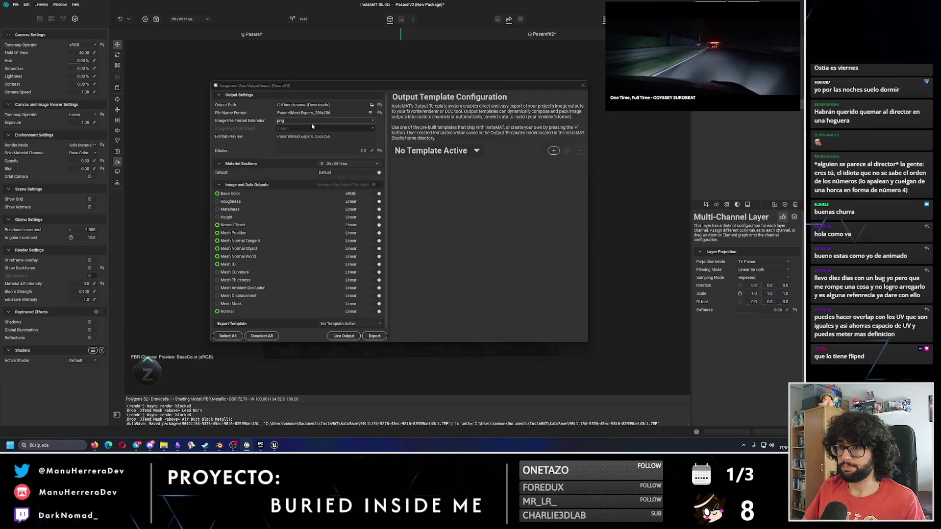
- Export only the Base Color output of Pasarel_256x256 as a PNG, with all other outputs deselected
{"action": "left_click", "coordinate": [313, 112]}
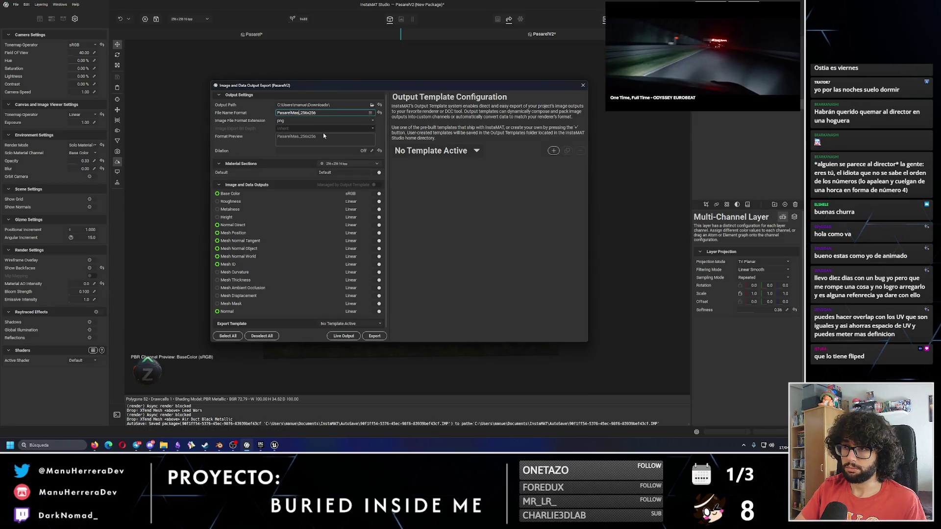
{"action": "left_click", "coordinate": [260, 336]}
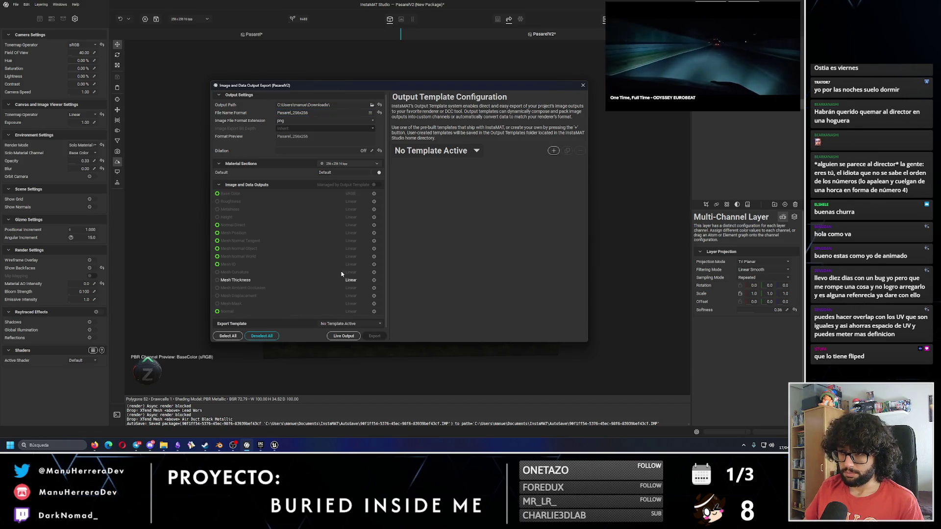
{"action": "left_click", "coordinate": [378, 193]}
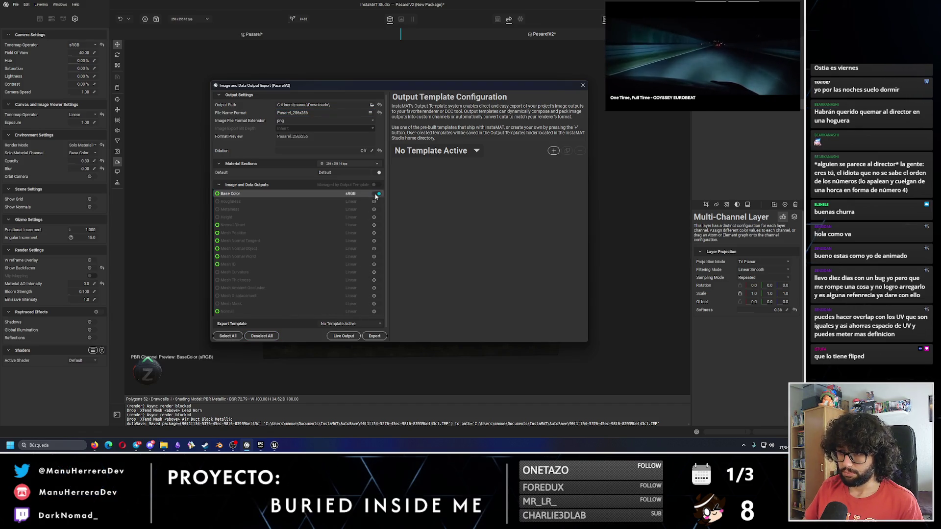
{"action": "left_click", "coordinate": [373, 336]}
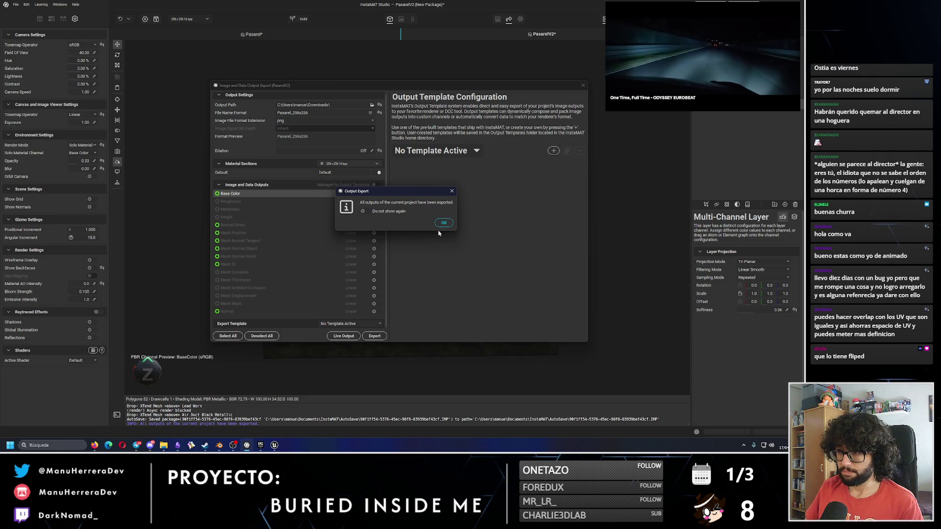
{"action": "left_click", "coordinate": [443, 223]}
{"action": "mouse_move", "coordinate": [95, 445]}
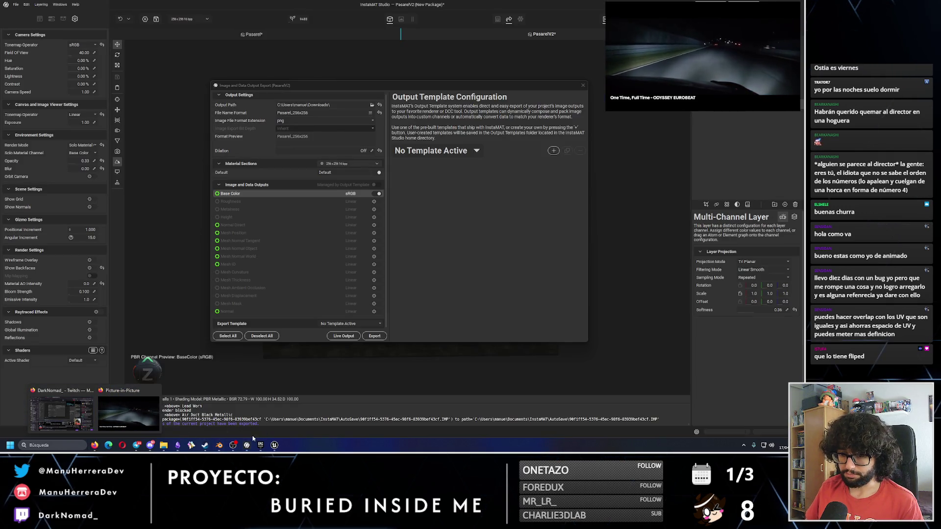
{"action": "left_click", "coordinate": [275, 444]}
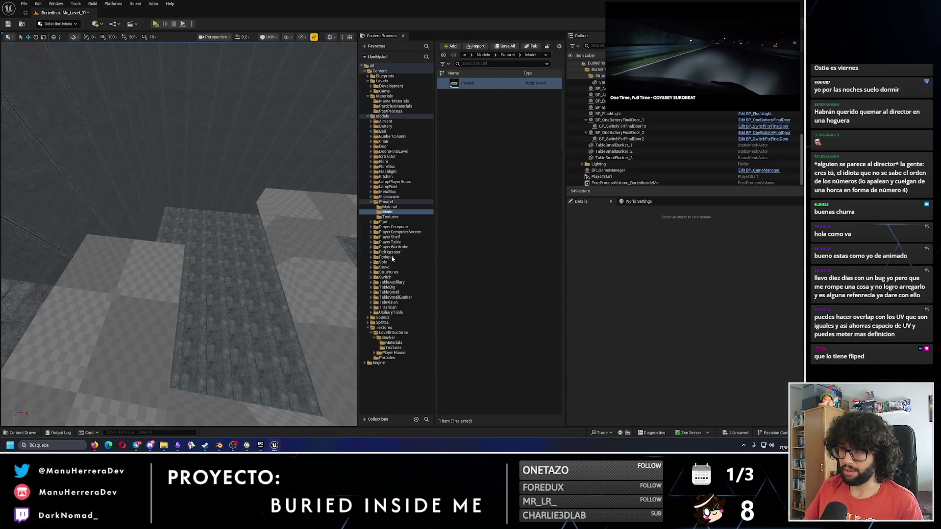
- Force delete both old Pasarel textures from the walkway's Textures folder
{"action": "left_click", "coordinate": [390, 216]}
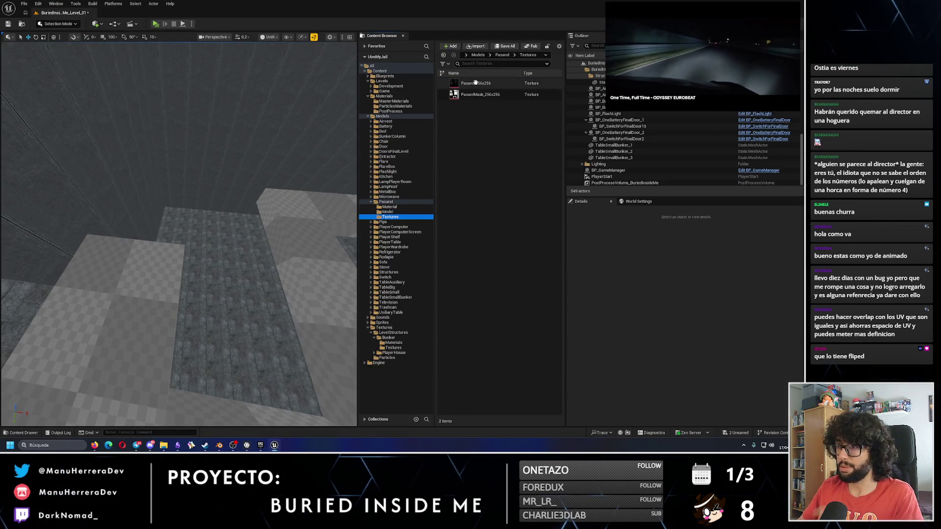
{"action": "left_click", "coordinate": [479, 94]}
{"action": "left_click", "coordinate": [482, 83], "text": "ctrl"}
{"action": "right_click", "coordinate": [482, 83]}
{"action": "left_click", "coordinate": [510, 116]}
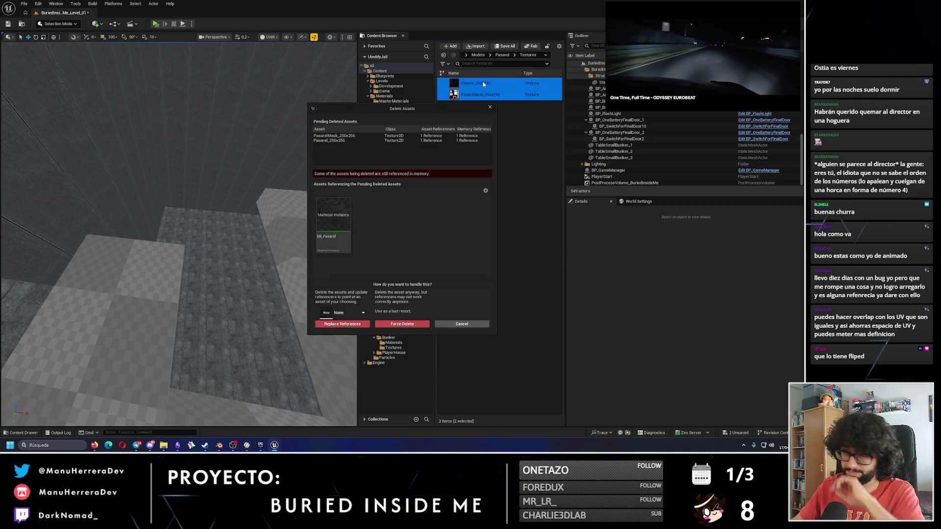
{"action": "left_click", "coordinate": [393, 323]}
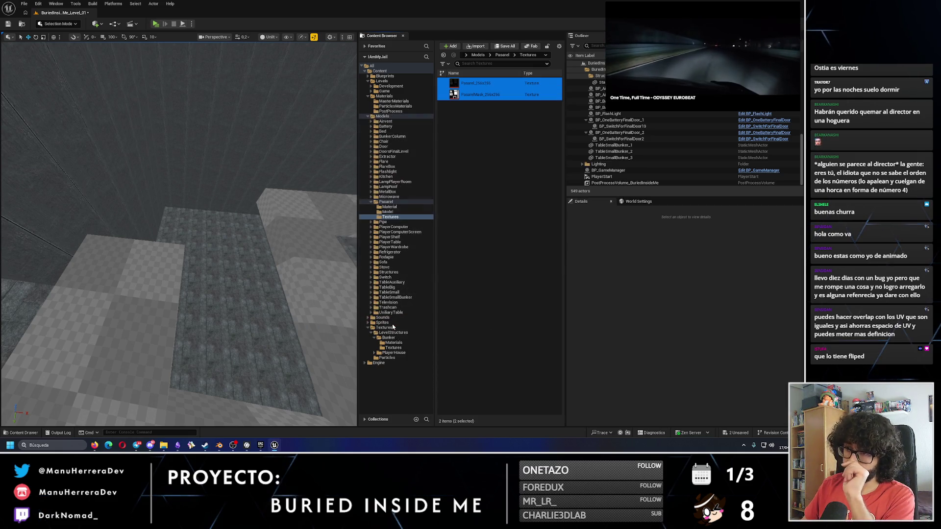
- Import Pasarel_256x256 from Downloads and set its texture Filter to Nearest
{"action": "left_click", "coordinate": [475, 47]}
{"action": "left_click", "coordinate": [412, 169]}
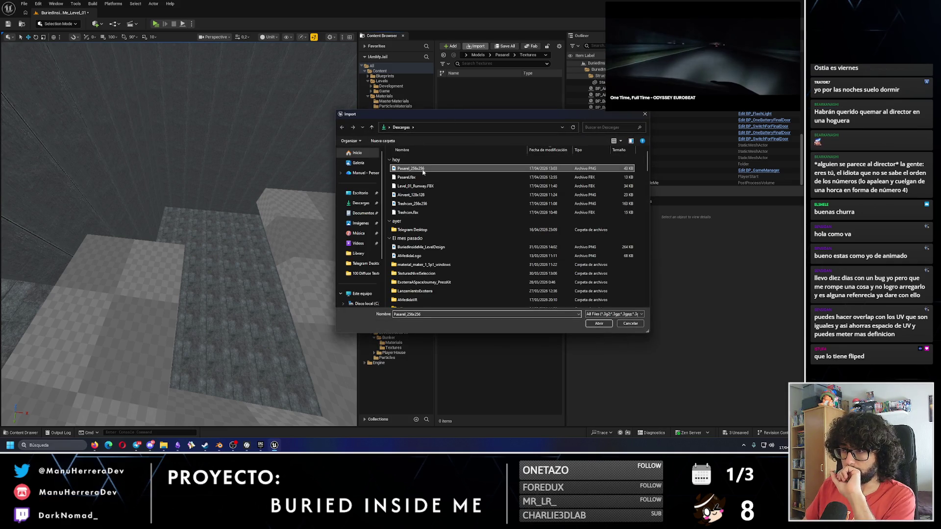
{"action": "left_click", "coordinate": [600, 326]}
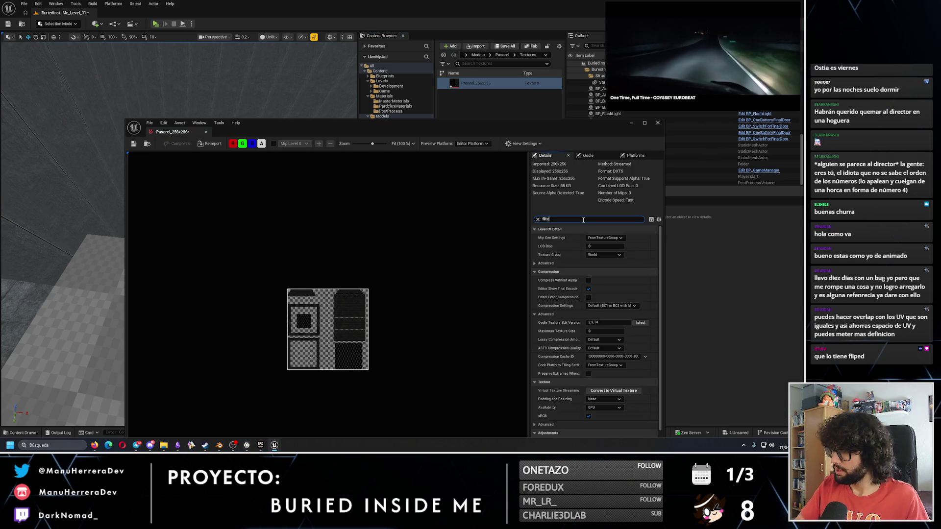
{"action": "type", "text": "r"}
{"action": "left_click", "coordinate": [606, 255]}
{"action": "left_click", "coordinate": [600, 267]}
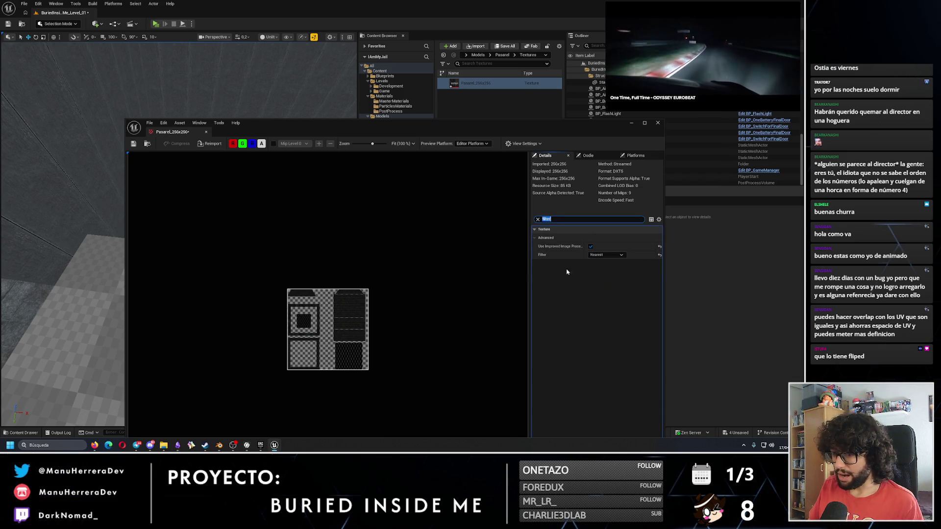
{"action": "left_click_drag", "start_coordinate": [357, 123], "coordinate": [273, 118]}
{"action": "left_click", "coordinate": [385, 211]}
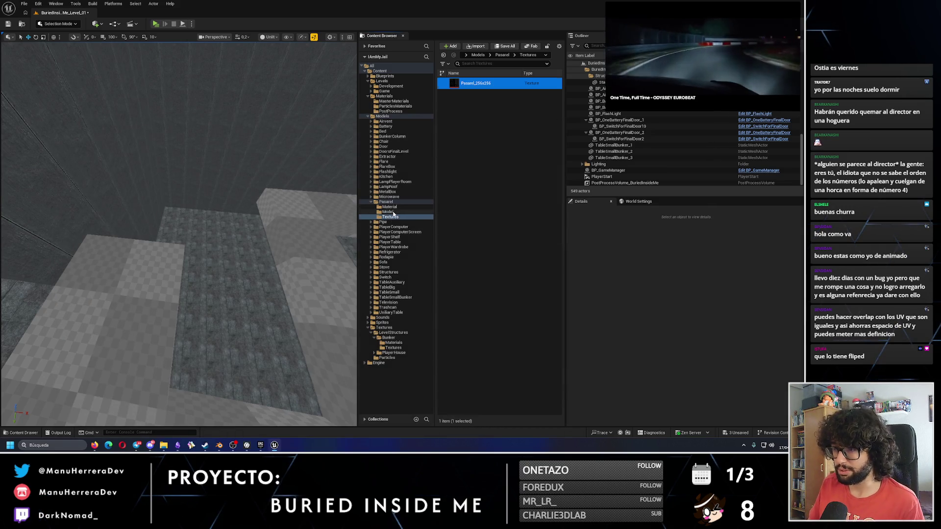
{"action": "left_click", "coordinate": [397, 212]}
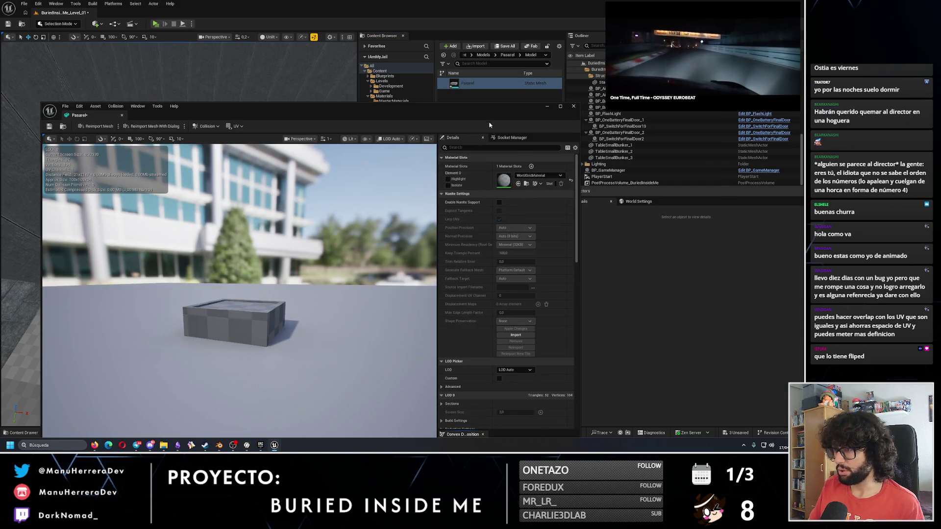
- Open the MI_Pasarel material instance, leaving its physical material as None
{"action": "mouse_move", "coordinate": [489, 125]}
{"action": "left_mouse_down"}
{"action": "mouse_move", "coordinate": [552, 113]}
{"action": "mouse_move", "coordinate": [496, 76]}
{"action": "left_mouse_up"}
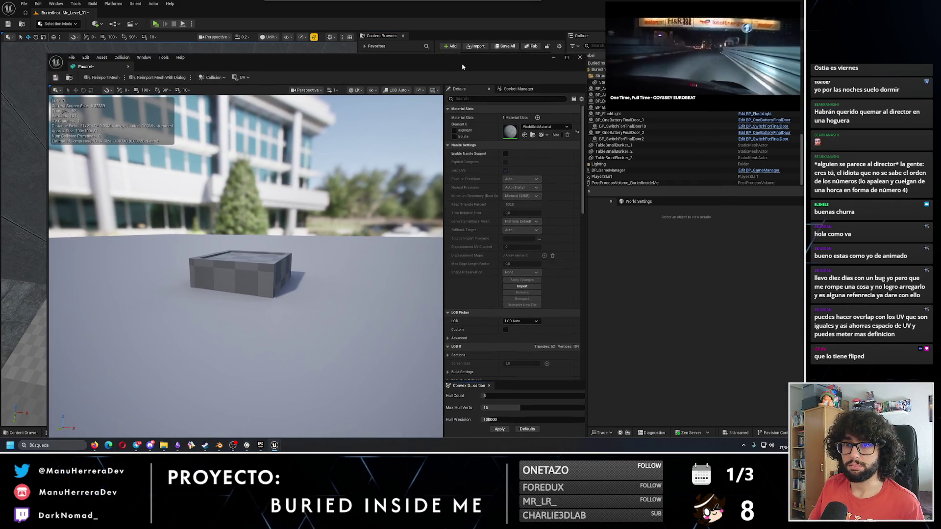
{"action": "left_click", "coordinate": [580, 58]}
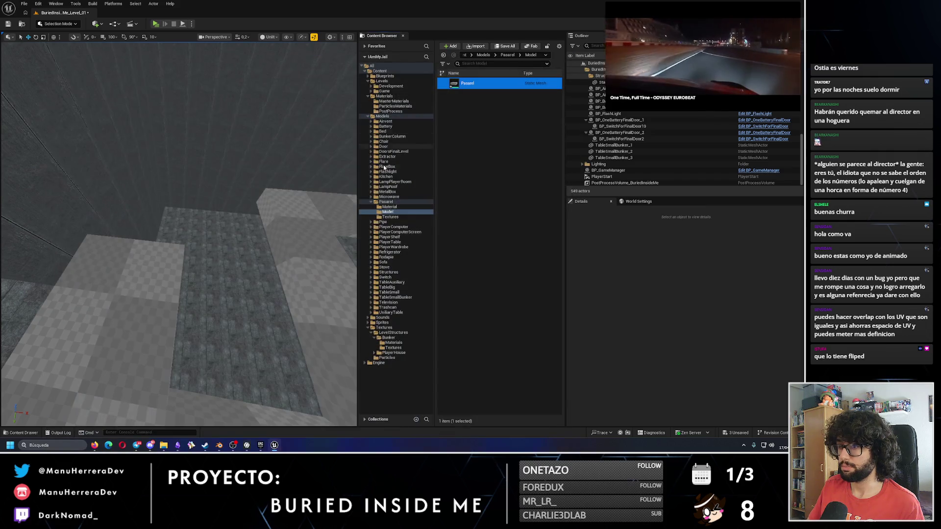
{"action": "left_click", "coordinate": [390, 207]}
{"action": "left_click", "coordinate": [484, 84]}
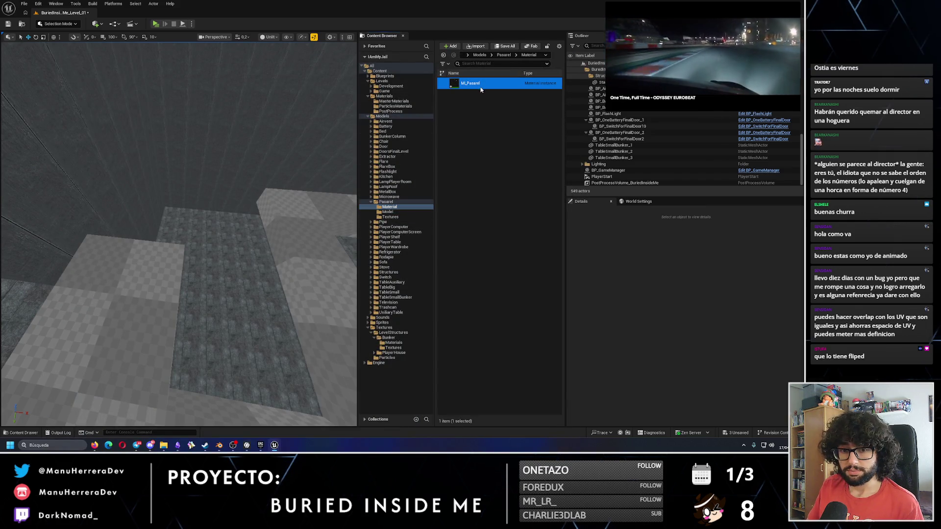
{"action": "double_click", "coordinate": [480, 84]}
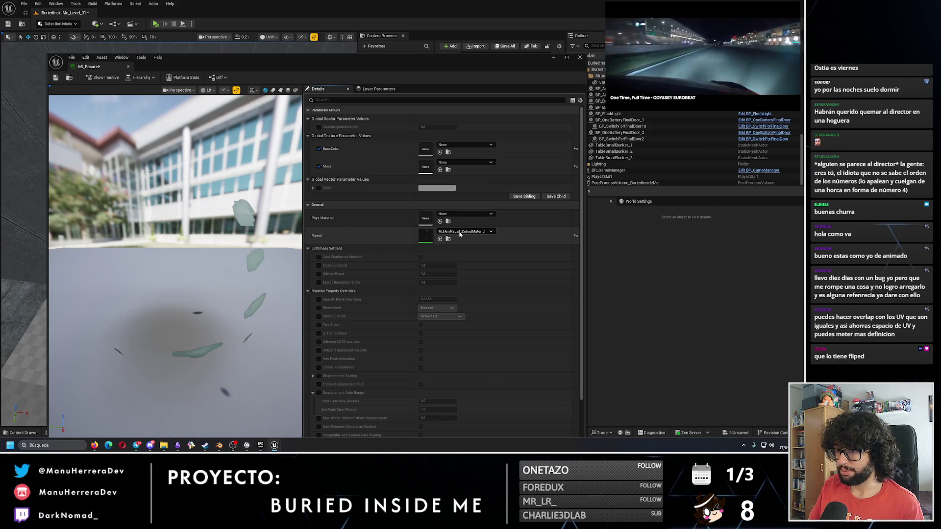
{"action": "left_click", "coordinate": [467, 218]}
{"action": "left_click", "coordinate": [468, 217]}
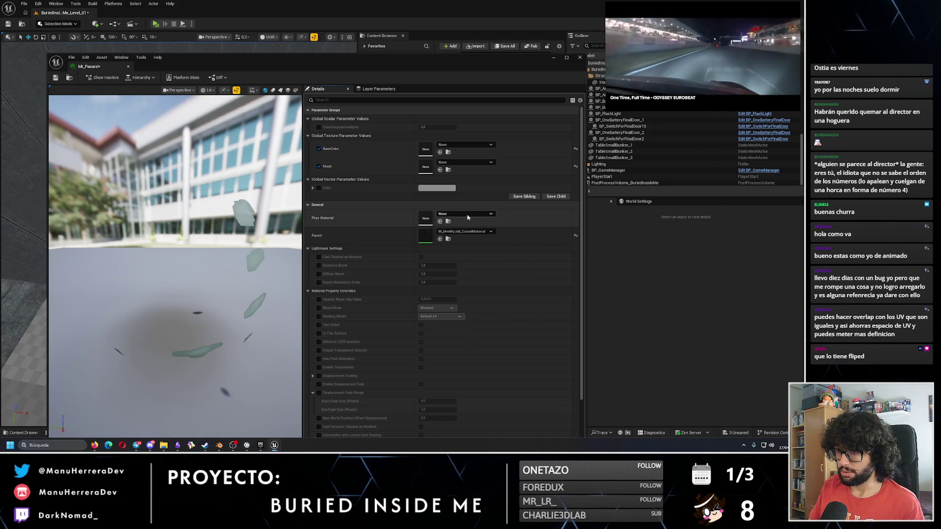
- Assign Pasarel_256x256 to both the BaseColor and Mask texture parameters
{"action": "left_click", "coordinate": [466, 145]}
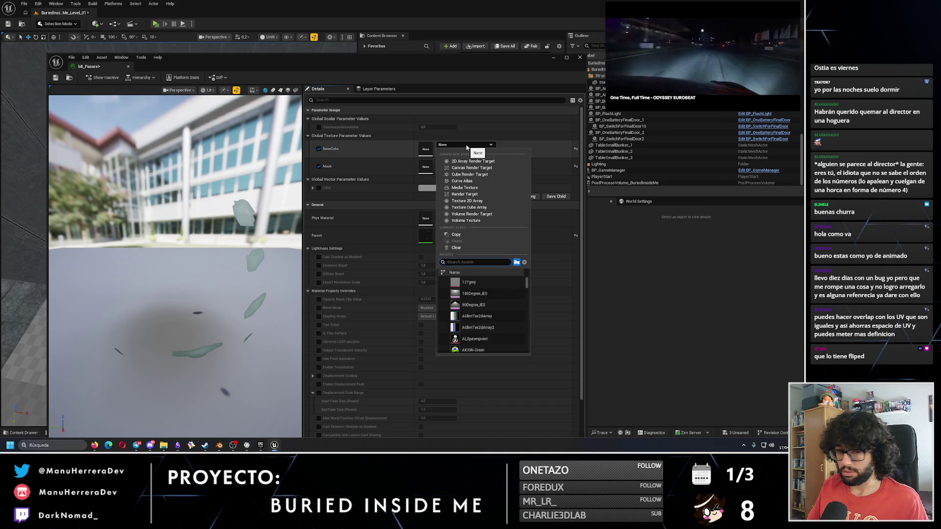
{"action": "key", "text": "BackSpace"}
{"action": "key", "text": "BackSpace"}
{"action": "key", "text": "BackSpace"}
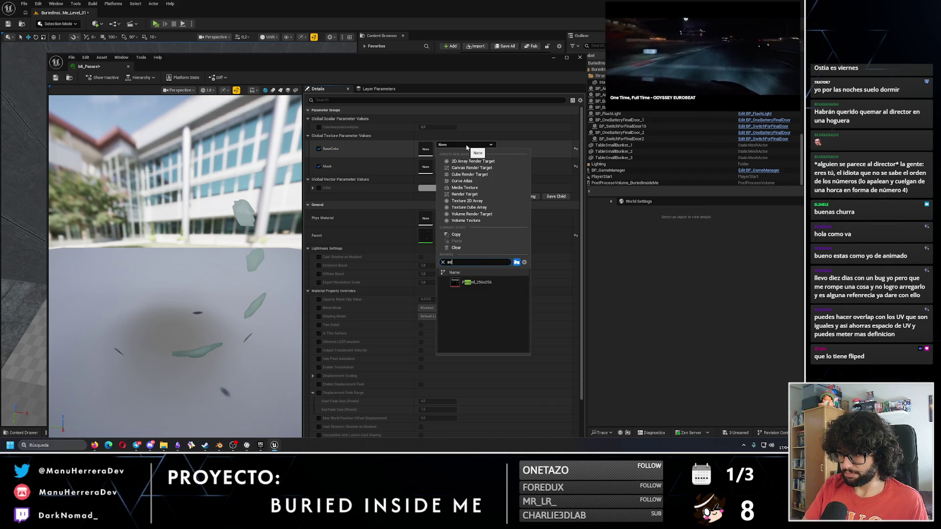
{"action": "left_click", "coordinate": [471, 282]}
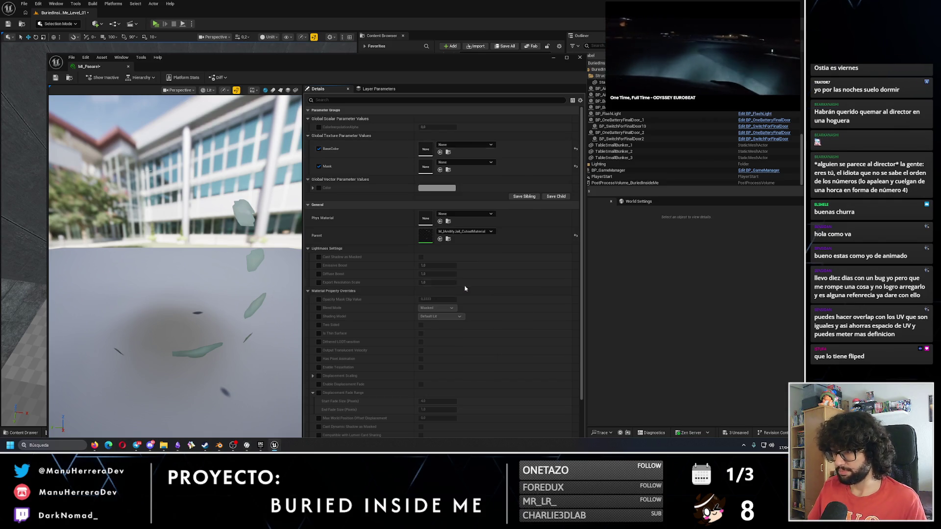
{"action": "left_click", "coordinate": [465, 162]}
{"action": "type", "text": "pasarel"}
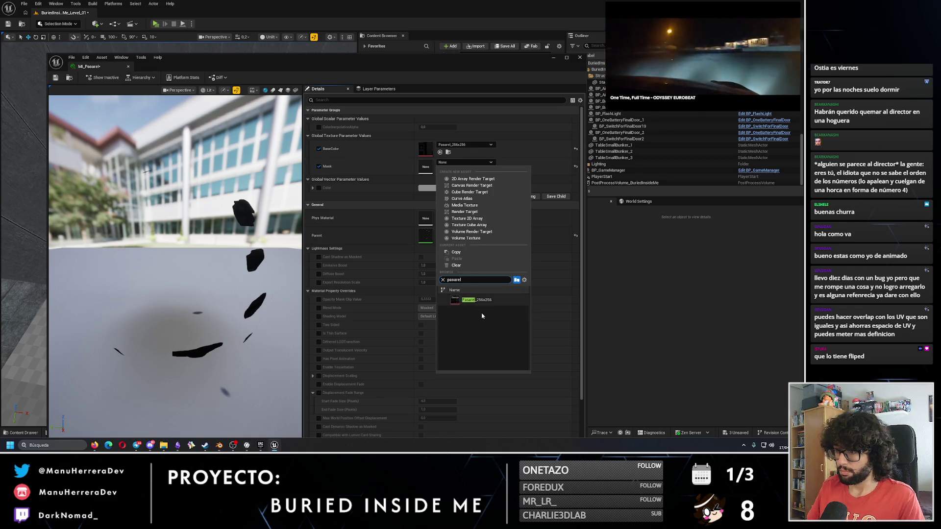
{"action": "left_click", "coordinate": [471, 299]}
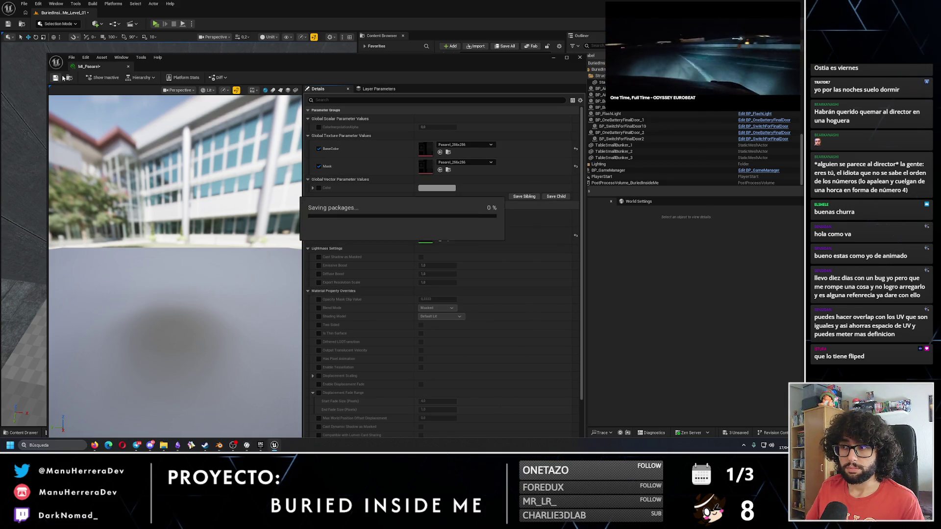
{"action": "left_click", "coordinate": [580, 57]}
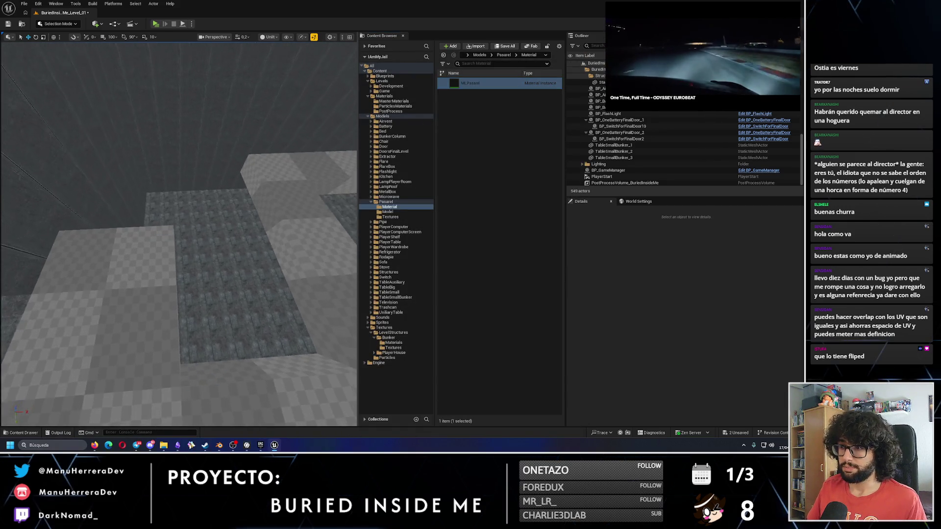
- Place a Pasarel walkway piece on the bunker floor and apply MI_Pasarel to it
{"action": "left_click", "coordinate": [388, 211]}
{"action": "mouse_move", "coordinate": [480, 83]}
{"action": "left_mouse_down"}
{"action": "mouse_move", "coordinate": [119, 248]}
{"action": "mouse_move", "coordinate": [121, 257]}
{"action": "left_mouse_up"}
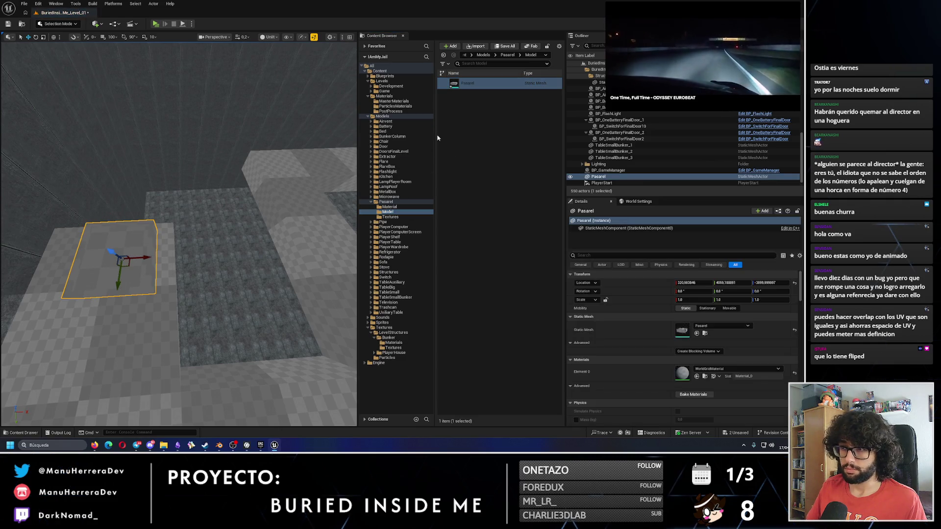
{"action": "left_click", "coordinate": [389, 207]}
{"action": "mouse_move", "coordinate": [470, 83]}
{"action": "left_mouse_down"}
{"action": "mouse_move", "coordinate": [168, 214]}
{"action": "mouse_move", "coordinate": [123, 260]}
{"action": "left_mouse_up"}
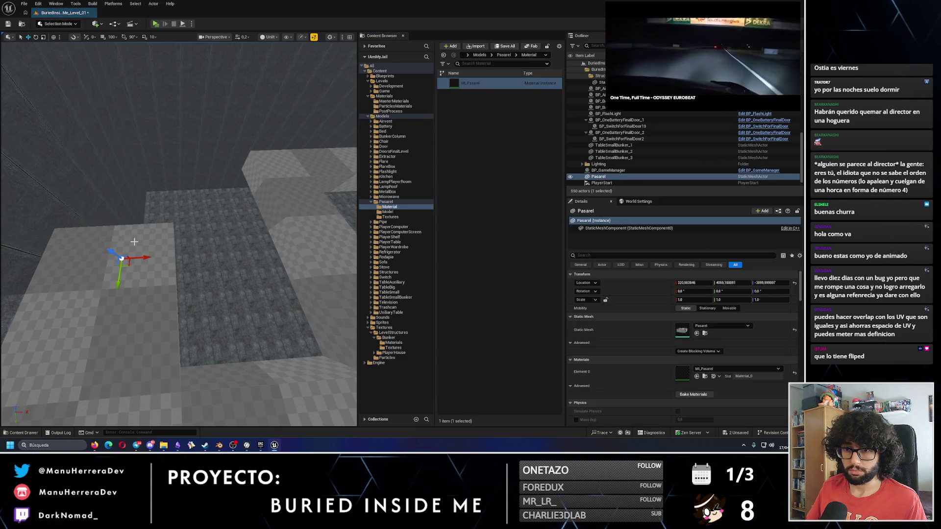
- Select MI_Pasarel and browse to its parent cutout material in the MasterMaterials folder
{"action": "left_click", "coordinate": [411, 211]}
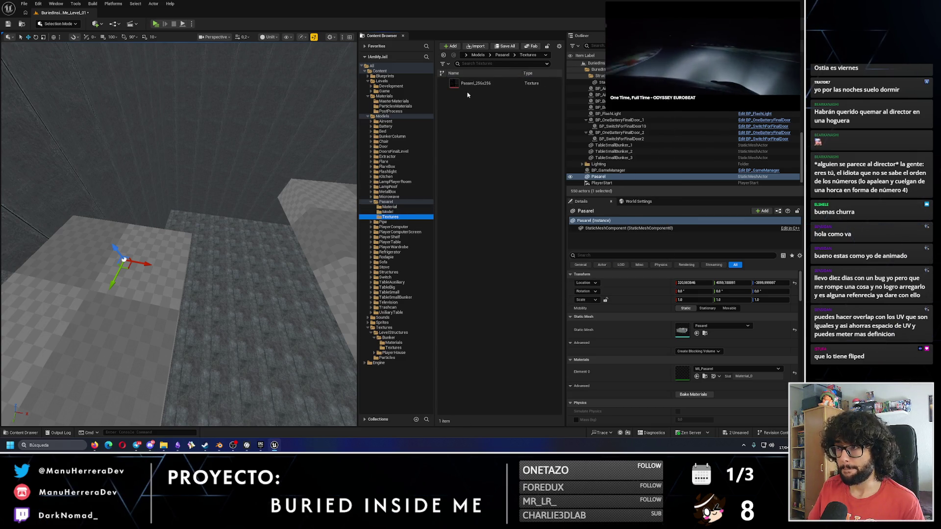
{"action": "left_click", "coordinate": [389, 206]}
{"action": "left_click", "coordinate": [473, 83]}
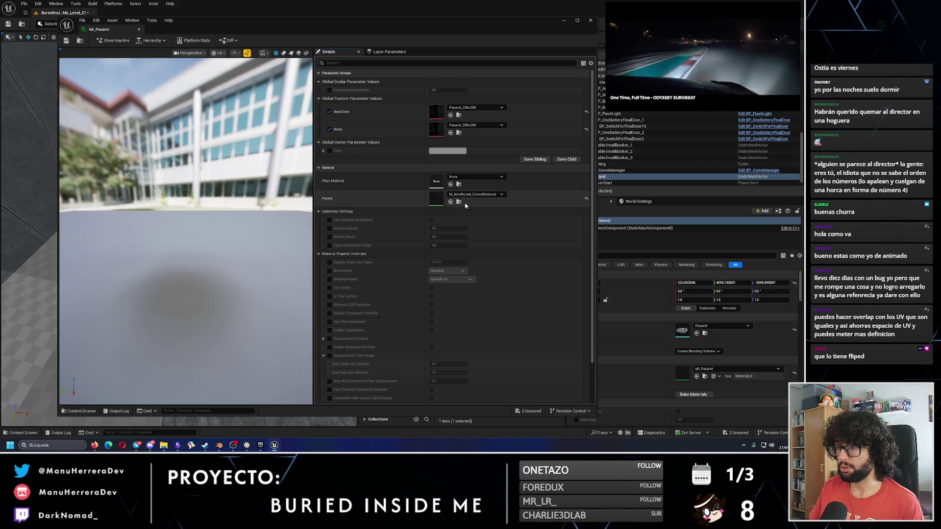
{"action": "left_click", "coordinate": [460, 204]}
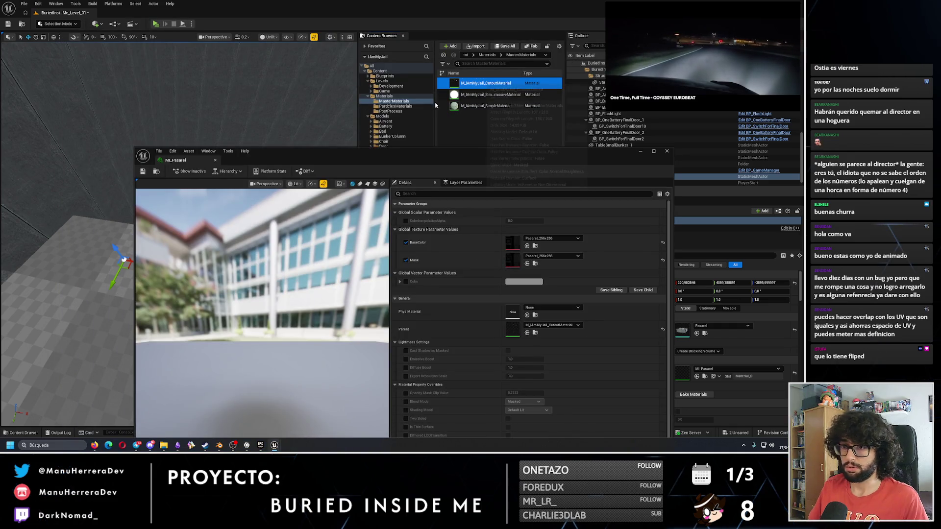
- Open the parent cutout material, then set MI_Pasarel's Mask parameter to Placeholder
{"action": "double_click", "coordinate": [483, 82]}
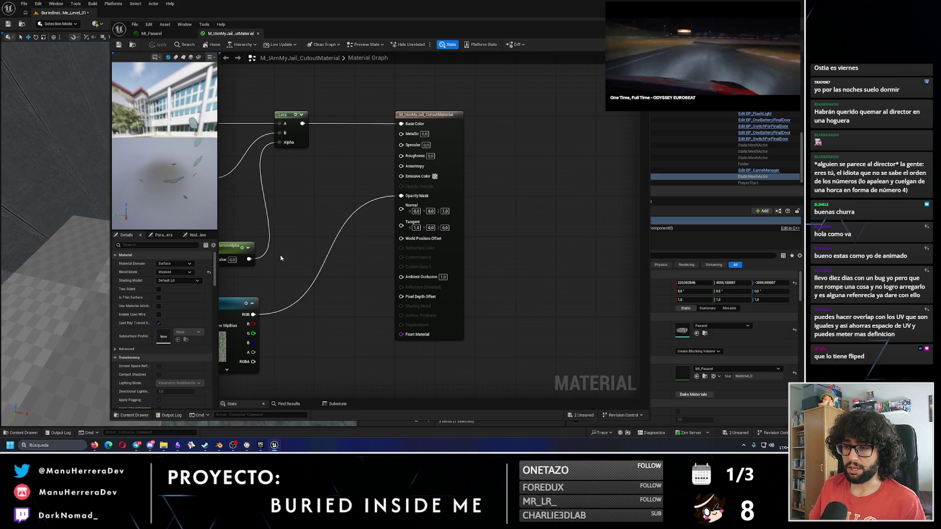
{"action": "left_click_drag", "start_coordinate": [224, 348], "coordinate": [312, 286]}
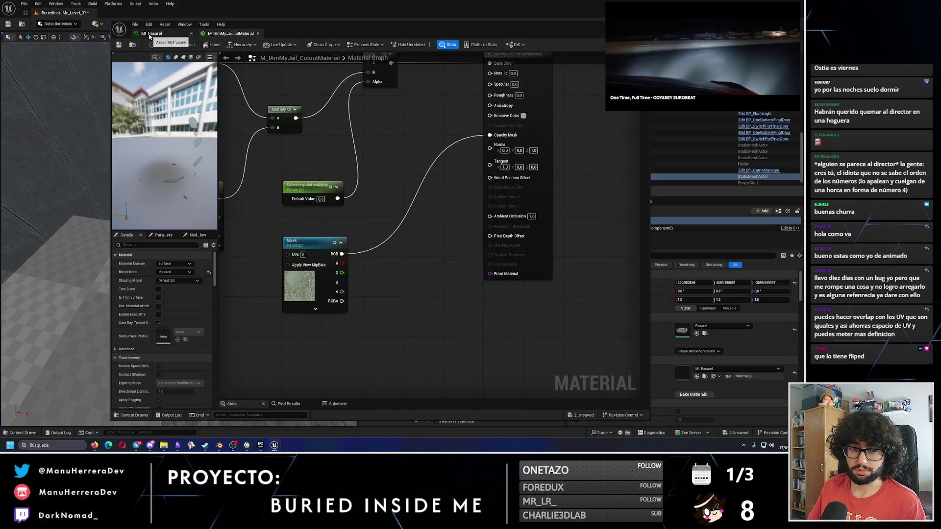
{"action": "left_click", "coordinate": [150, 35]}
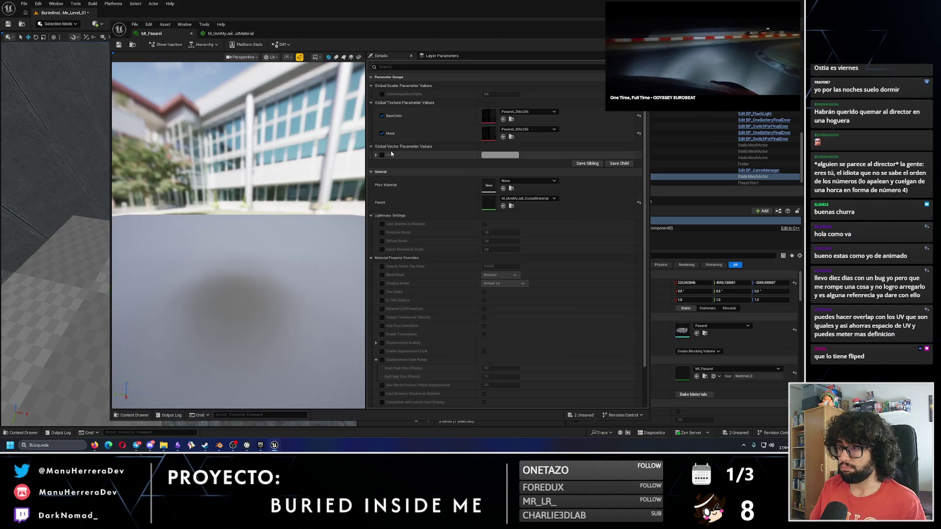
{"action": "left_click", "coordinate": [528, 129]}
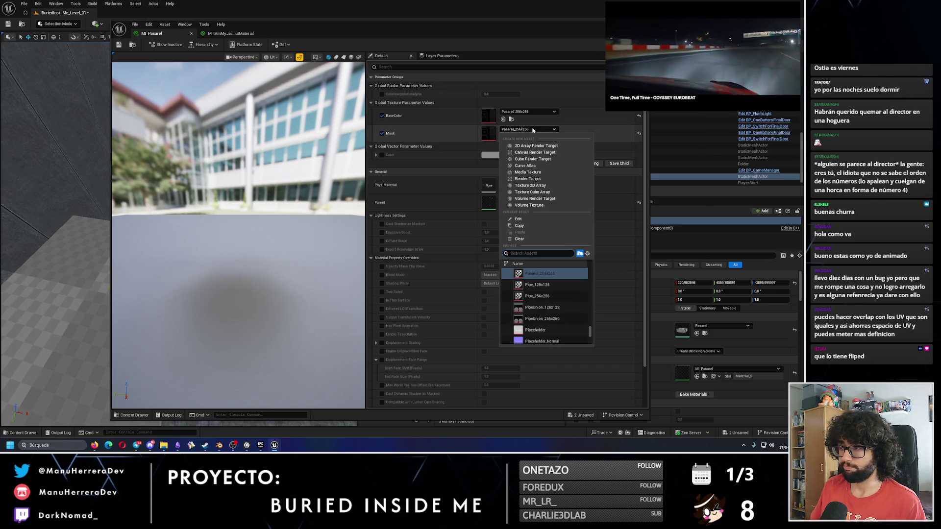
{"action": "left_click", "coordinate": [535, 330]}
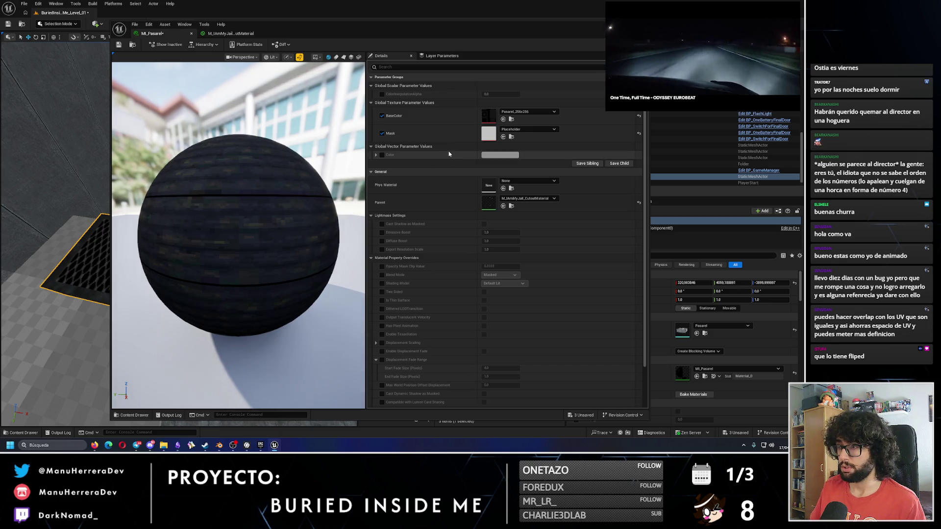
- Return to the material graph, minimize the editor, and bring up Photopea in the browser
{"action": "left_click", "coordinate": [231, 34]}
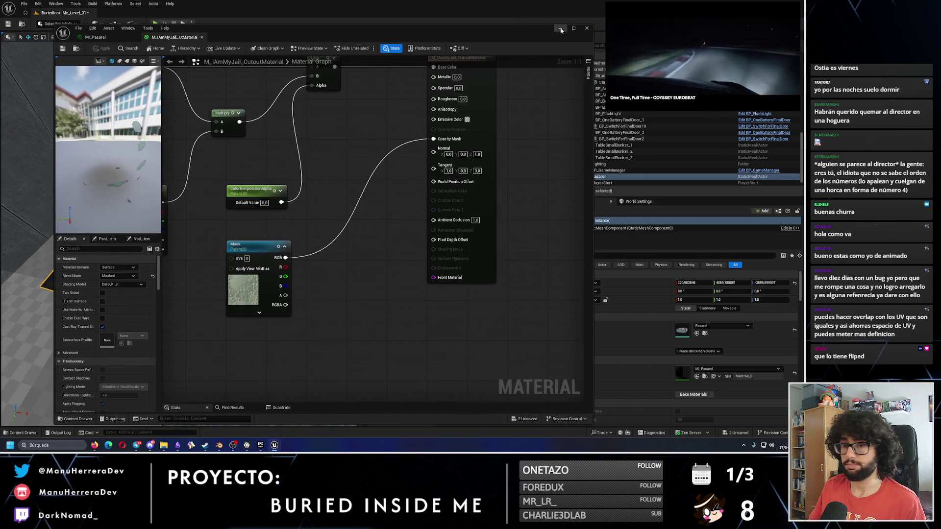
{"action": "left_click", "coordinate": [561, 30]}
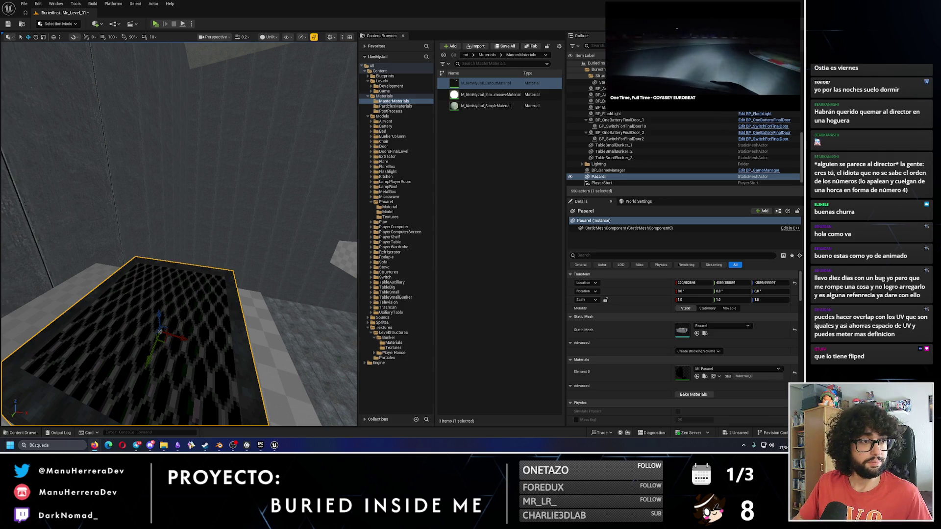
{"action": "left_click", "coordinate": [108, 445]}
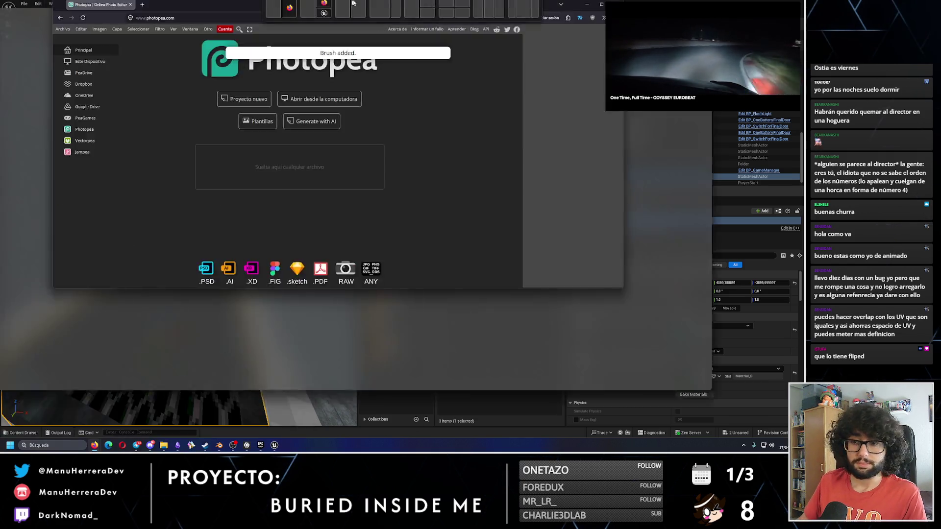
- Open Pasarel_256x256.png in Photopea and zoom in on it
{"action": "left_click", "coordinate": [163, 444]}
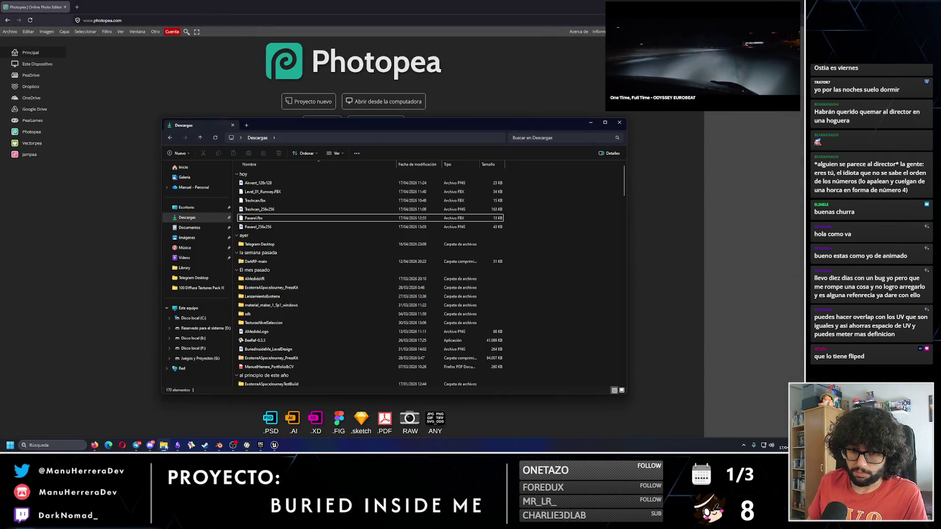
{"action": "left_click", "coordinate": [271, 228]}
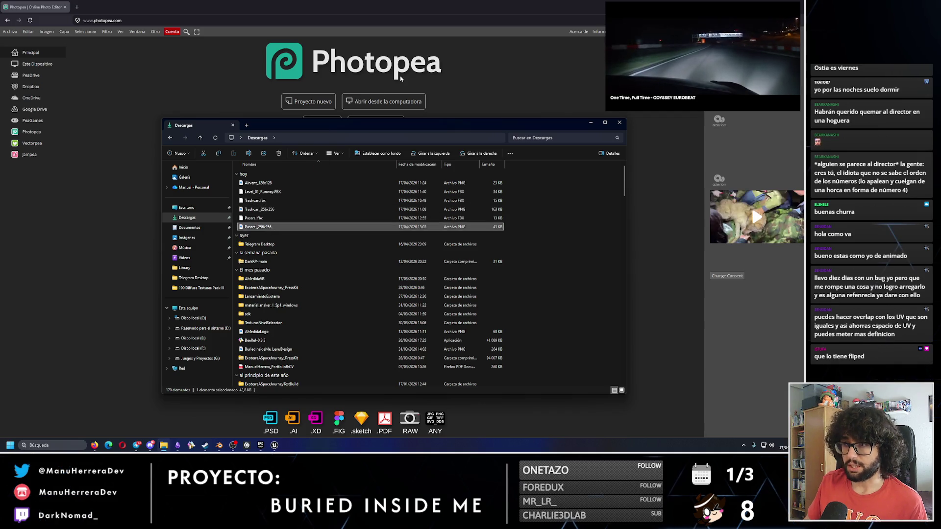
{"action": "left_click", "coordinate": [591, 123]}
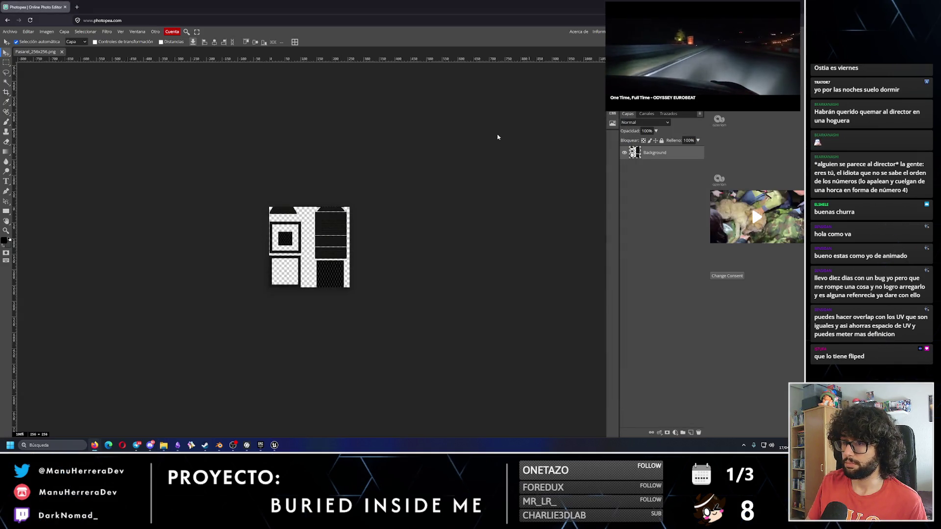
{"action": "key", "text": "z"}
{"action": "mouse_move", "coordinate": [295, 236]}
{"action": "left_mouse_down"}
{"action": "mouse_move", "coordinate": [322, 239]}
{"action": "mouse_move", "coordinate": [308, 209]}
{"action": "left_mouse_up"}
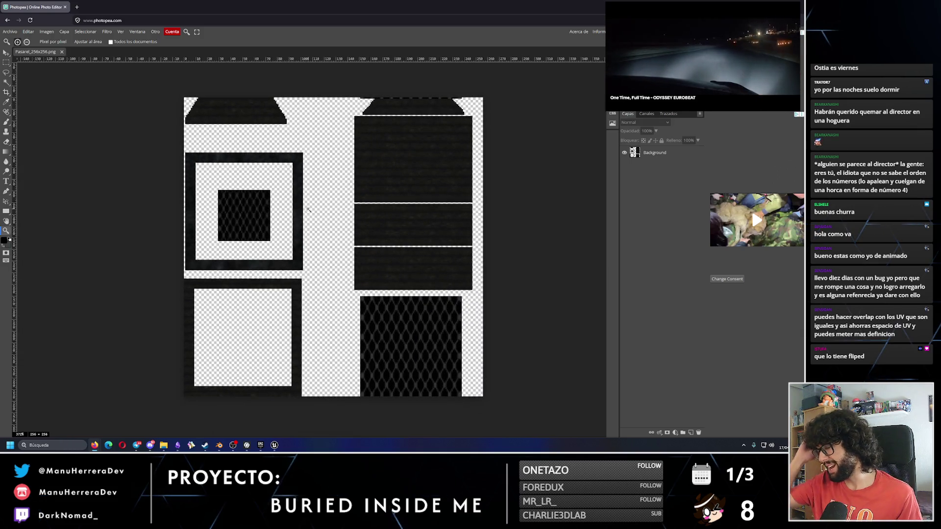
- Add a new layer and paint it solid black with a huge brush
{"action": "left_click", "coordinate": [691, 433]}
{"action": "key", "text": "b"}
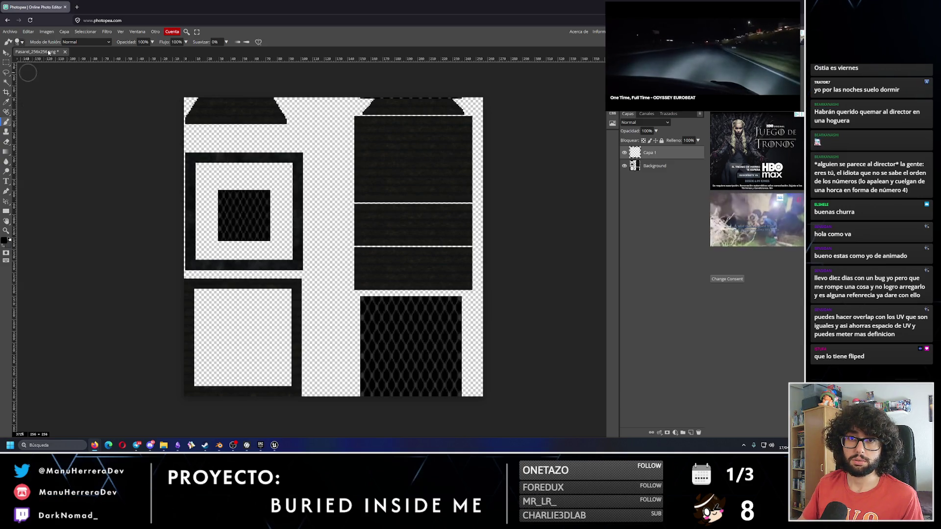
{"action": "left_click", "coordinate": [19, 41]}
{"action": "left_click_drag", "start_coordinate": [67, 60], "coordinate": [93, 60]}
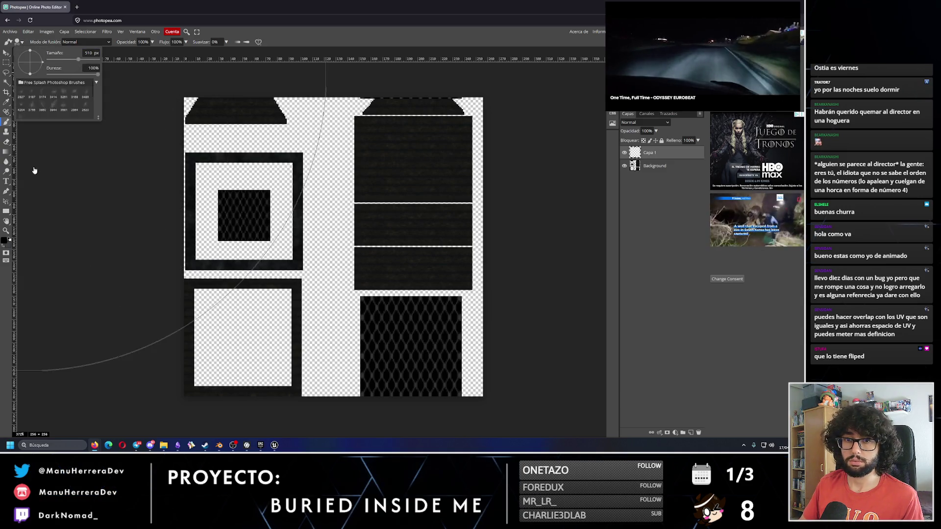
{"action": "left_click", "coordinate": [338, 222]}
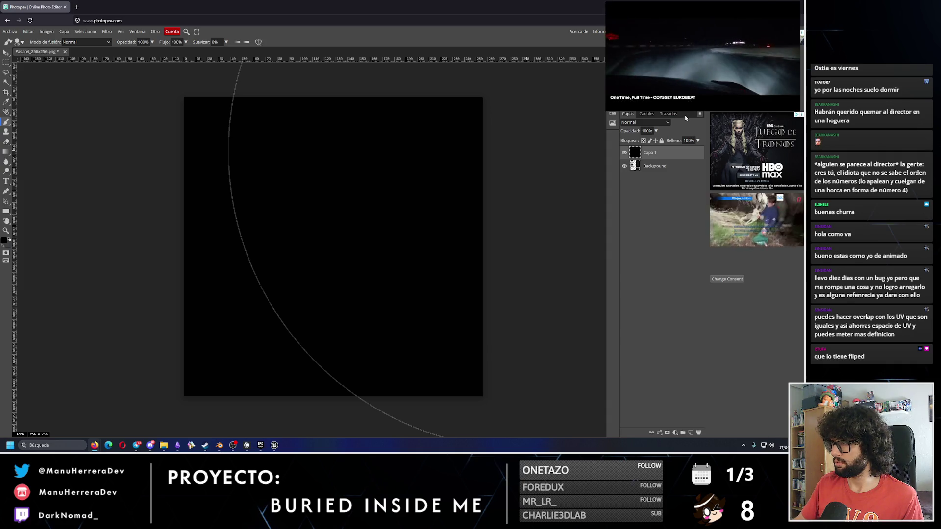
{"action": "left_click_drag", "start_coordinate": [784, 63], "coordinate": [492, 79]}
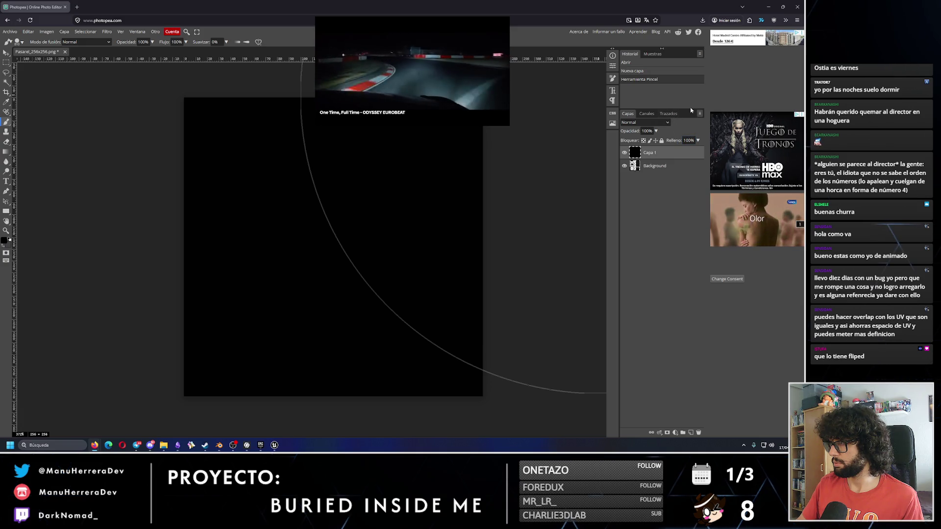
- Move Background above Capa 1, duplicate it, and hide the original Background layer
{"action": "mouse_move", "coordinate": [413, 71]}
{"action": "mouse_move", "coordinate": [414, 71]}
{"action": "left_mouse_down"}
{"action": "mouse_move", "coordinate": [650, 72]}
{"action": "mouse_move", "coordinate": [716, 47]}
{"action": "left_mouse_up"}
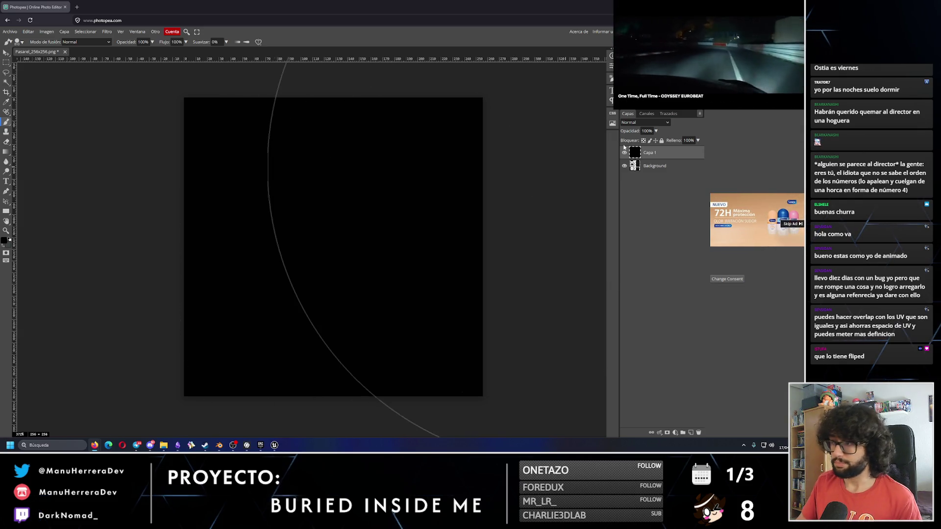
{"action": "left_click_drag", "start_coordinate": [654, 166], "coordinate": [664, 151]}
{"action": "right_click", "coordinate": [640, 152]}
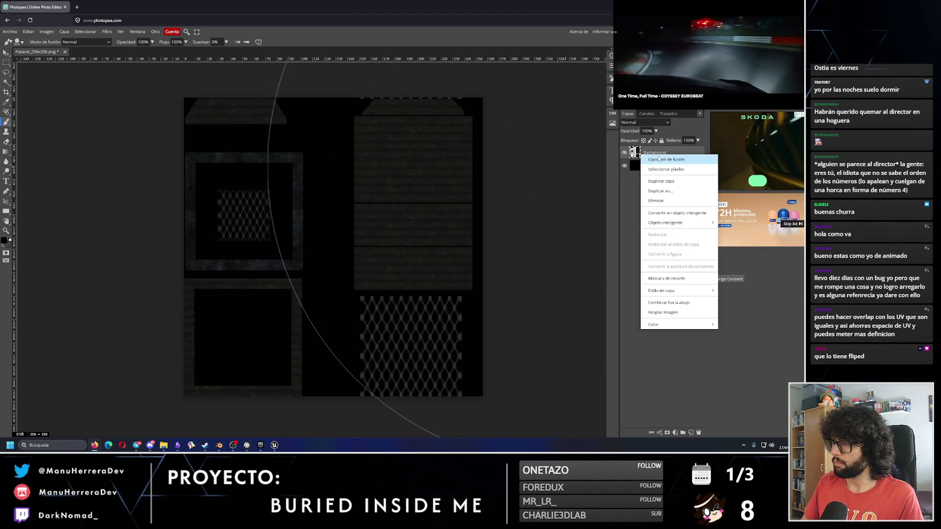
{"action": "left_click", "coordinate": [648, 172]}
{"action": "left_click", "coordinate": [624, 167]}
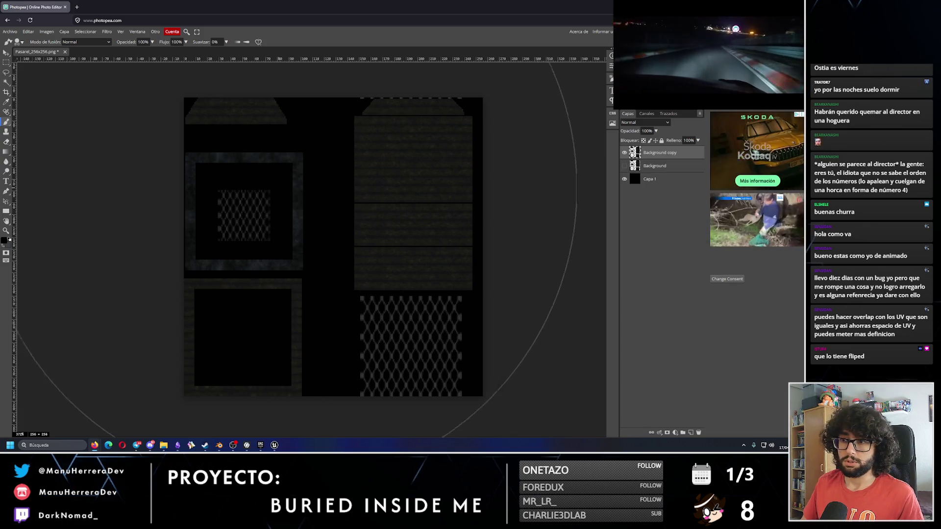
{"action": "left_click", "coordinate": [675, 433]}
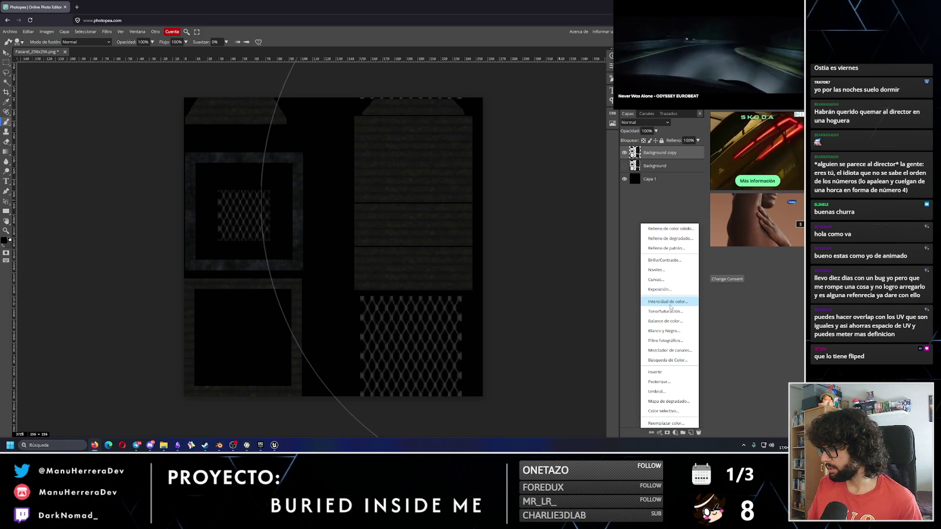
- Add a Brightness/Contrast layer at Brillo 150, Contraste -100, and duplicate it twice
{"action": "left_click", "coordinate": [666, 260]}
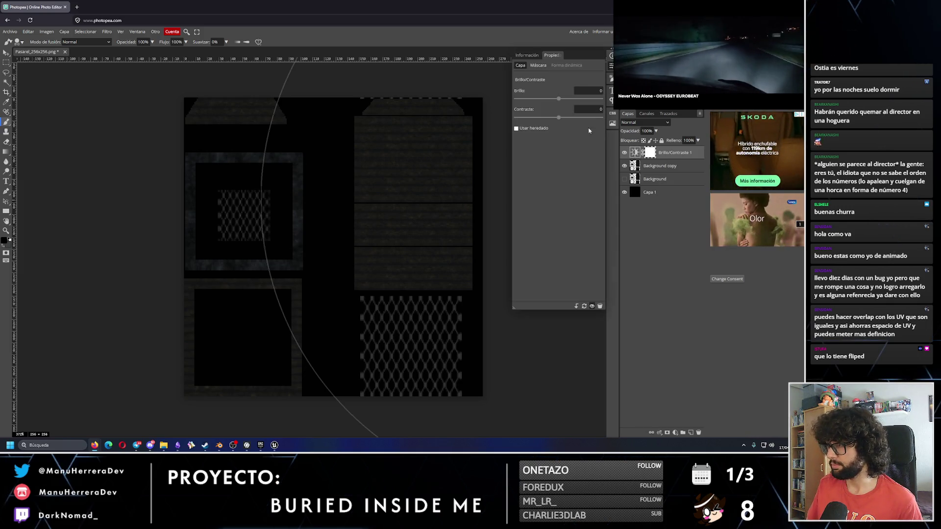
{"action": "left_click_drag", "start_coordinate": [559, 100], "coordinate": [602, 99]}
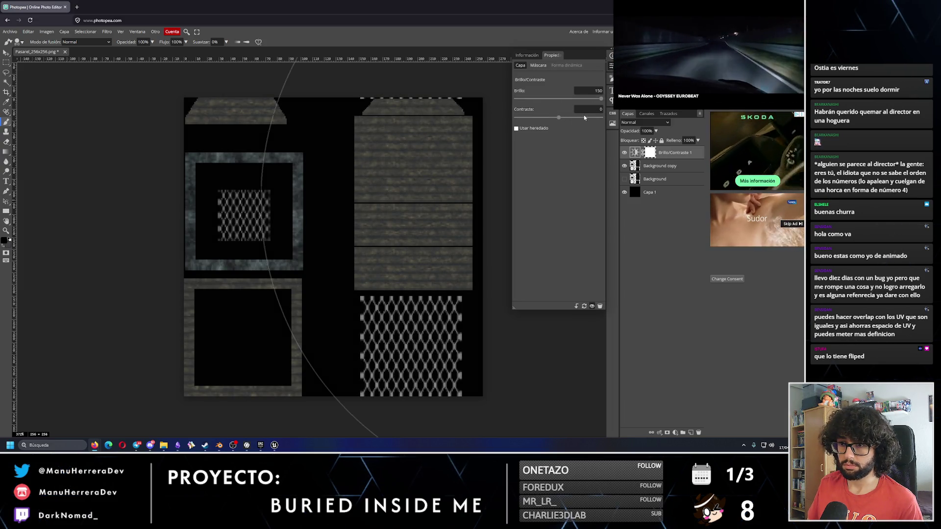
{"action": "left_click_drag", "start_coordinate": [559, 120], "coordinate": [492, 114]}
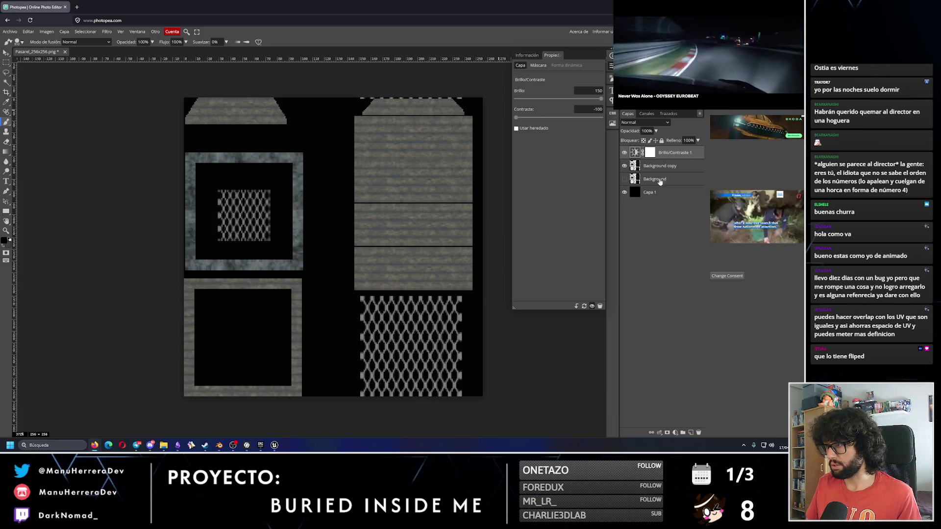
{"action": "right_click", "coordinate": [640, 154]}
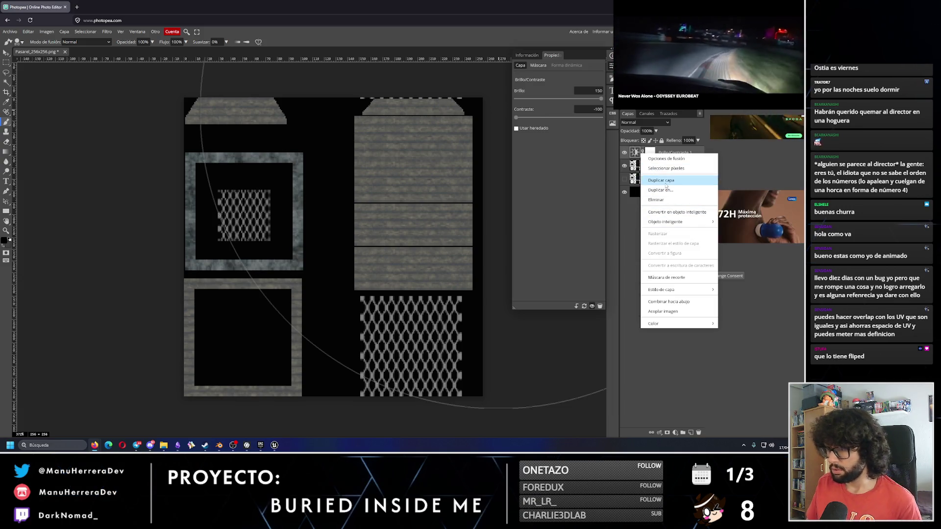
{"action": "left_click", "coordinate": [661, 180]}
{"action": "right_click", "coordinate": [660, 156]}
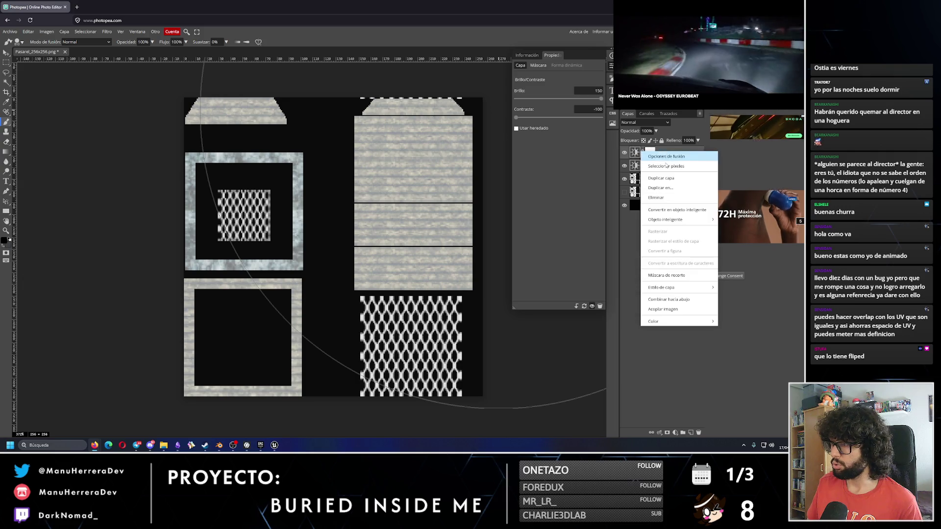
{"action": "left_click", "coordinate": [667, 180]}
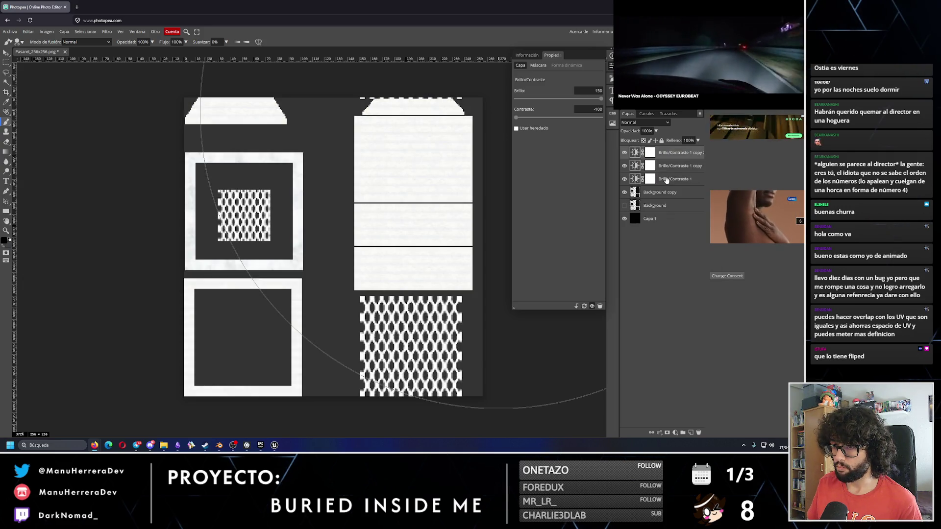
- Zoom into the grate and toggle the brightness copies' visibility to compare the effect
{"action": "key", "text": "z"}
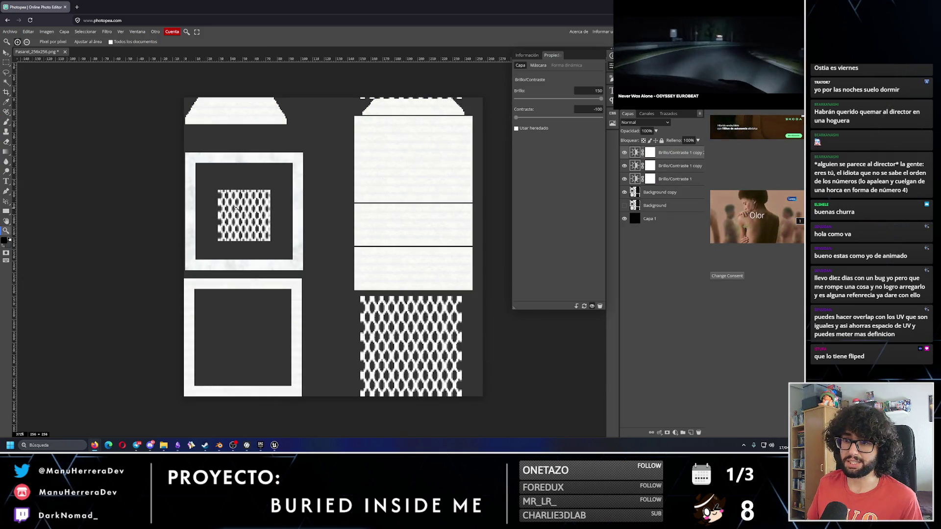
{"action": "left_click_drag", "start_coordinate": [233, 208], "coordinate": [255, 206]}
{"action": "scroll", "coordinate": [317, 198], "scroll_direction": "down", "scroll_amount": 2}
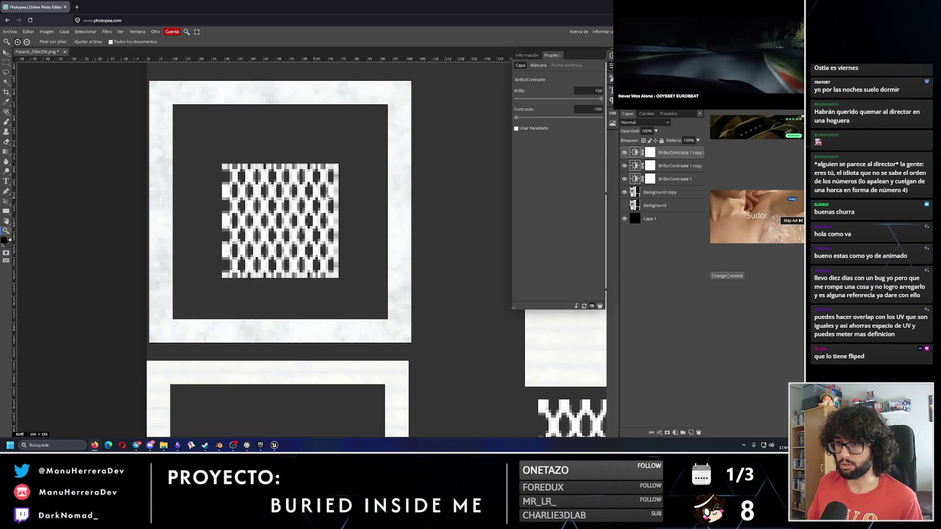
{"action": "left_click", "coordinate": [627, 154]}
{"action": "left_click", "coordinate": [627, 155]}
{"action": "left_click", "coordinate": [628, 154]}
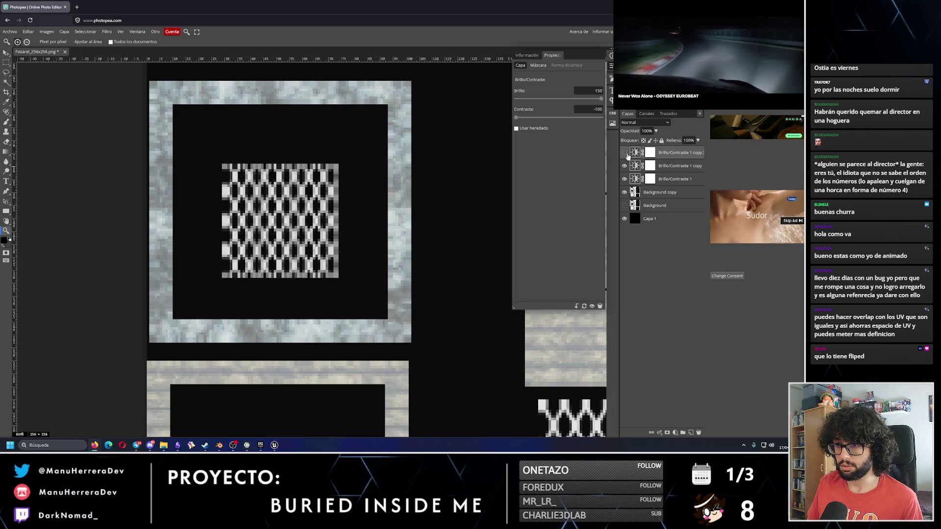
{"action": "left_click", "coordinate": [627, 155]}
{"action": "left_click", "coordinate": [624, 153]}
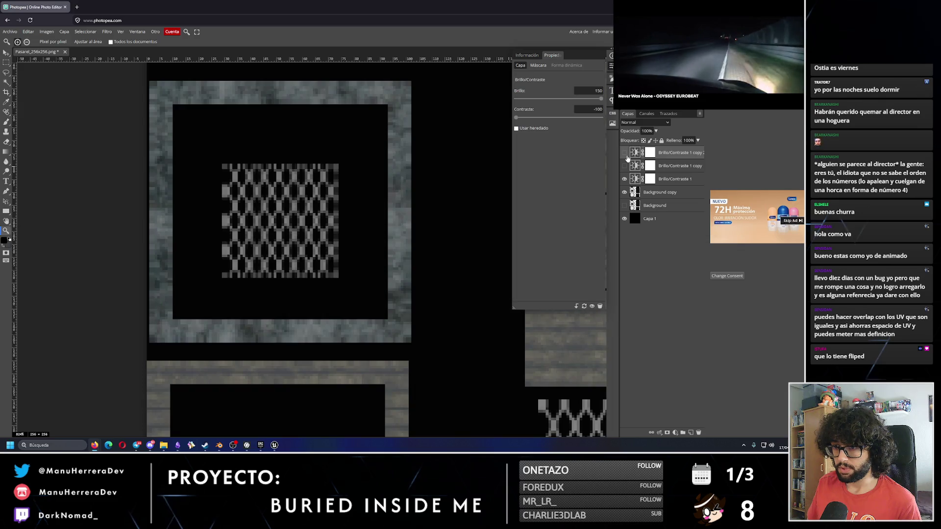
{"action": "left_click", "coordinate": [624, 153]}
{"action": "left_click", "coordinate": [625, 166]}
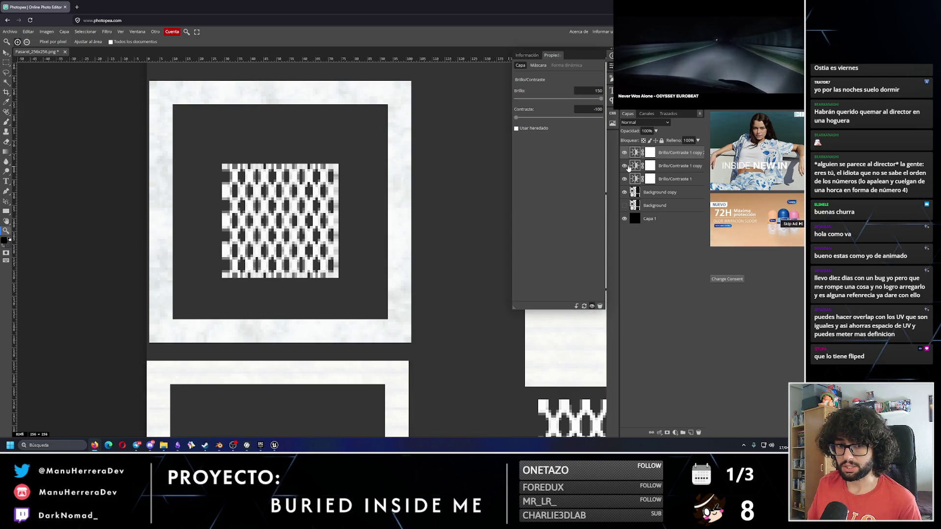
{"action": "scroll", "coordinate": [409, 190], "scroll_direction": "down", "scroll_amount": 4}
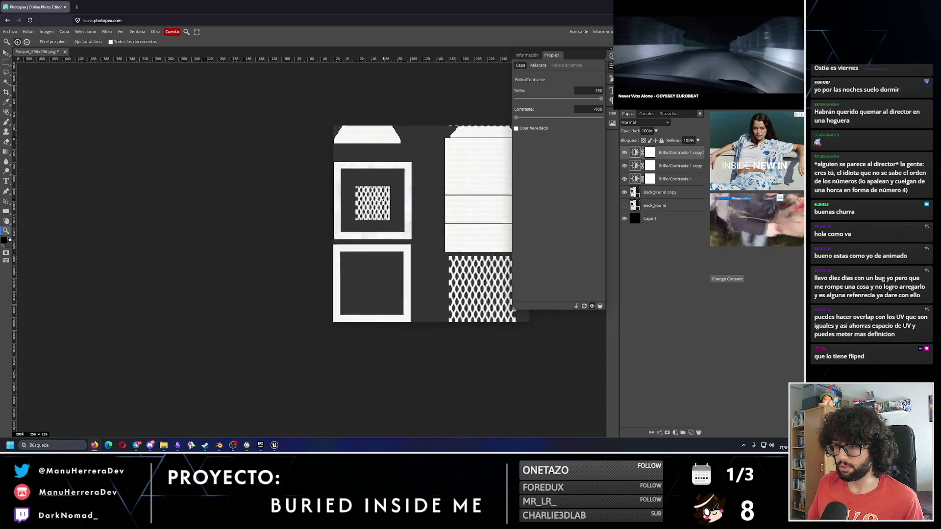
{"action": "scroll", "coordinate": [454, 191], "scroll_direction": "up", "scroll_amount": 1}
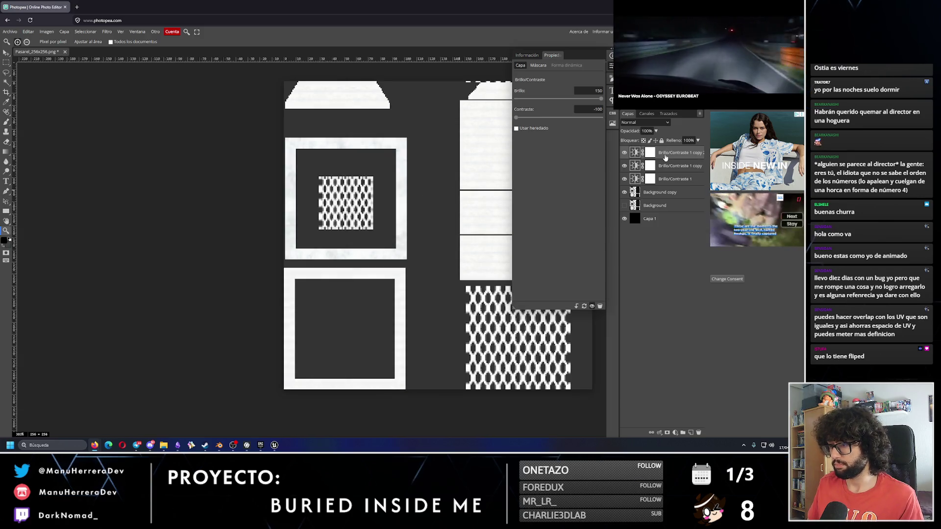
{"action": "right_click", "coordinate": [665, 156]}
- Duplicate the Brillo/Contraste layer once more and test clipping the adjustments, then release them
{"action": "left_click", "coordinate": [671, 189]}
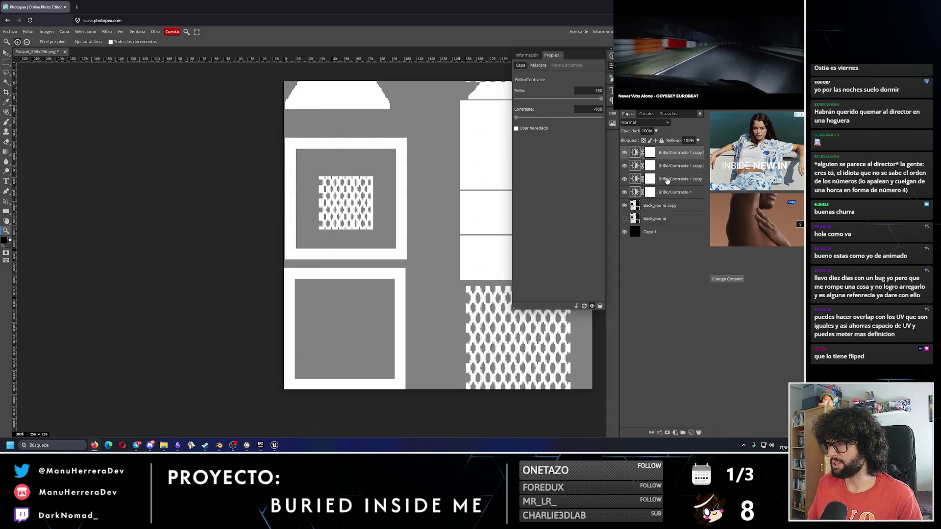
{"action": "left_click", "coordinate": [650, 233]}
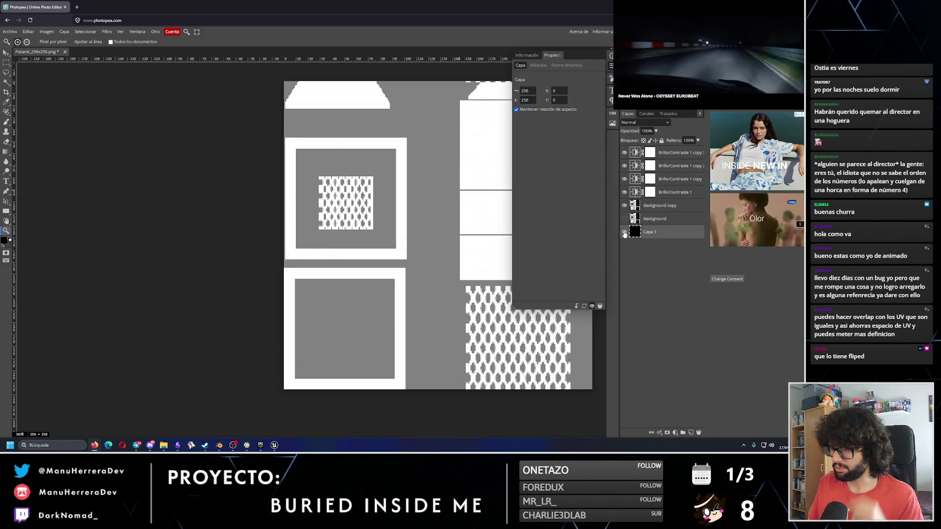
{"action": "left_click", "coordinate": [660, 199], "text": "alt"}
{"action": "left_click", "coordinate": [662, 185], "text": "alt"}
{"action": "left_click", "coordinate": [664, 172], "text": "alt"}
{"action": "left_click", "coordinate": [668, 158], "text": "alt"}
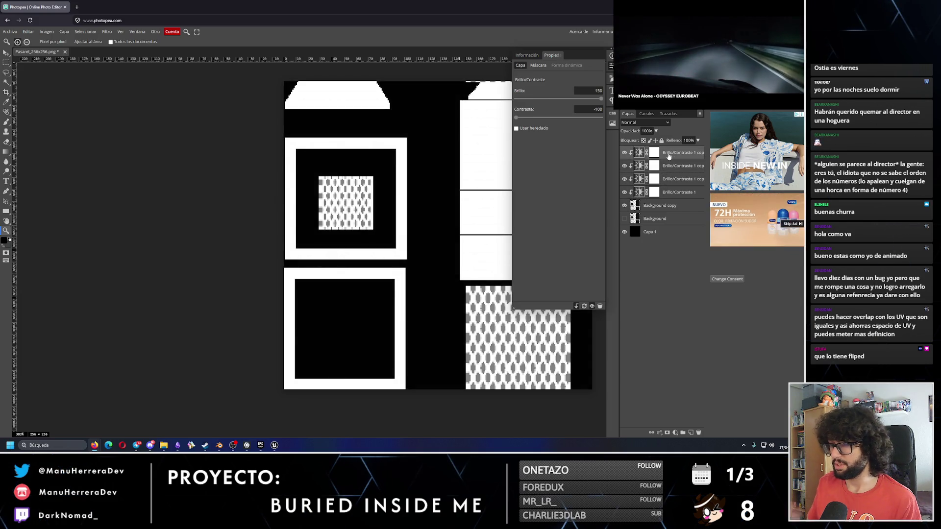
{"action": "left_click", "coordinate": [678, 193], "text": "alt"}
{"action": "left_click", "coordinate": [671, 179], "text": "alt"}
{"action": "left_click", "coordinate": [669, 153], "text": "alt"}
{"action": "double_click", "coordinate": [665, 167]}
{"action": "left_click", "coordinate": [665, 167]}
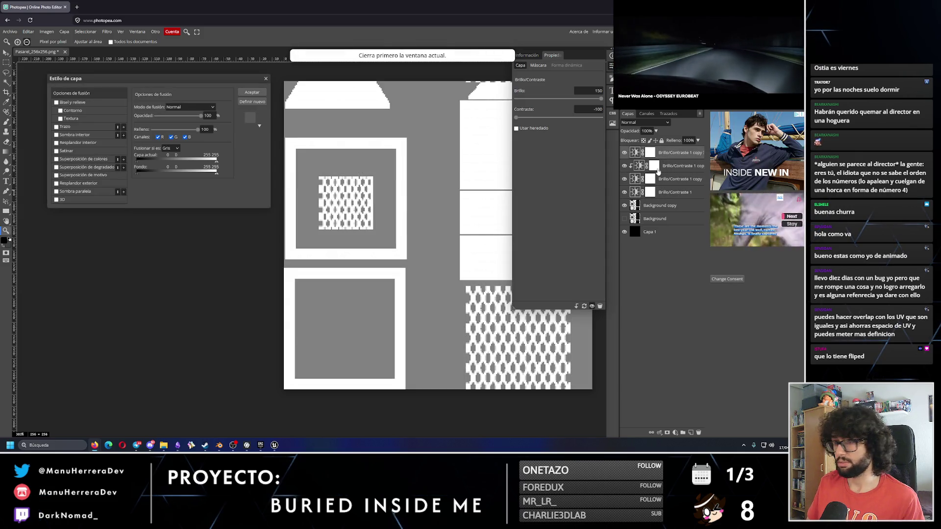
{"action": "key", "text": "Escape"}
{"action": "left_click", "coordinate": [666, 166], "text": "alt"}
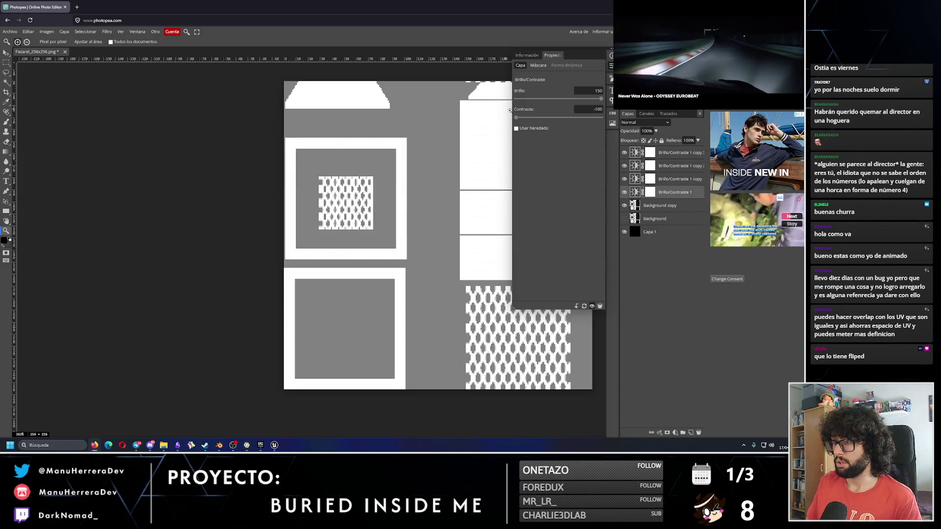
- Try contrast 100 on the adjustment copies, then set it back to -100
{"action": "left_click_drag", "start_coordinate": [517, 120], "coordinate": [638, 120]}
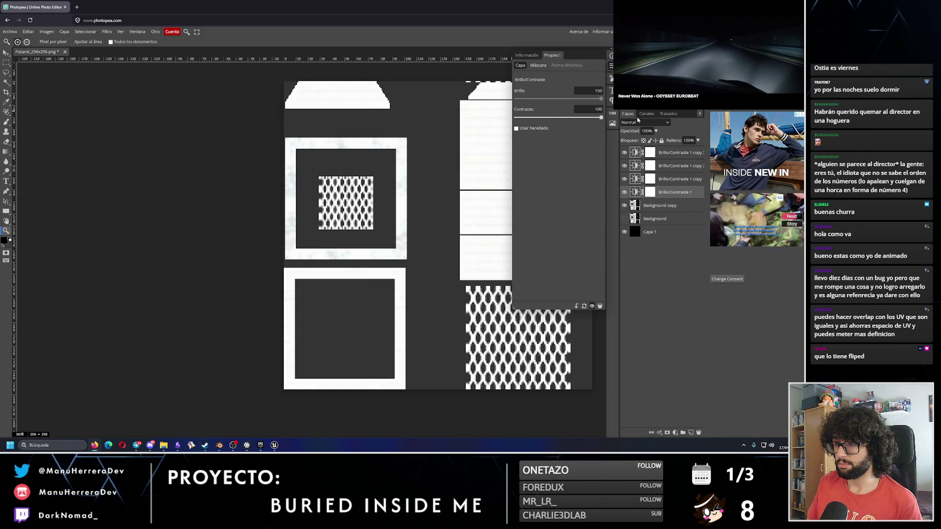
{"action": "left_click", "coordinate": [666, 182]}
{"action": "left_click_drag", "start_coordinate": [551, 118], "coordinate": [603, 118]}
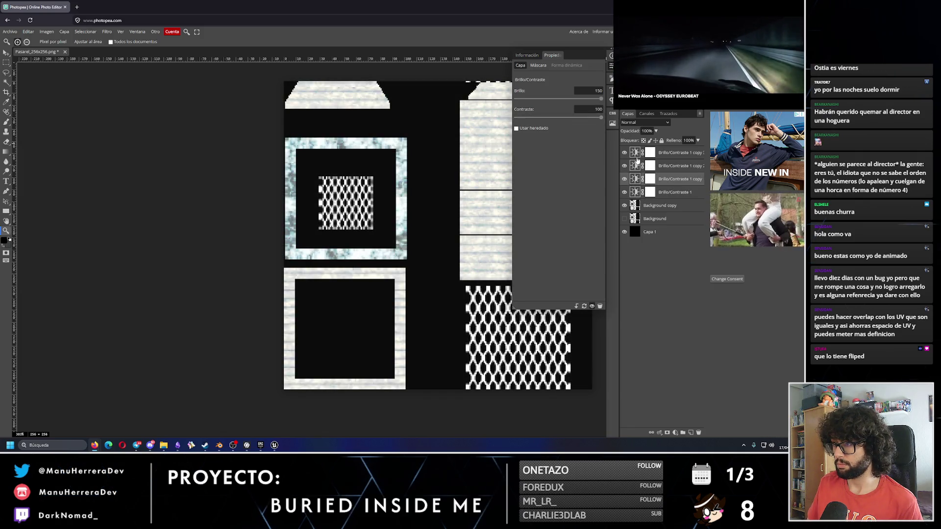
{"action": "left_click", "coordinate": [674, 166]}
{"action": "left_click_drag", "start_coordinate": [554, 118], "coordinate": [598, 118]}
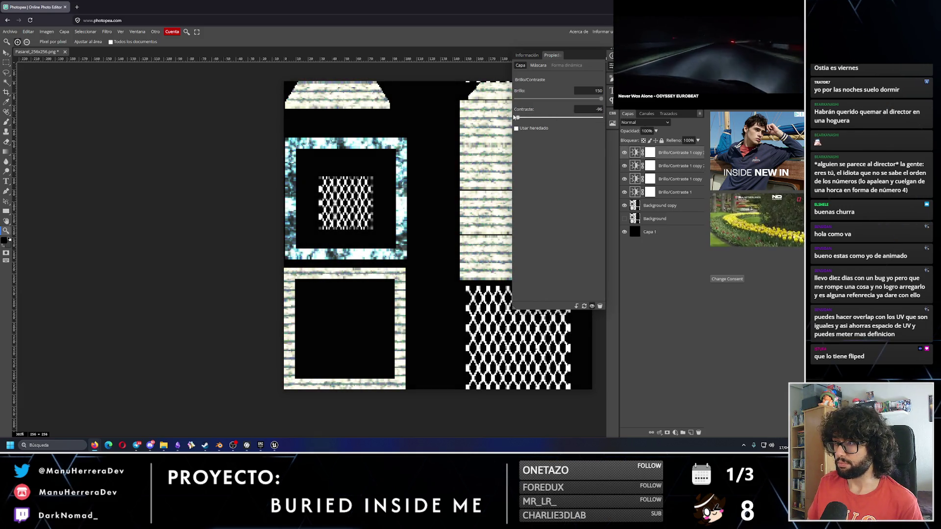
{"action": "left_click", "coordinate": [674, 188]}
- Delete all four Brightness/Contrast layers and select Background copy
{"action": "left_click", "coordinate": [674, 191], "text": "shift"}
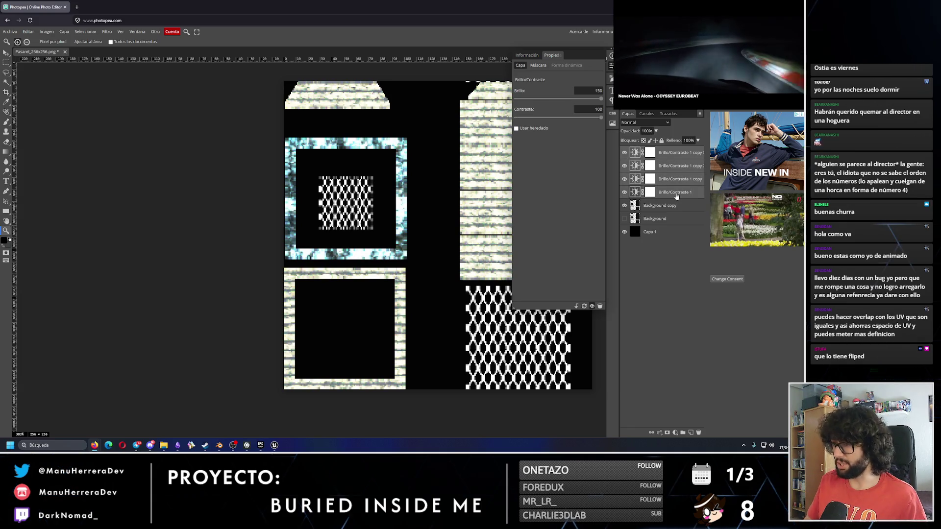
{"action": "key", "text": "Delete"}
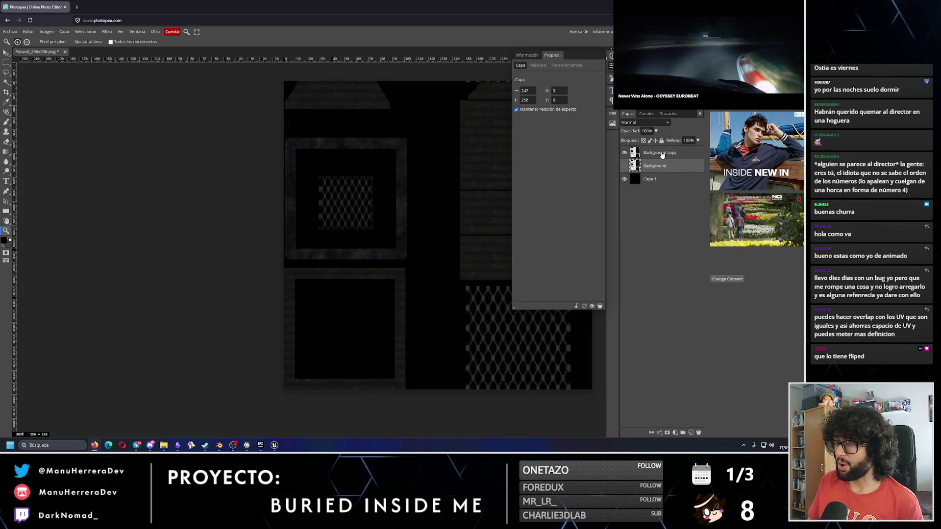
{"action": "left_click", "coordinate": [662, 152]}
- Open Camera Raw with Exposure 4, Contrast and Whites 100, Blacks -100
{"action": "left_click", "coordinate": [108, 31]}
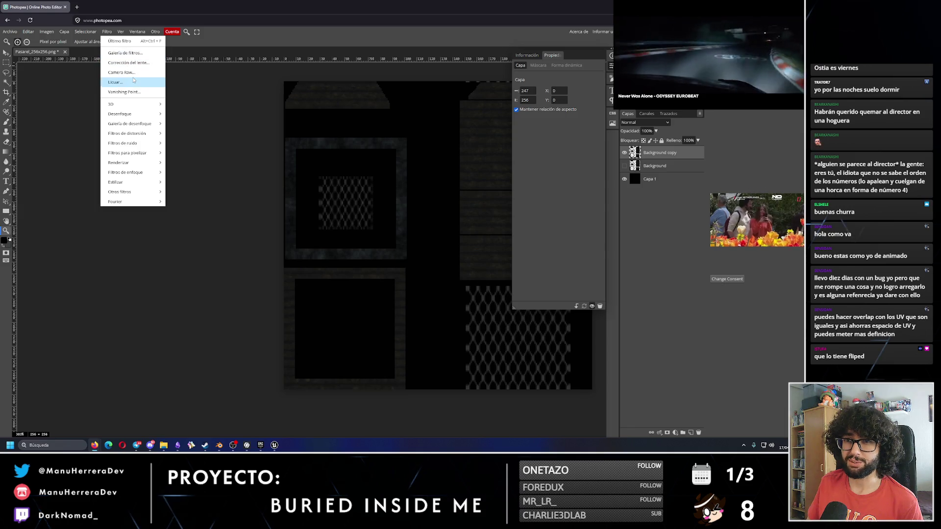
{"action": "left_click", "coordinate": [132, 72]}
{"action": "scroll", "coordinate": [422, 169], "scroll_direction": "up", "scroll_amount": 3}
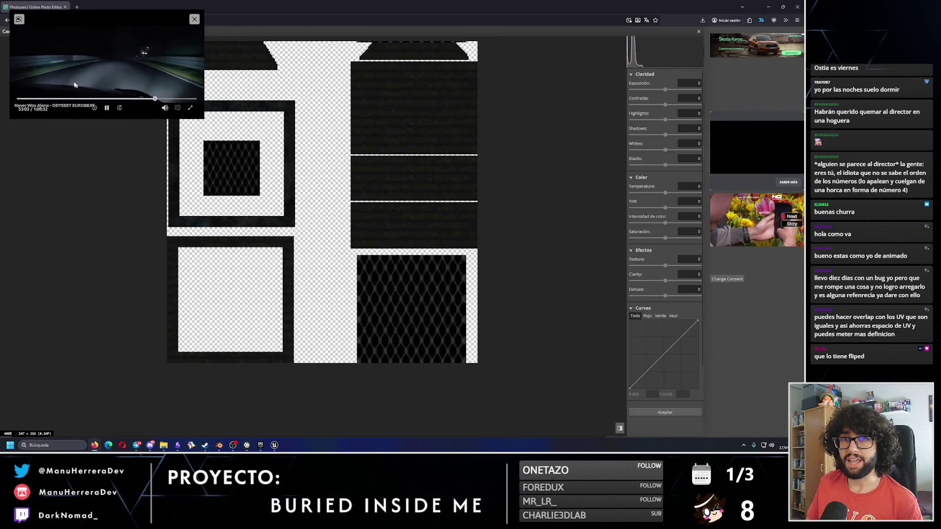
{"action": "left_click_drag", "start_coordinate": [667, 90], "coordinate": [704, 89]}
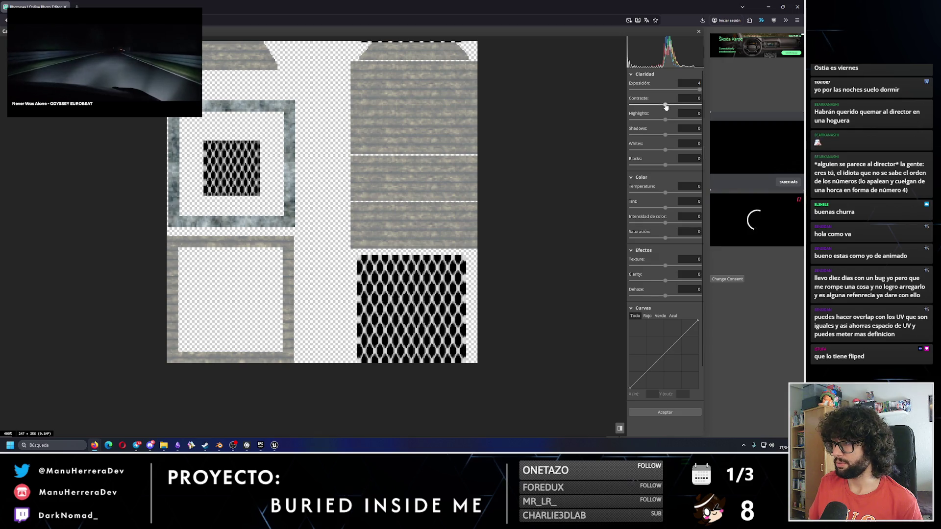
{"action": "left_click_drag", "start_coordinate": [665, 105], "coordinate": [703, 105]}
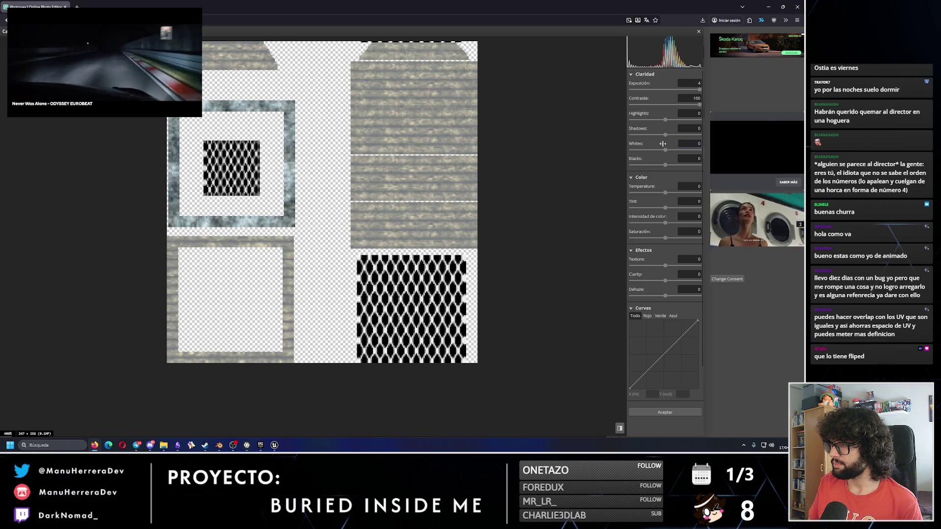
{"action": "left_click_drag", "start_coordinate": [669, 152], "coordinate": [714, 147]}
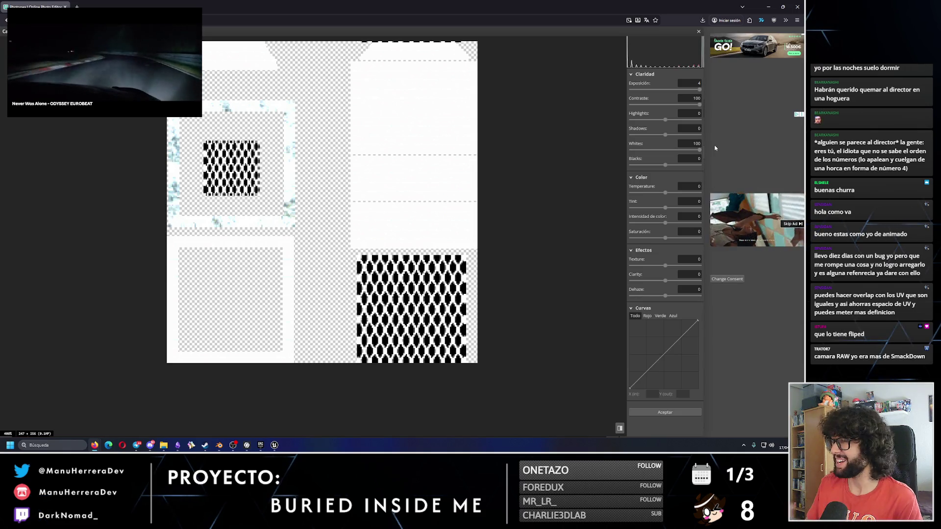
{"action": "left_click_drag", "start_coordinate": [665, 167], "coordinate": [568, 166]}
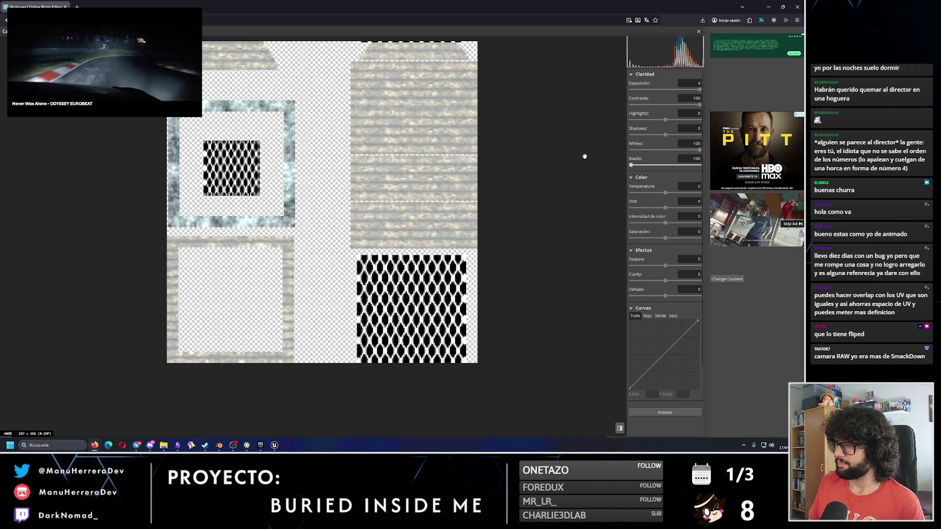
- Max Highlights, Shadows and Blacks, set Vibrance and Saturation to -100, then apply
{"action": "left_click_drag", "start_coordinate": [665, 119], "coordinate": [748, 127]}
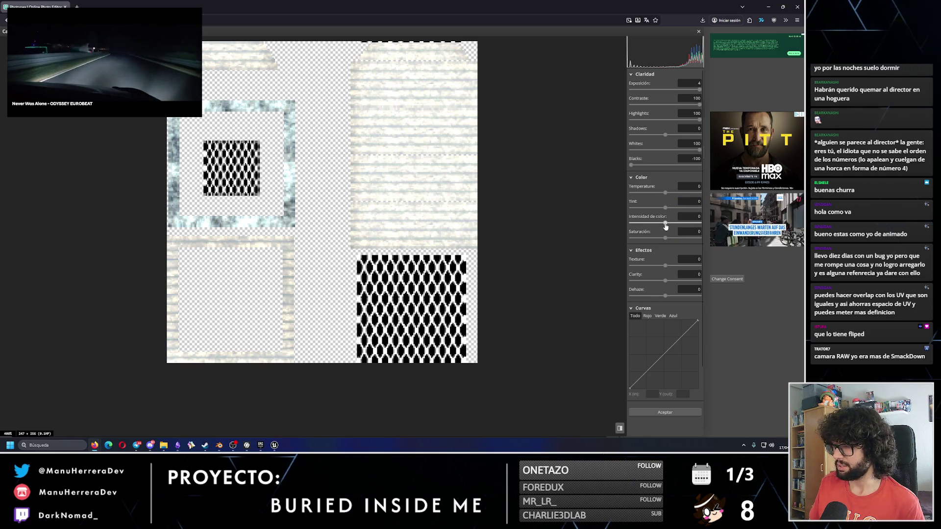
{"action": "left_click_drag", "start_coordinate": [641, 225], "coordinate": [575, 224]}
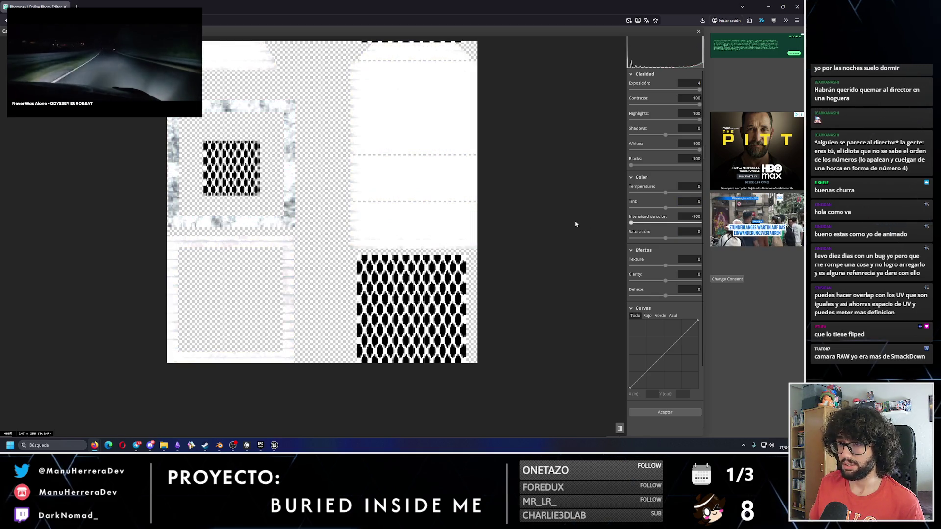
{"action": "left_click_drag", "start_coordinate": [665, 238], "coordinate": [620, 234]}
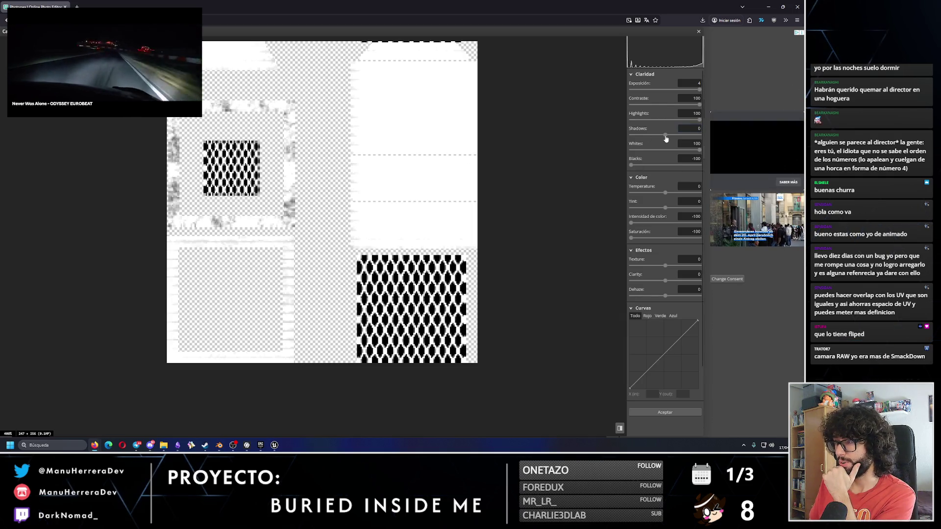
{"action": "left_click_drag", "start_coordinate": [665, 135], "coordinate": [788, 131]}
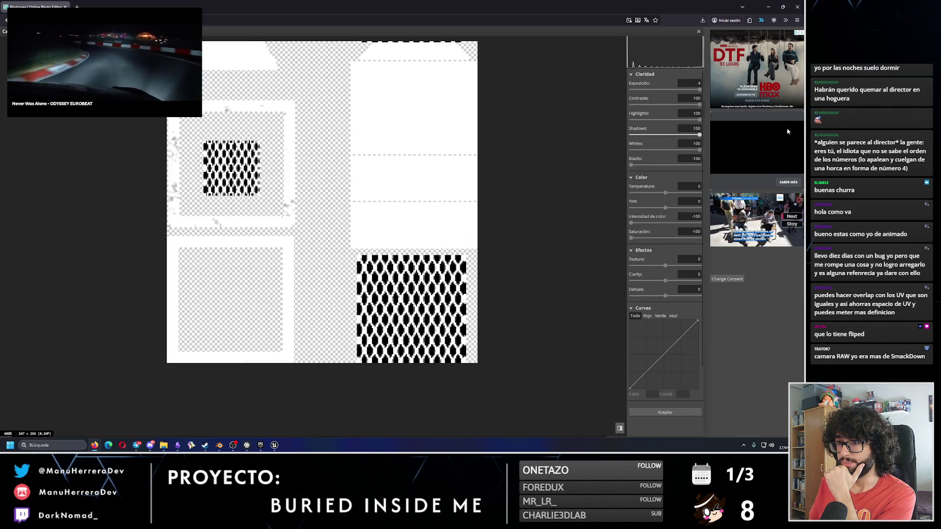
{"action": "left_click_drag", "start_coordinate": [649, 166], "coordinate": [800, 170]}
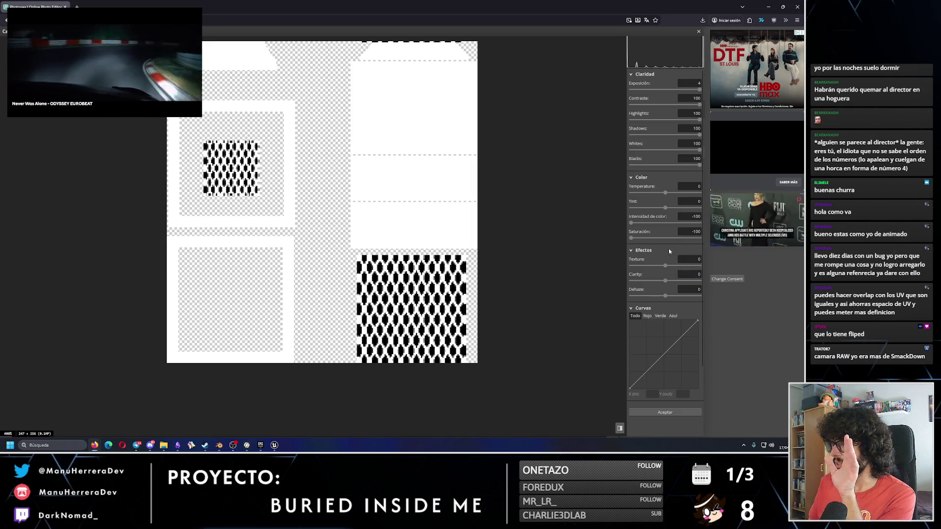
{"action": "left_click", "coordinate": [689, 83]}
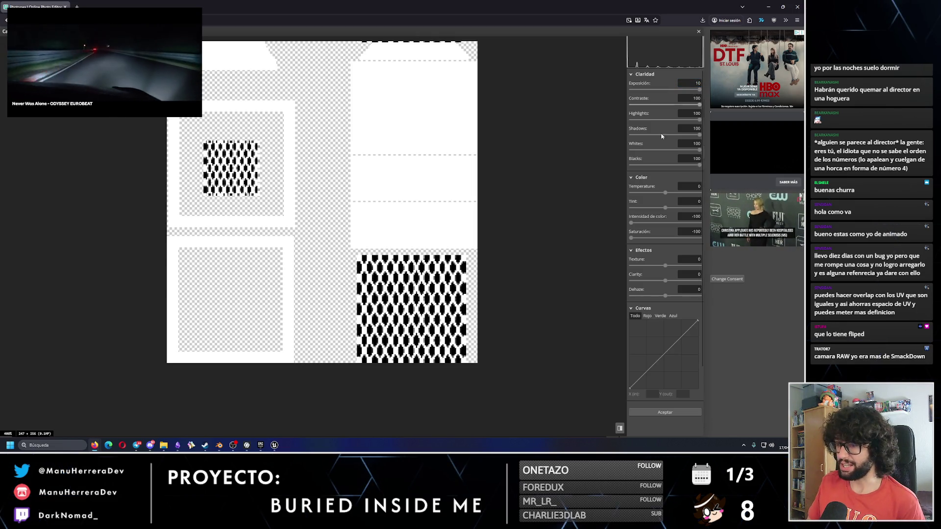
{"action": "left_click", "coordinate": [671, 412]}
{"action": "scroll", "coordinate": [429, 268], "scroll_direction": "down", "scroll_amount": 3}
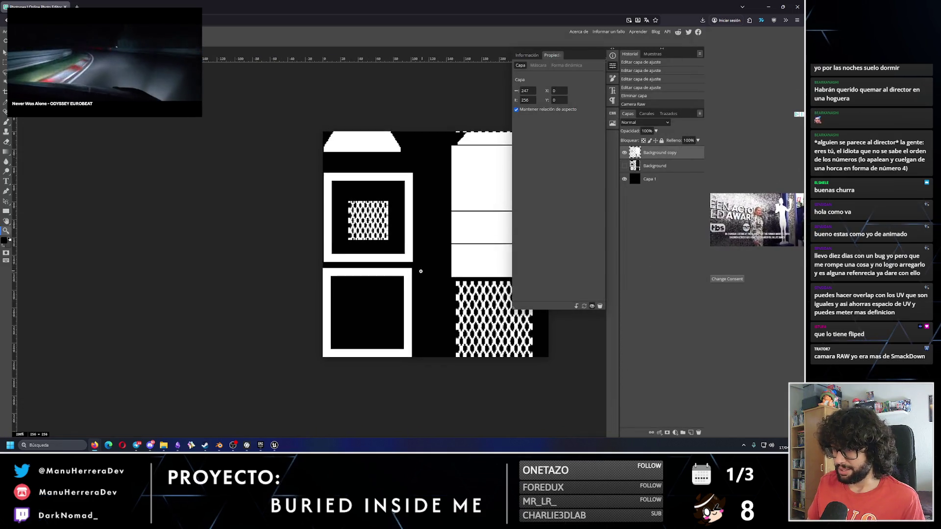
{"action": "scroll", "coordinate": [338, 194], "scroll_direction": "up", "scroll_amount": 5}
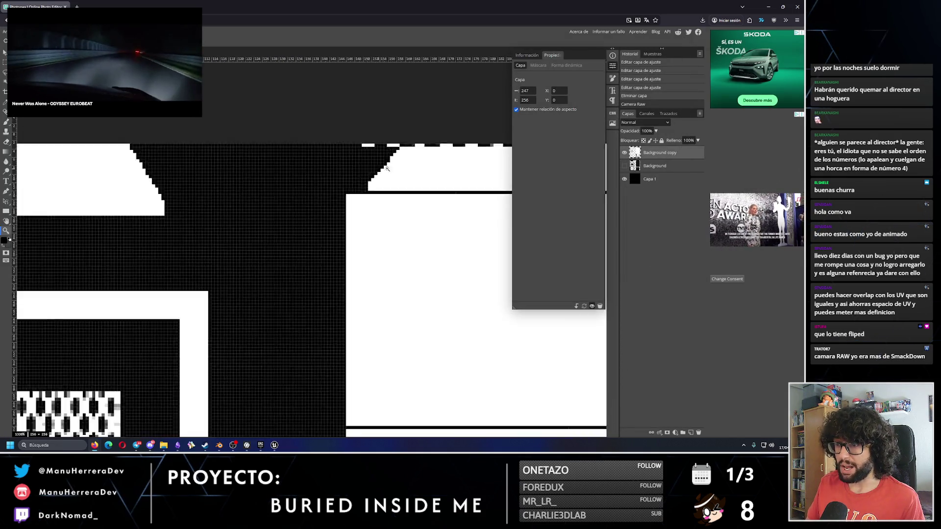
{"action": "scroll", "coordinate": [350, 221], "scroll_direction": "down", "scroll_amount": 3}
{"action": "scroll", "coordinate": [350, 221], "scroll_direction": "down", "scroll_amount": 1}
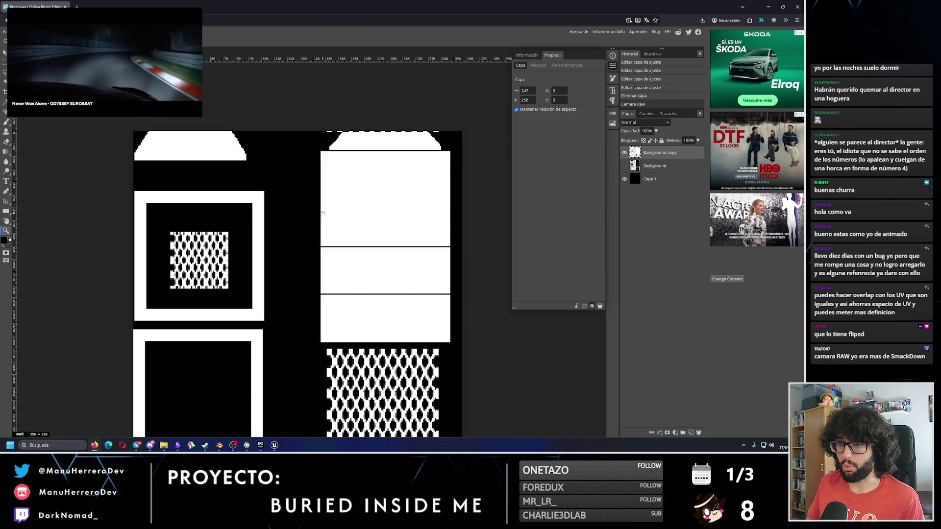
{"action": "scroll", "coordinate": [338, 229], "scroll_direction": "down", "scroll_amount": 2}
{"action": "left_click_drag", "start_coordinate": [337, 230], "coordinate": [344, 210]}
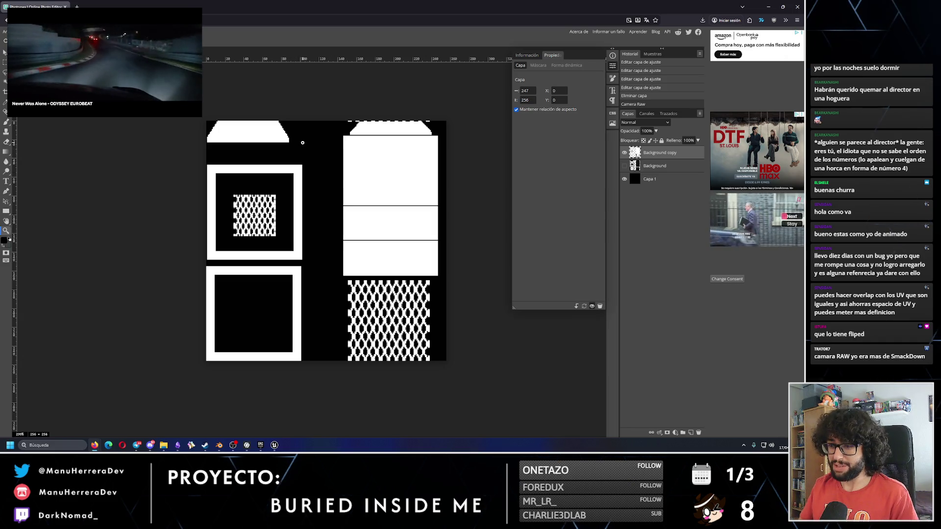
{"action": "scroll", "coordinate": [259, 203], "scroll_direction": "up", "scroll_amount": 3}
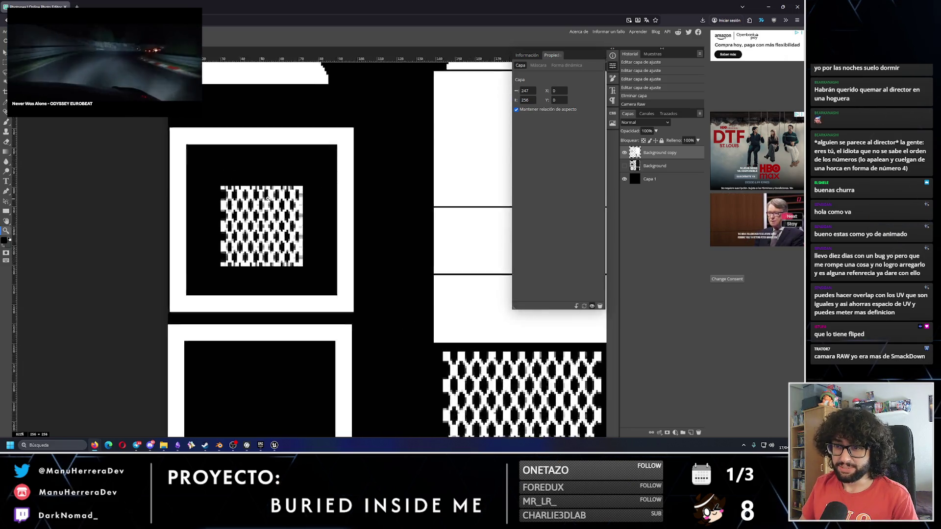
{"action": "scroll", "coordinate": [250, 205], "scroll_direction": "down", "scroll_amount": 4}
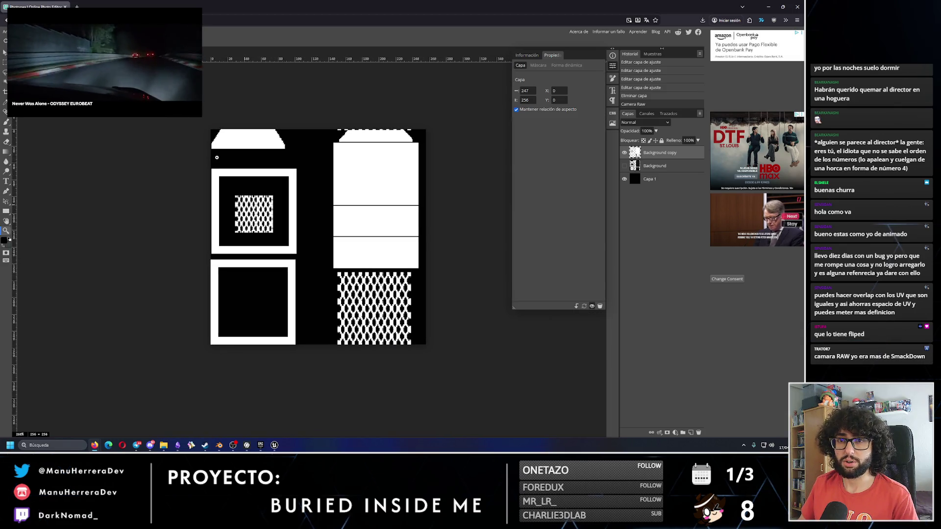
{"action": "mouse_move", "coordinate": [145, 56]}
{"action": "left_mouse_down"}
{"action": "mouse_move", "coordinate": [372, 72]}
{"action": "mouse_move", "coordinate": [749, 48]}
{"action": "left_mouse_up"}
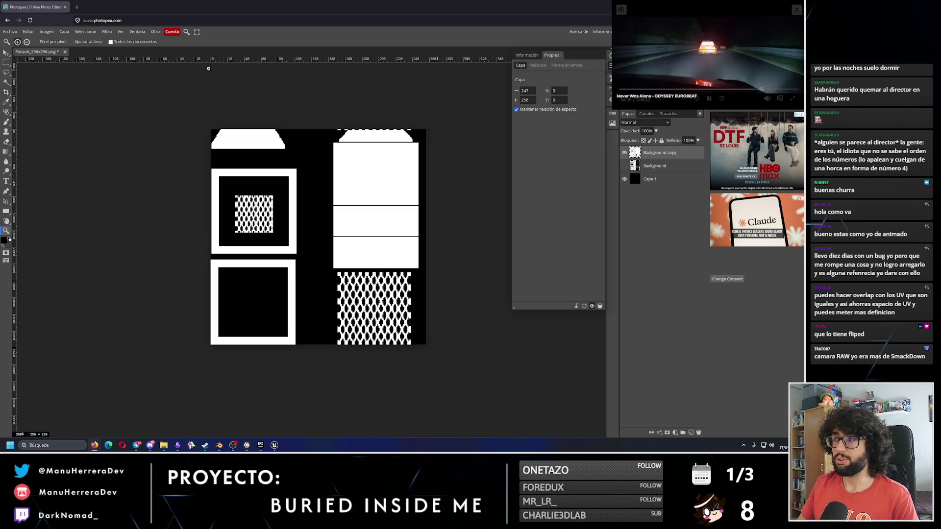
- Export the grate mask from Photopea as a PNG named PasarelMask_256x256
{"action": "left_click", "coordinate": [13, 31]}
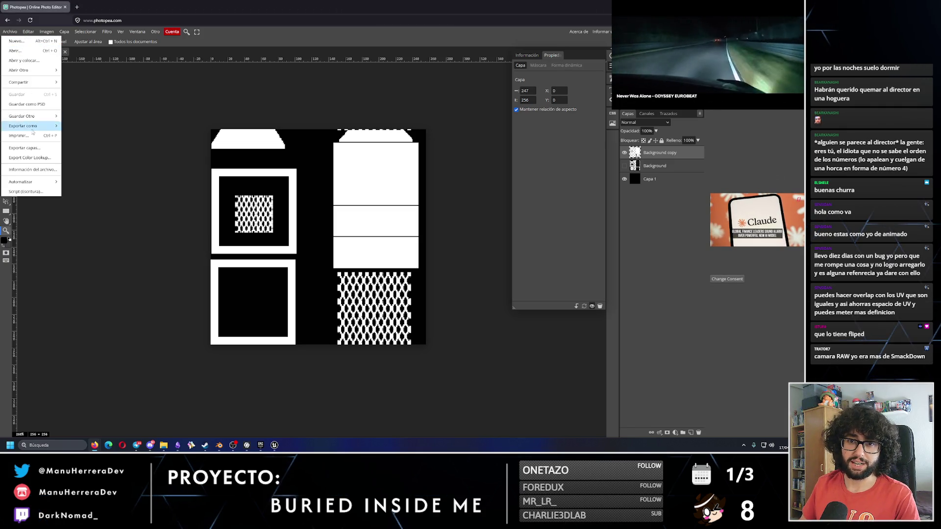
{"action": "mouse_move", "coordinate": [30, 126]}
{"action": "left_click", "coordinate": [83, 126]}
{"action": "left_click", "coordinate": [235, 98]}
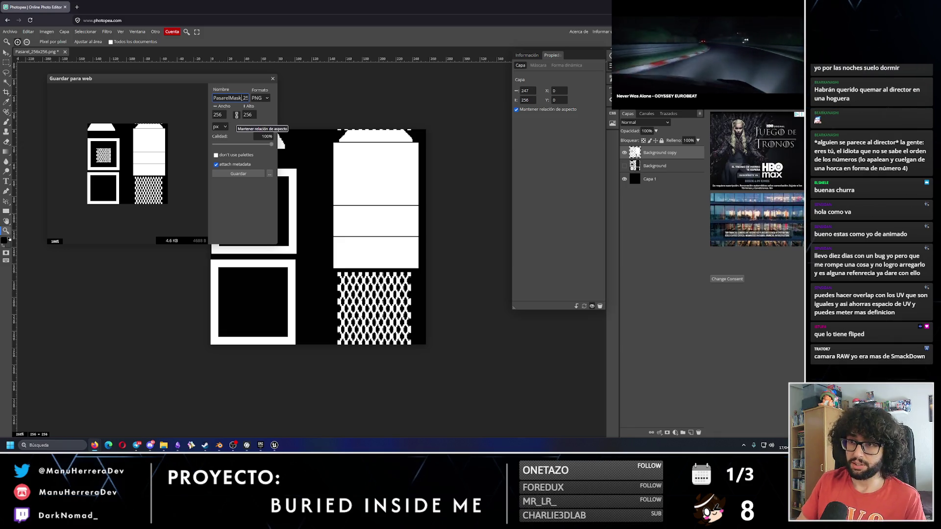
{"action": "left_click", "coordinate": [238, 173]}
- Cancel a second PNG export and return to the Unreal level editor
{"action": "left_click", "coordinate": [10, 31]}
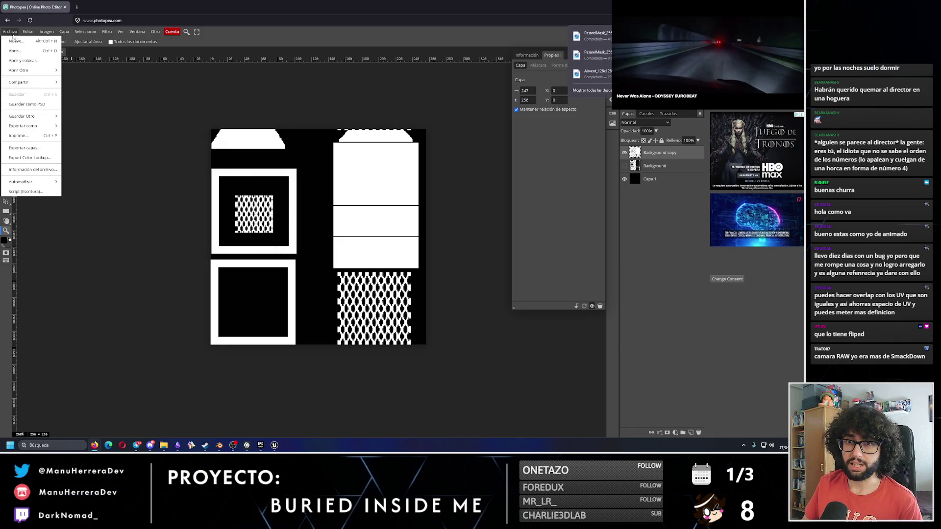
{"action": "left_click", "coordinate": [73, 126]}
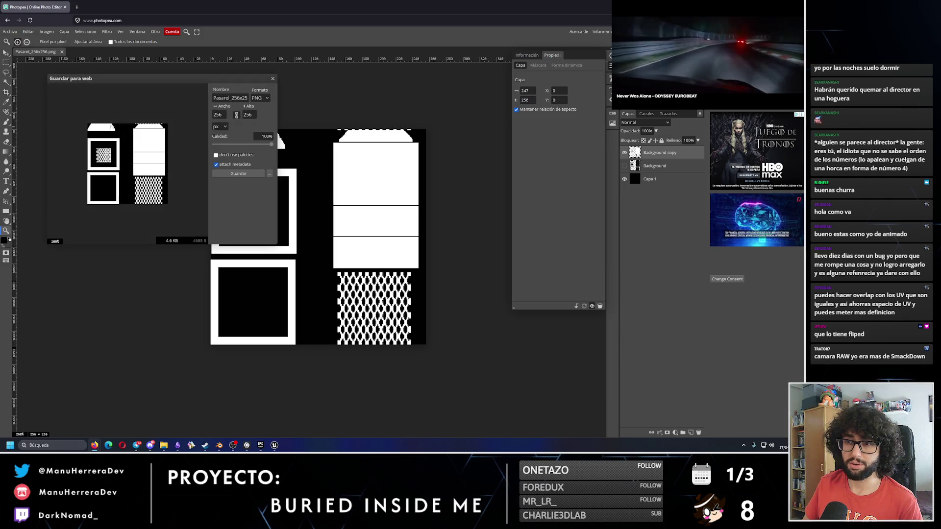
{"action": "left_click", "coordinate": [273, 79]}
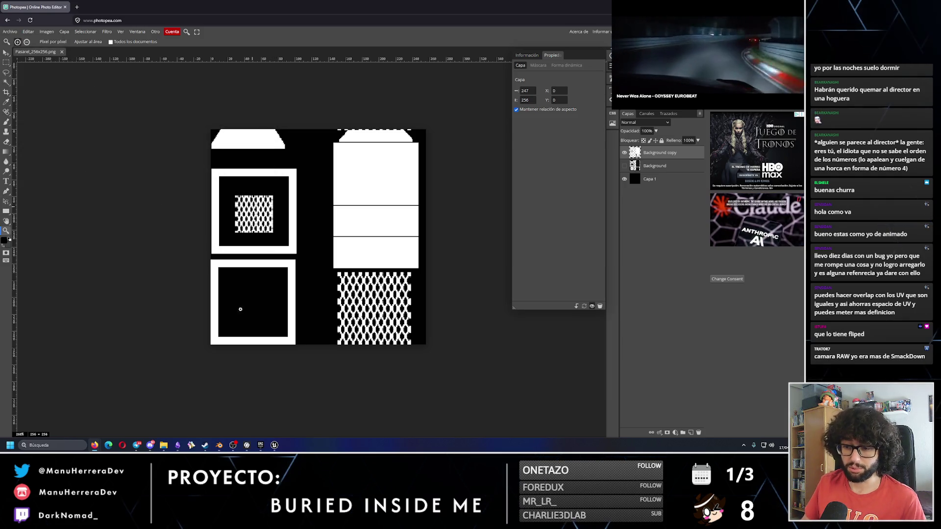
{"action": "mouse_move", "coordinate": [274, 445]}
{"action": "left_click", "coordinate": [286, 422]}
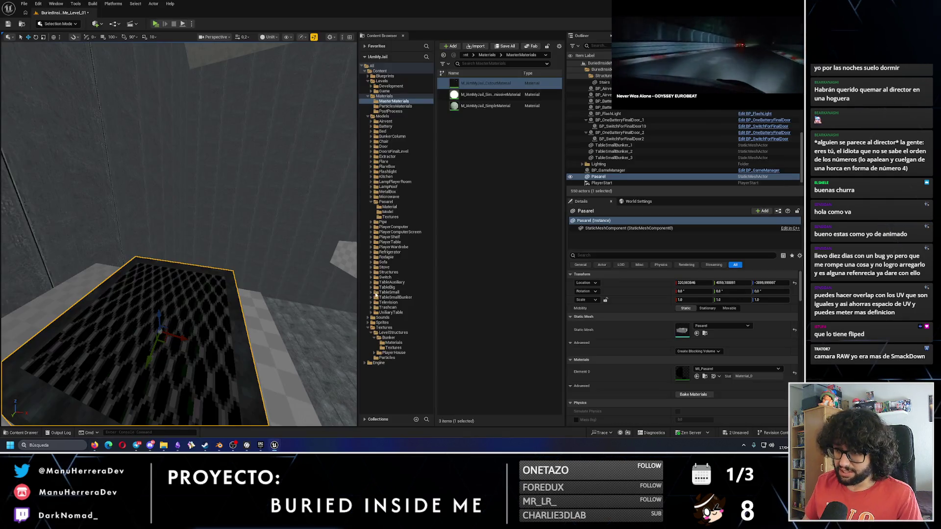
- Import the PasarelMask_256x256 PNG into the Pasarel Textures folder
{"action": "left_click", "coordinate": [394, 218]}
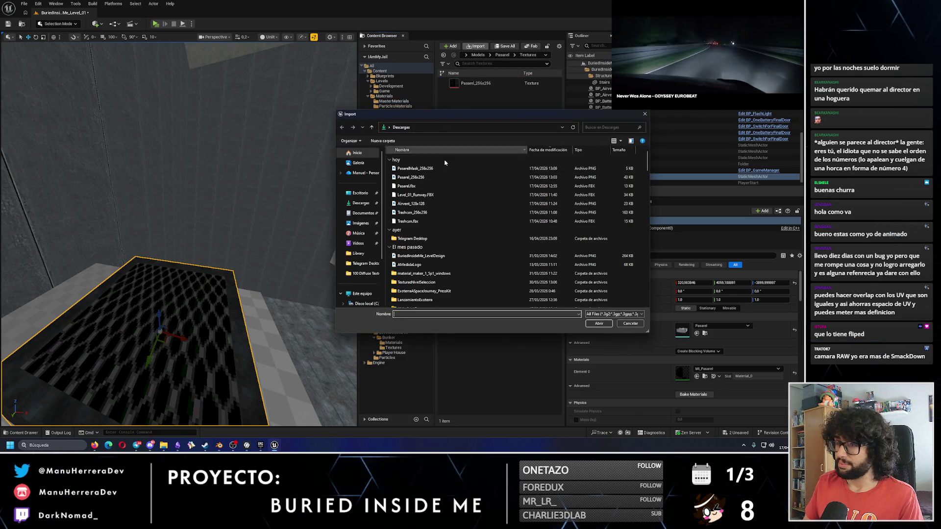
{"action": "left_click", "coordinate": [416, 166]}
{"action": "left_click", "coordinate": [591, 325]}
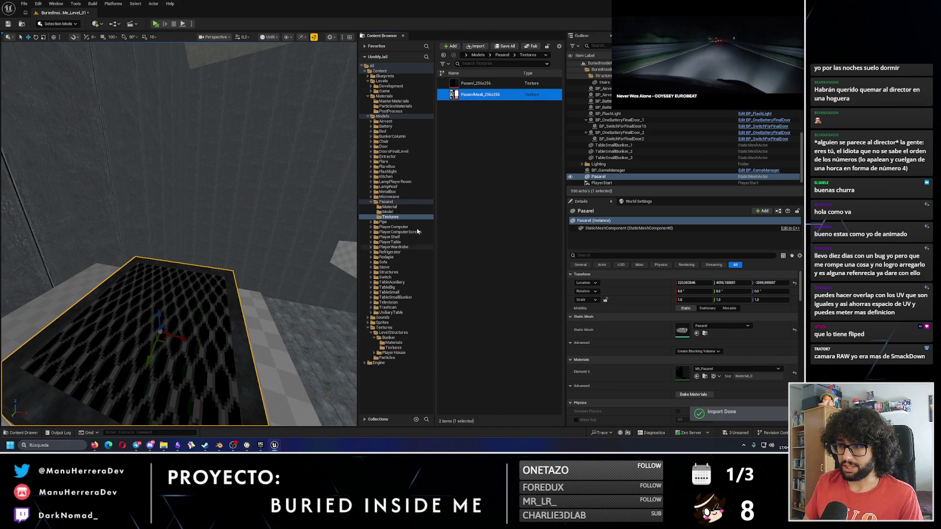
- Assign PasarelMask_256x256 as the Mask texture of MI_Pasarel
{"action": "left_click", "coordinate": [397, 207]}
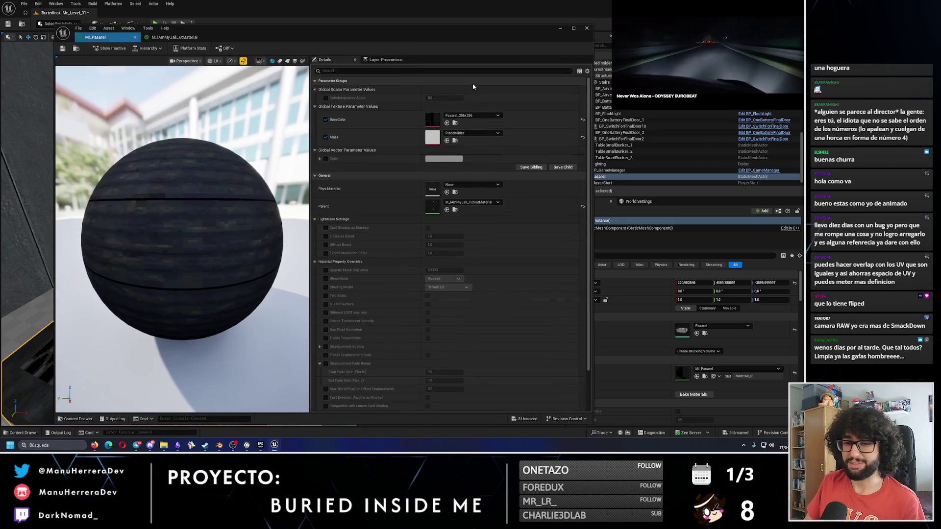
{"action": "double_click", "coordinate": [470, 84]}
{"action": "left_click", "coordinate": [482, 133]}
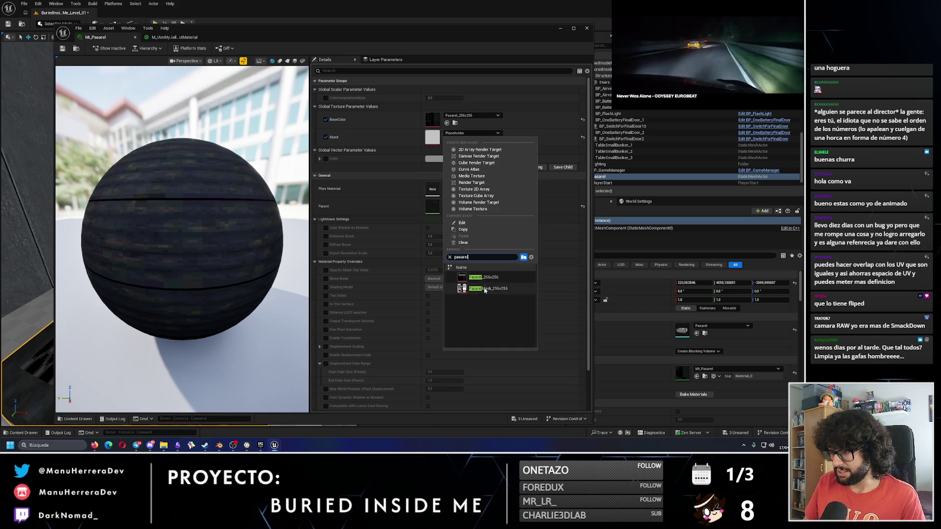
{"action": "left_click", "coordinate": [485, 288]}
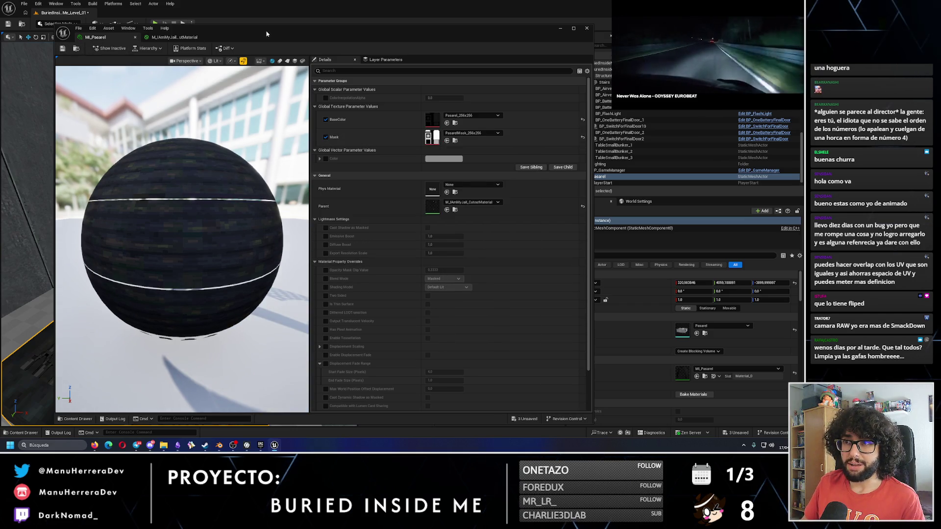
- Check the walkway's grate cutouts in the level, then close the material instance editor
{"action": "left_click_drag", "start_coordinate": [266, 35], "coordinate": [541, 179]}
{"action": "scroll", "coordinate": [164, 235], "scroll_direction": "up", "scroll_amount": 10}
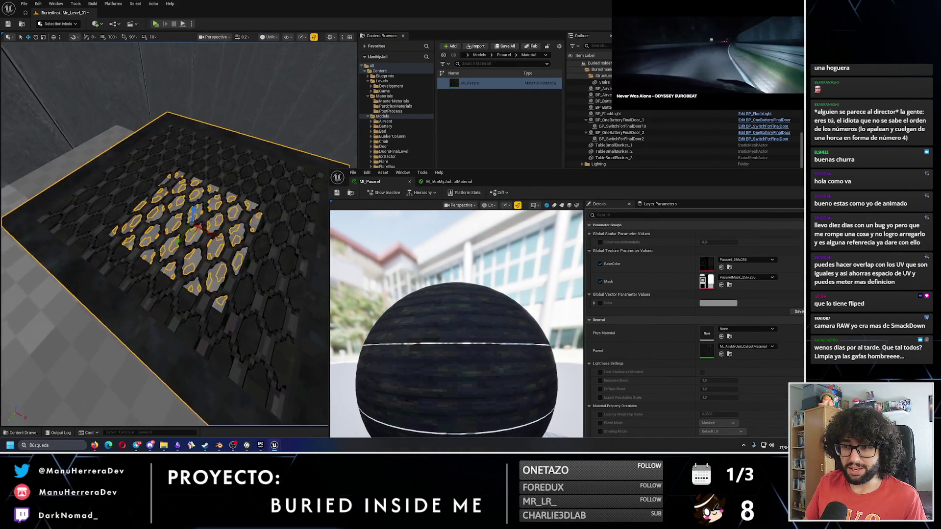
{"action": "scroll", "coordinate": [164, 235], "scroll_direction": "up", "scroll_amount": 6}
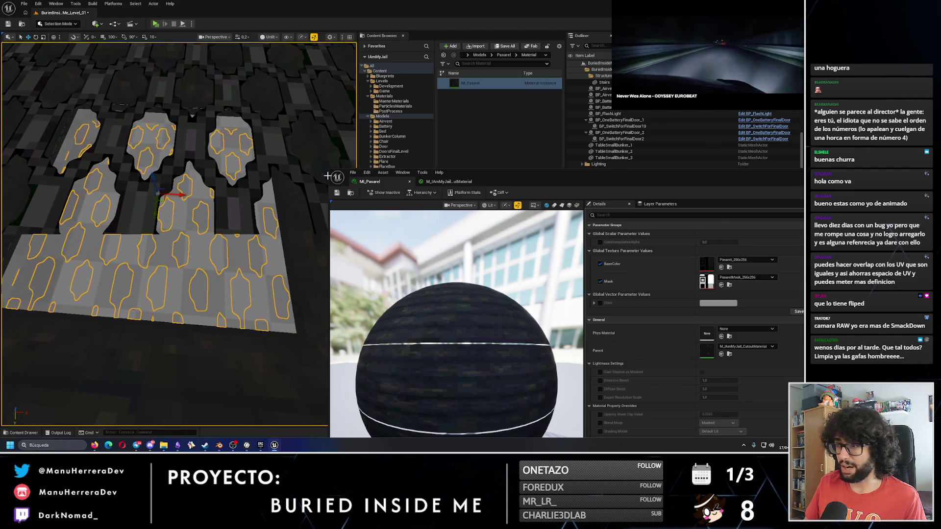
{"action": "left_click_drag", "start_coordinate": [601, 183], "coordinate": [328, 119]}
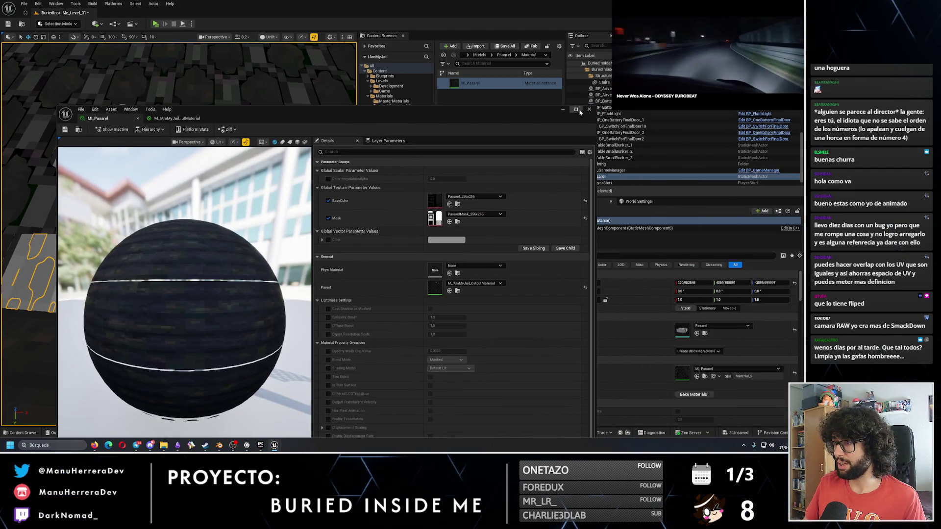
{"action": "left_click", "coordinate": [589, 109]}
{"action": "left_click", "coordinate": [390, 217]}
- Set PasarelMask_256x256's Filter to Nearest and save the texture
{"action": "key", "text": "f"}
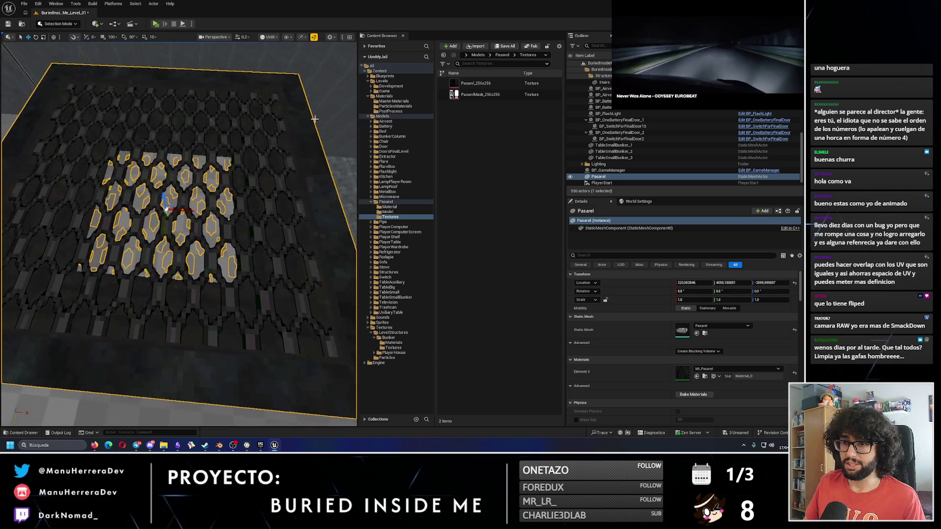
{"action": "left_click", "coordinate": [498, 95]}
{"action": "double_click", "coordinate": [500, 97]}
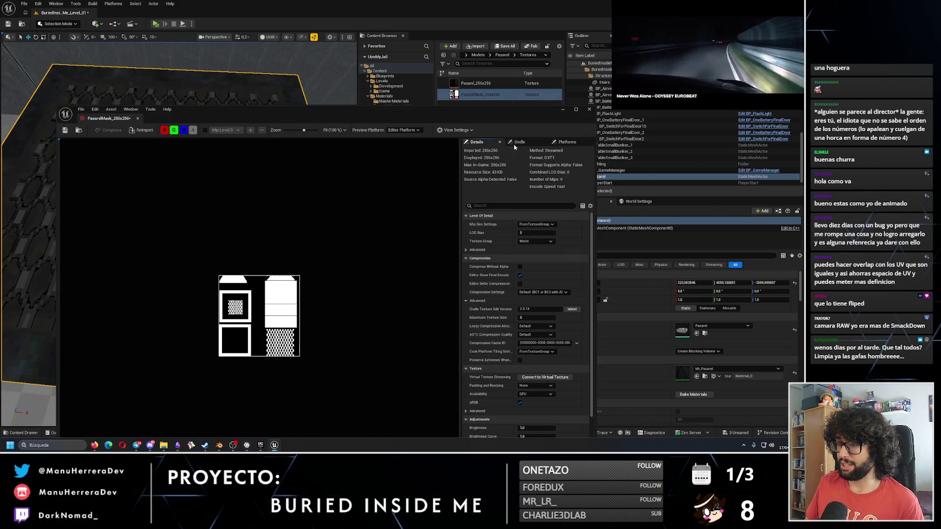
{"action": "type", "text": "filt"}
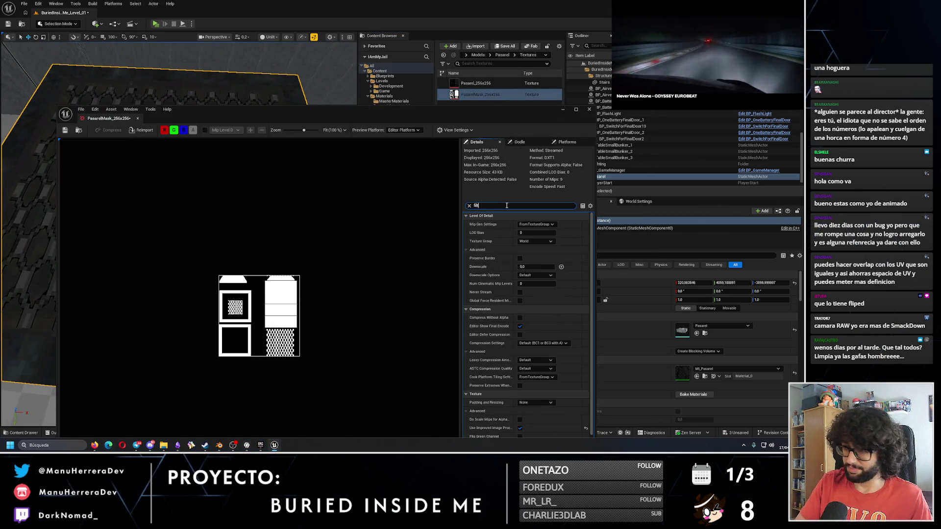
{"action": "type", "text": "er"}
{"action": "left_click", "coordinate": [537, 241]}
{"action": "left_click", "coordinate": [531, 255]}
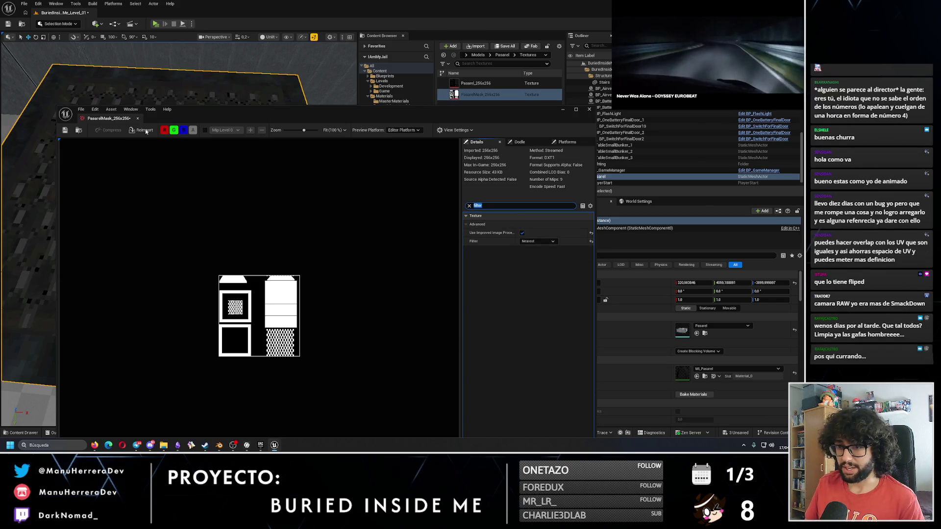
{"action": "left_click", "coordinate": [65, 129]}
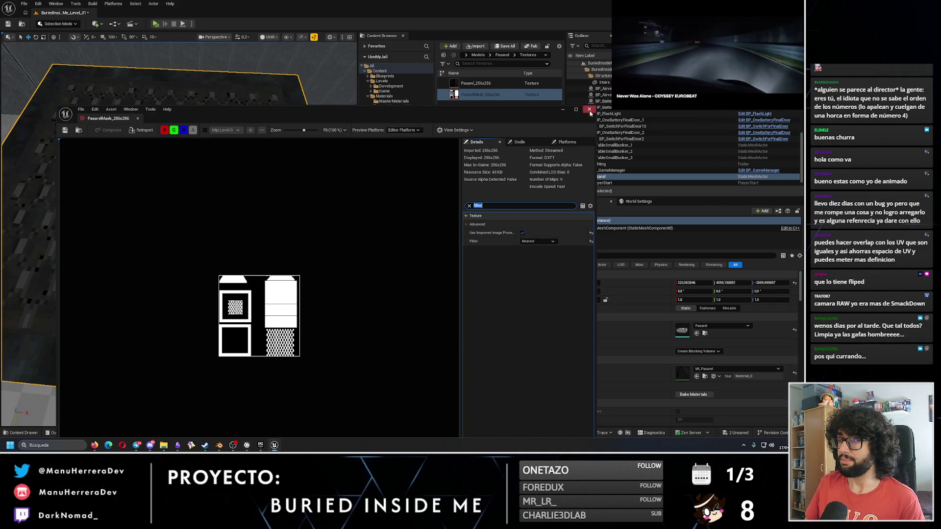
{"action": "left_click", "coordinate": [590, 109]}
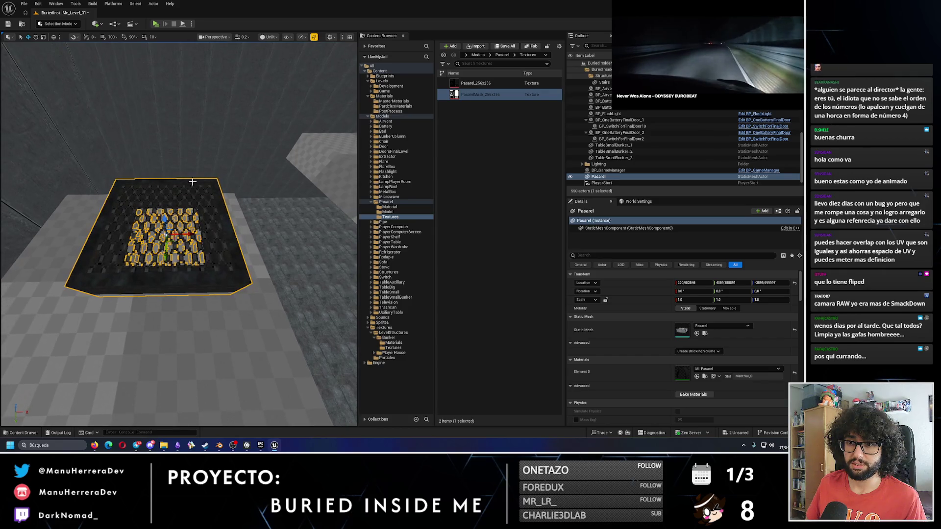
- Reopen the MI_Pasarel material instance from the Pasarel material folder
{"action": "scroll", "coordinate": [167, 228], "scroll_direction": "up", "scroll_amount": 10}
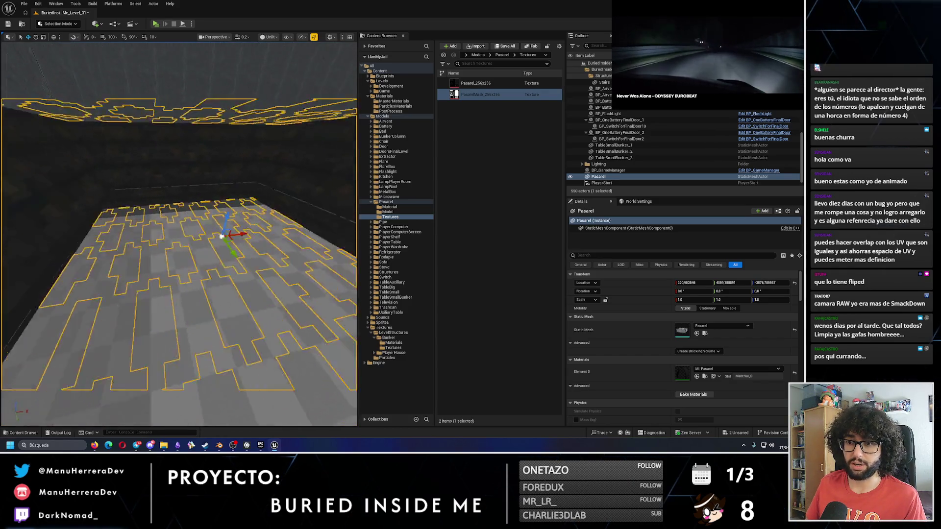
{"action": "scroll", "coordinate": [222, 236], "scroll_direction": "down", "scroll_amount": 10}
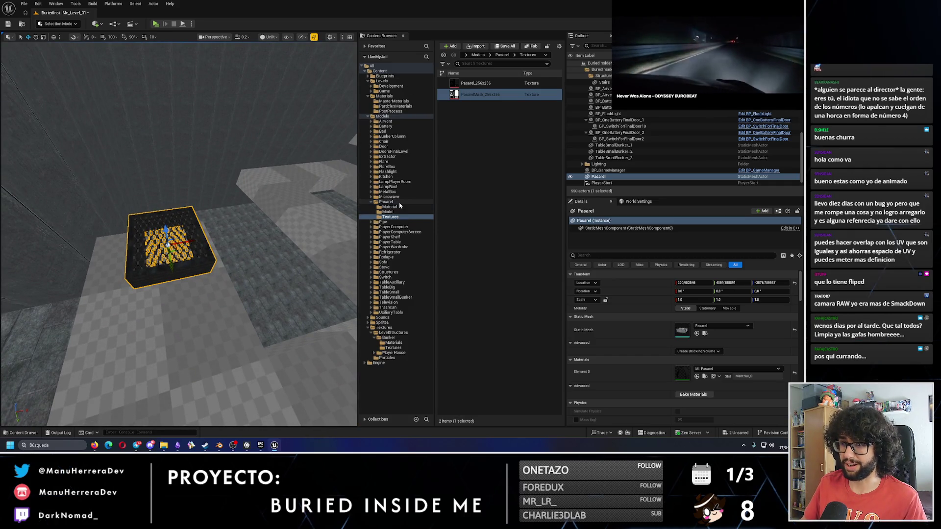
{"action": "left_click", "coordinate": [390, 207]}
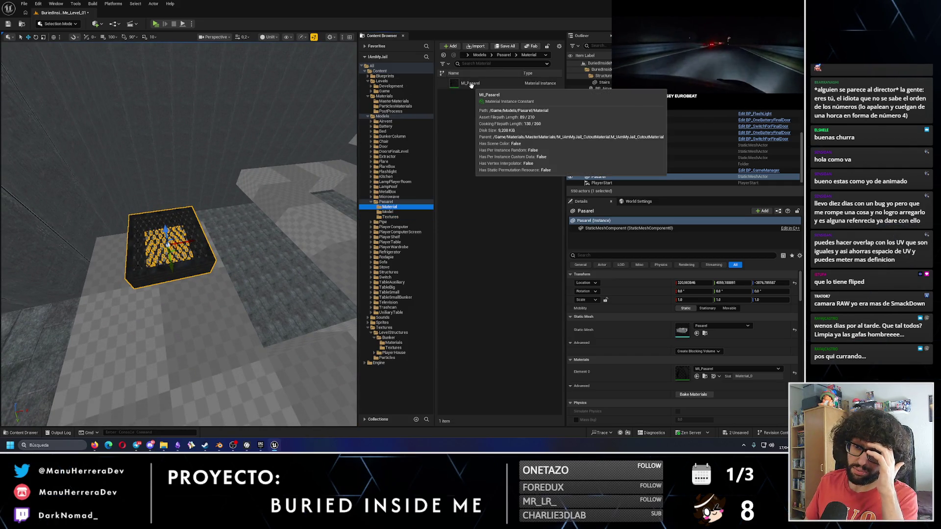
{"action": "left_click", "coordinate": [471, 85]}
{"action": "double_click", "coordinate": [472, 85]}
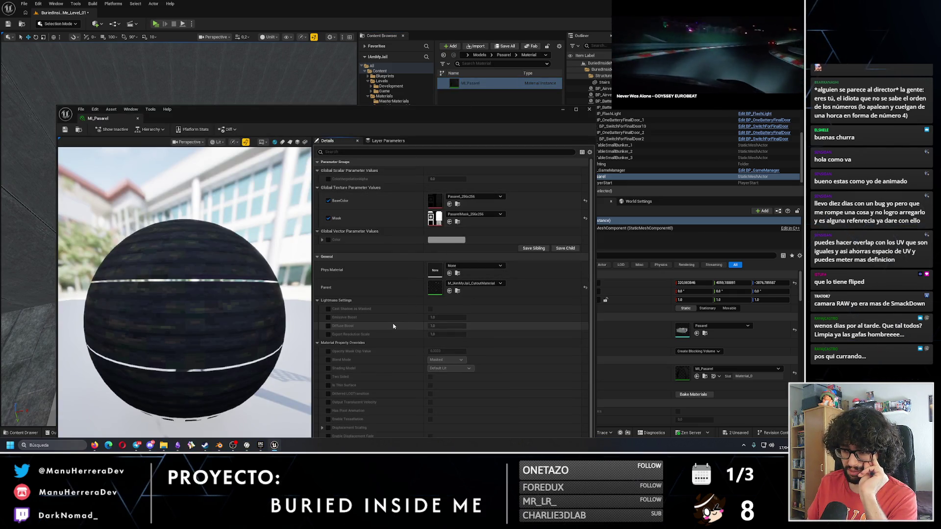
- Enable and tick the Two Sided override in MI_Pasarel, then close the editor
{"action": "left_click_drag", "start_coordinate": [380, 112], "coordinate": [582, 37]}
{"action": "left_click", "coordinate": [529, 300]}
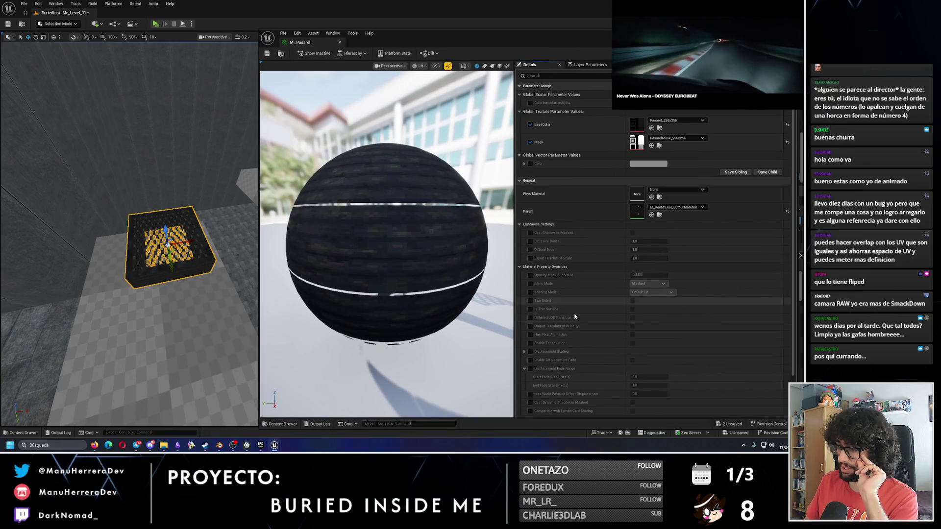
{"action": "left_click", "coordinate": [632, 301]}
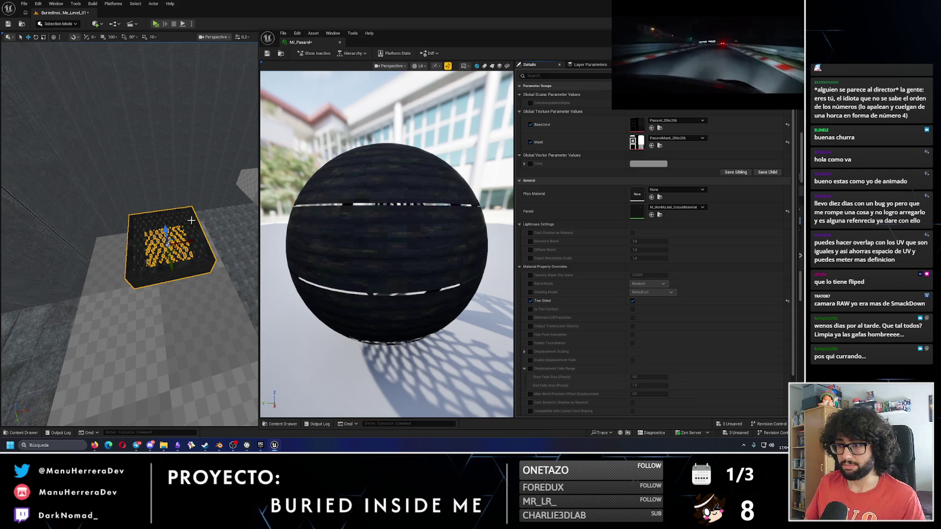
{"action": "scroll", "coordinate": [130, 235], "scroll_direction": "up", "scroll_amount": 10}
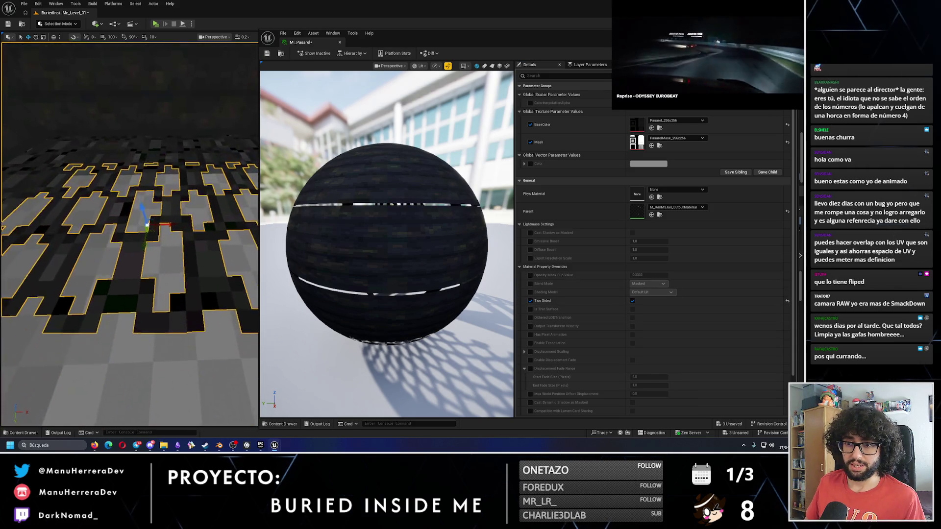
{"action": "scroll", "coordinate": [130, 235], "scroll_direction": "down", "scroll_amount": 5}
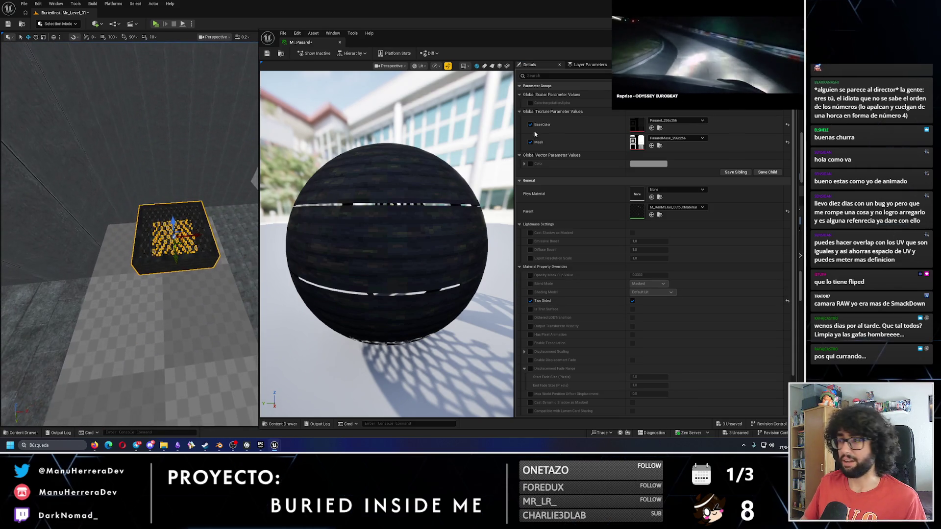
{"action": "left_click_drag", "start_coordinate": [511, 40], "coordinate": [492, 42]}
{"action": "left_click", "coordinate": [570, 38]}
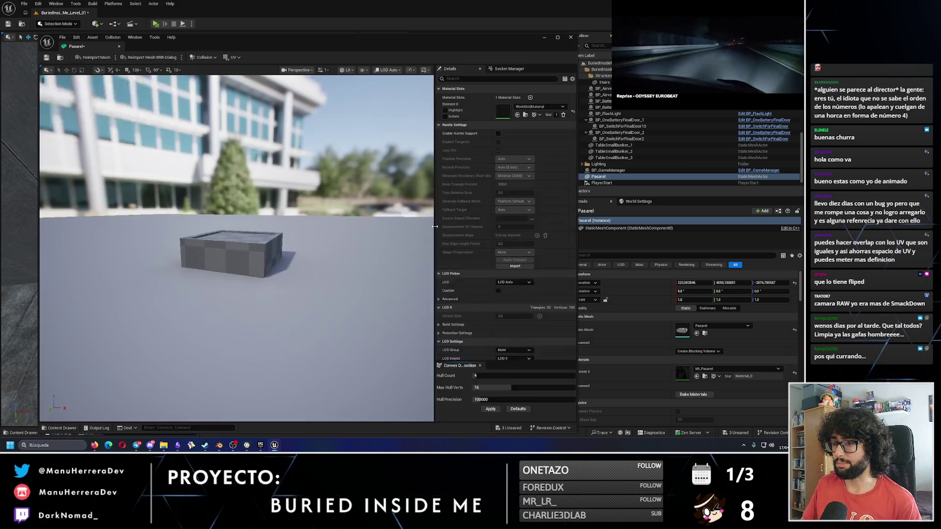
- Add a simple box collision to the Pasarel mesh and save it
{"action": "left_click", "coordinate": [201, 57]}
{"action": "left_click", "coordinate": [217, 96]}
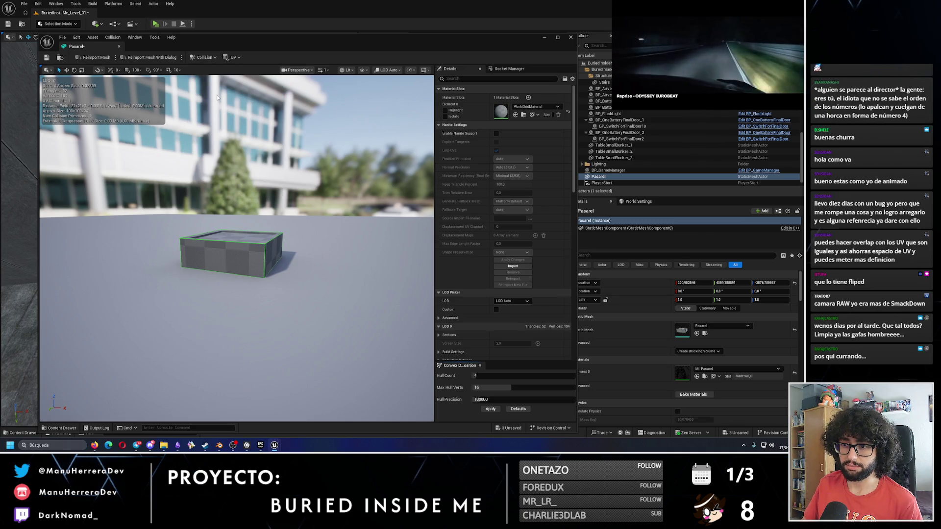
{"action": "left_click", "coordinate": [46, 57]}
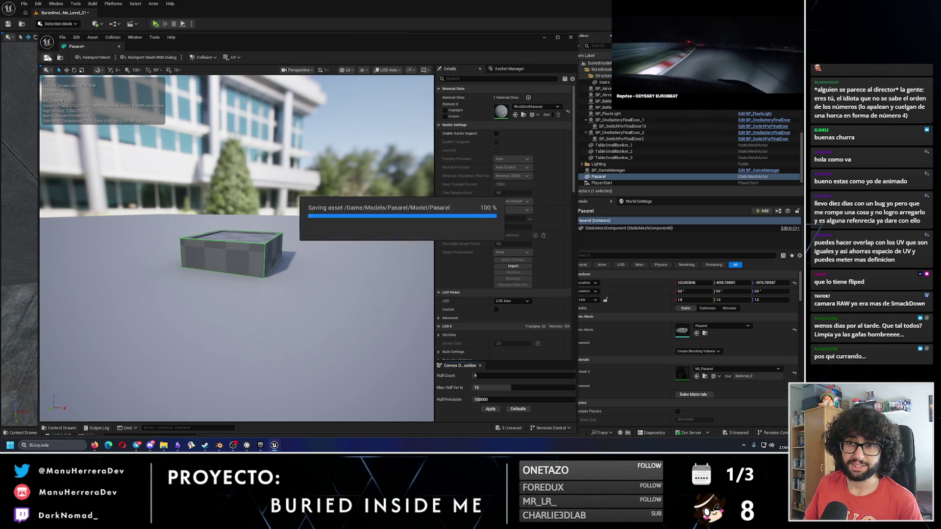
{"action": "left_click", "coordinate": [570, 38]}
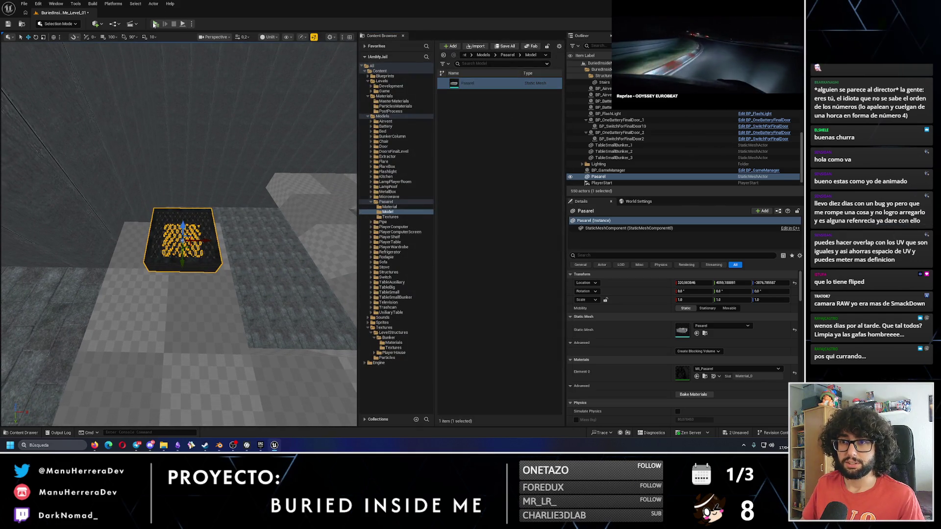
- Look over the grate walkway piece from below, above and up close, then return to InstaMAT Studio
{"action": "left_click_drag", "start_coordinate": [178, 235], "coordinate": [179, 211]}
{"action": "mouse_move", "coordinate": [234, 175]}
{"action": "left_mouse_down"}
{"action": "mouse_move", "coordinate": [233, 186]}
{"action": "mouse_move", "coordinate": [233, 175]}
{"action": "left_mouse_up"}
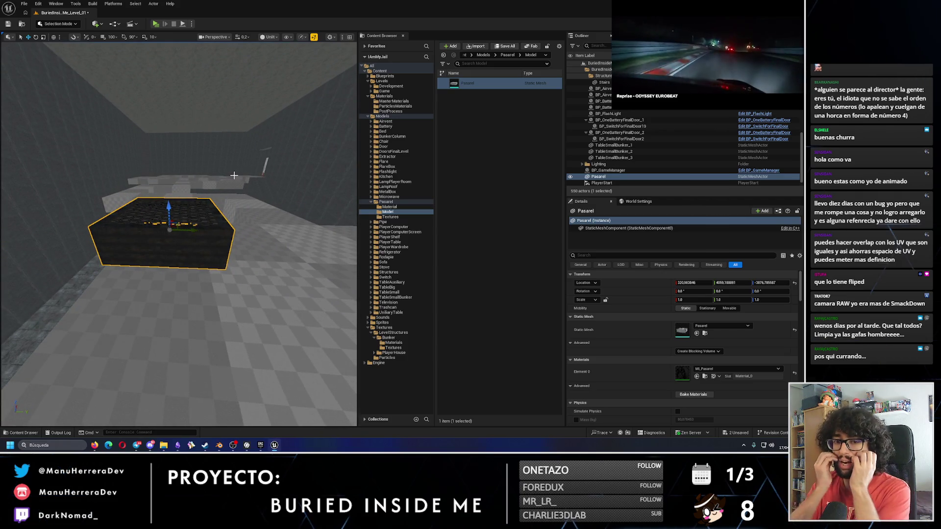
{"action": "left_click_drag", "start_coordinate": [178, 221], "coordinate": [184, 206]}
{"action": "left_click_drag", "start_coordinate": [231, 180], "coordinate": [231, 180]}
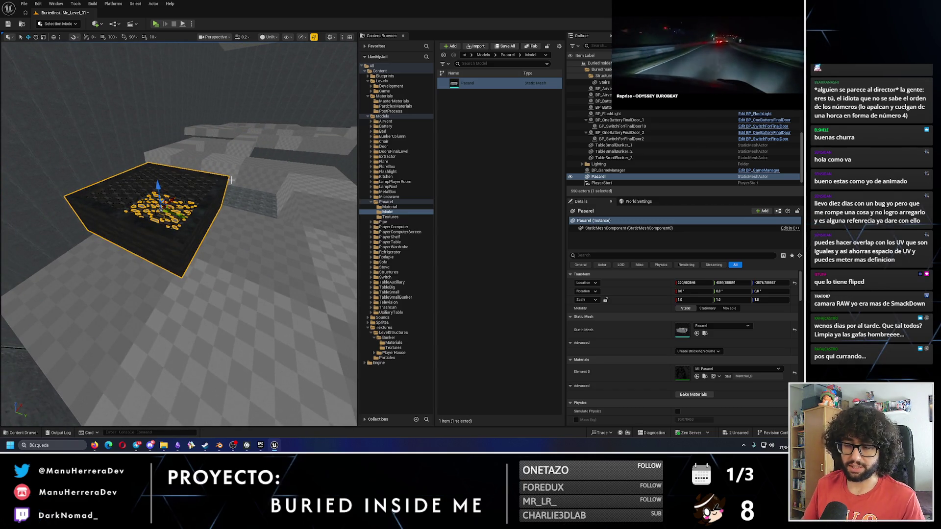
{"action": "left_click", "coordinate": [262, 444]}
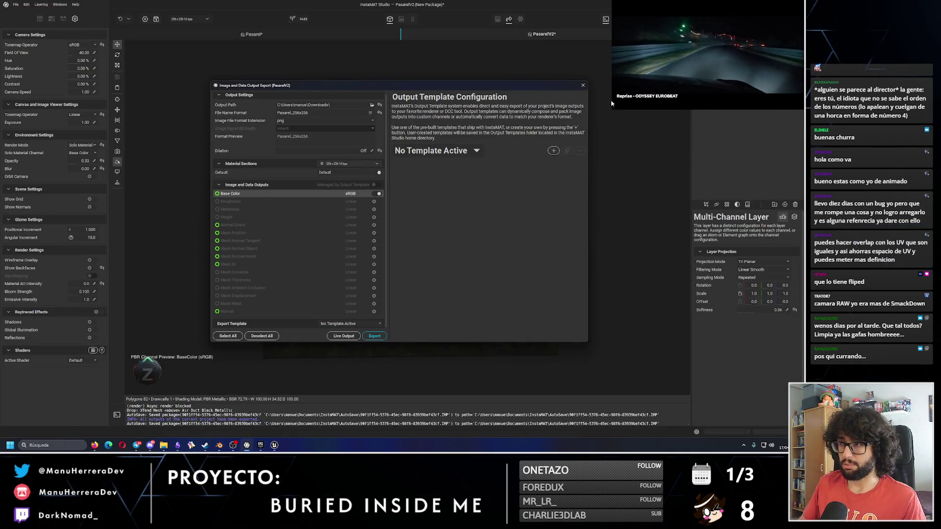
- Close the image export dialog and orbit to a lower side view of the PasarelV2 box
{"action": "left_click", "coordinate": [583, 85]}
{"action": "mouse_move", "coordinate": [426, 252]}
{"action": "left_mouse_down"}
{"action": "mouse_move", "coordinate": [442, 245]}
{"action": "mouse_move", "coordinate": [422, 210]}
{"action": "mouse_move", "coordinate": [431, 260]}
{"action": "mouse_move", "coordinate": [431, 218]}
{"action": "mouse_move", "coordinate": [405, 192]}
{"action": "mouse_move", "coordinate": [399, 161]}
{"action": "mouse_move", "coordinate": [407, 204]}
{"action": "mouse_move", "coordinate": [352, 179]}
{"action": "left_mouse_up"}
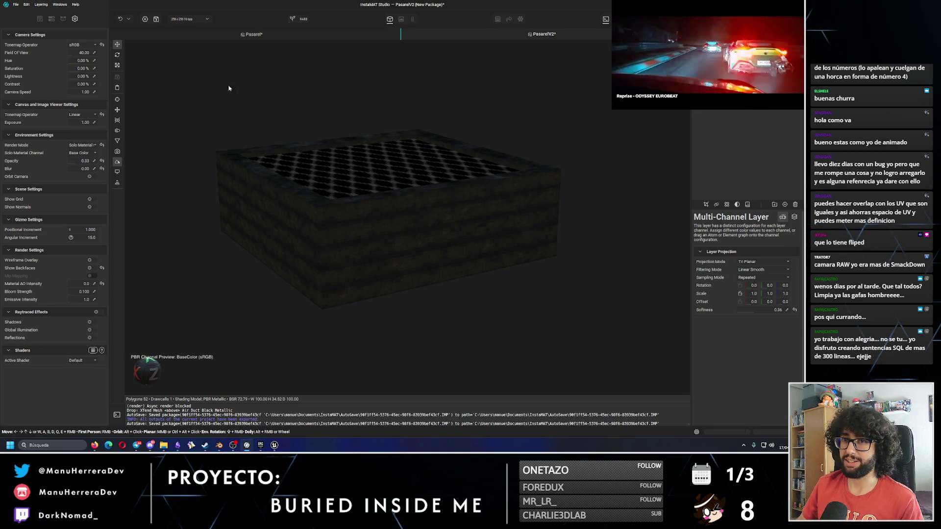
{"action": "left_click", "coordinate": [40, 19]}
- Move the floating music video aside and enlarge it
{"action": "left_click_drag", "start_coordinate": [770, 39], "coordinate": [159, 38]}
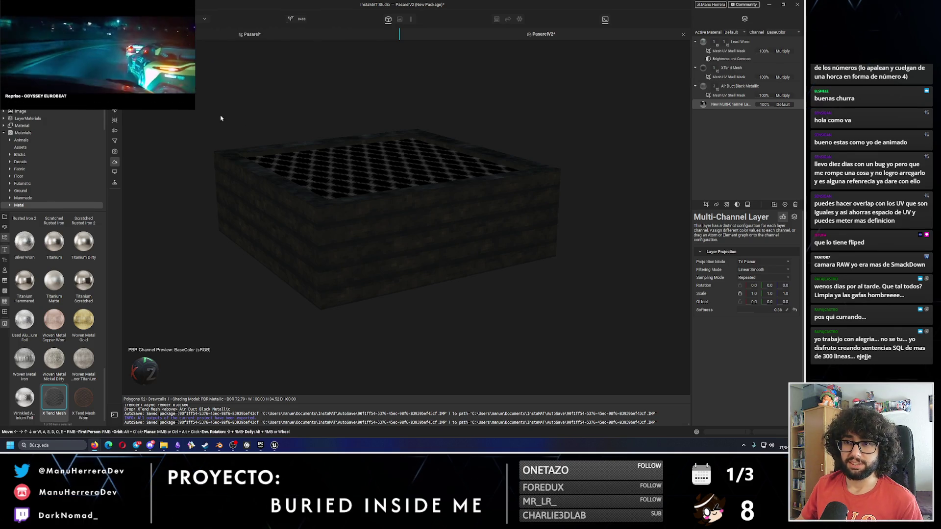
{"action": "left_click_drag", "start_coordinate": [194, 109], "coordinate": [447, 242]}
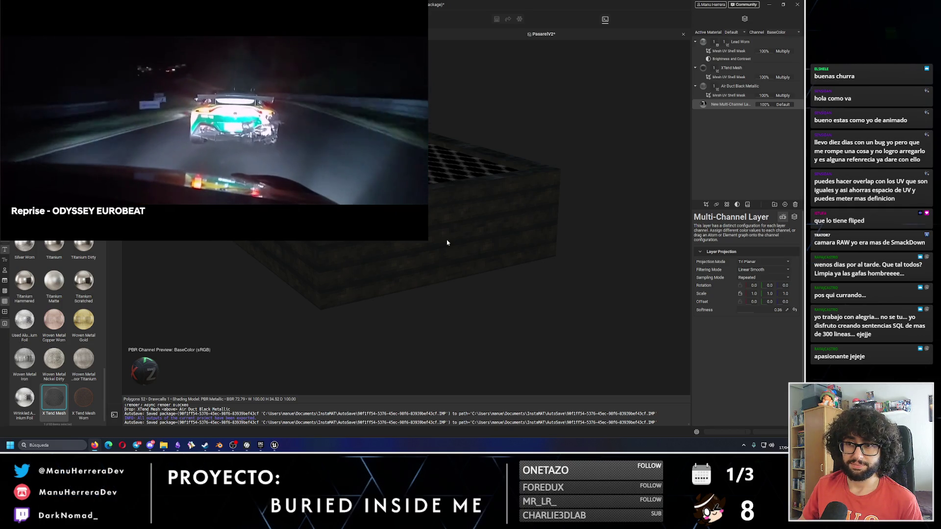
{"action": "mouse_move", "coordinate": [241, 194]}
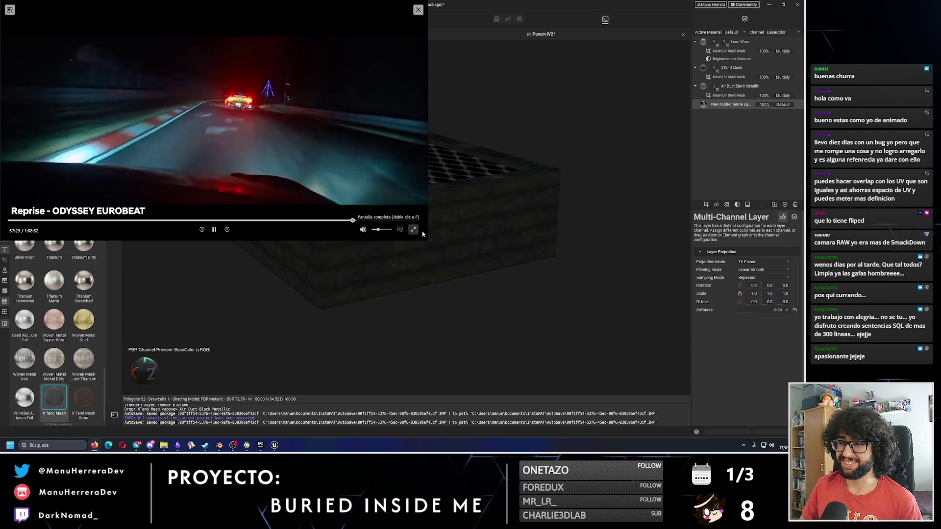
{"action": "mouse_move", "coordinate": [426, 238]}
{"action": "left_mouse_down"}
{"action": "mouse_move", "coordinate": [223, 146]}
{"action": "mouse_move", "coordinate": [376, 227]}
{"action": "mouse_move", "coordinate": [375, 208]}
{"action": "mouse_move", "coordinate": [237, 131]}
{"action": "mouse_move", "coordinate": [154, 127]}
{"action": "left_mouse_up"}
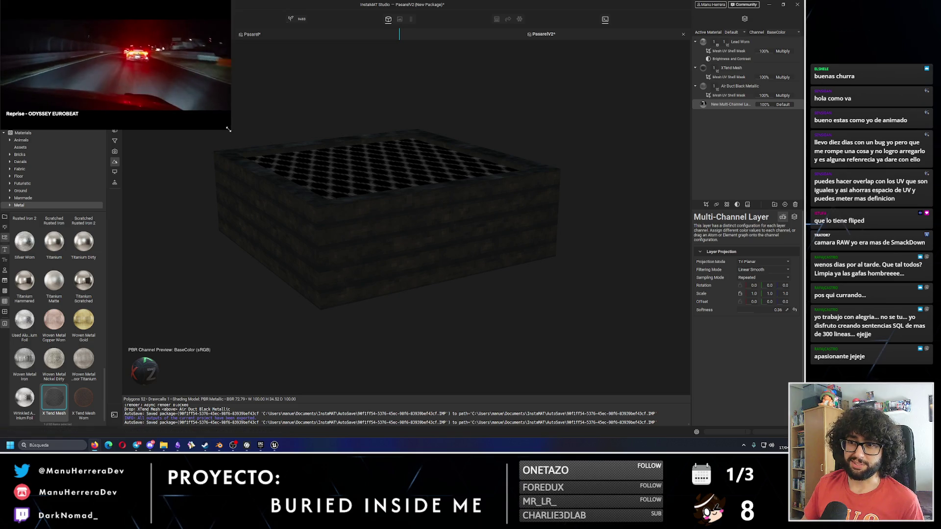
- Group the layers from Lead Worn through New Multi-Channel Layer into a collapsed Base group
{"action": "left_click_drag", "start_coordinate": [230, 130], "coordinate": [195, 112]}
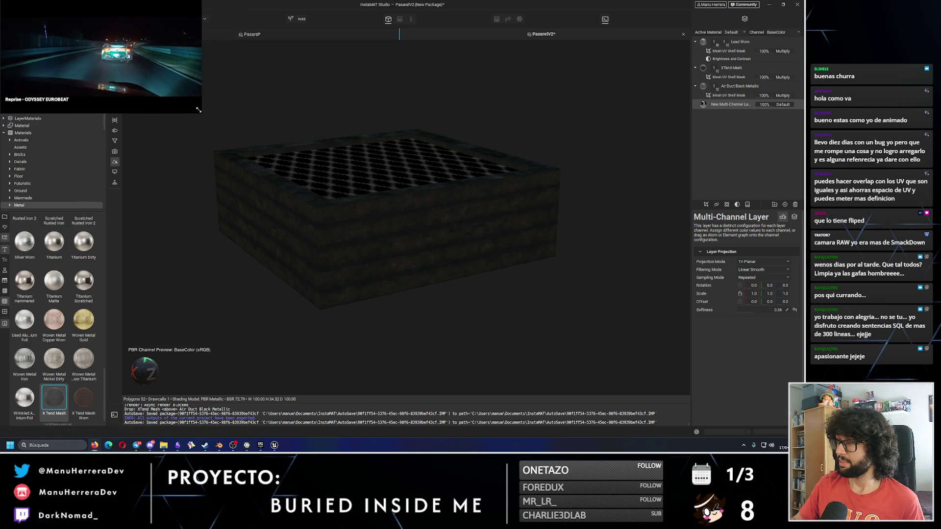
{"action": "left_click", "coordinate": [739, 42]}
{"action": "left_click", "coordinate": [727, 103]}
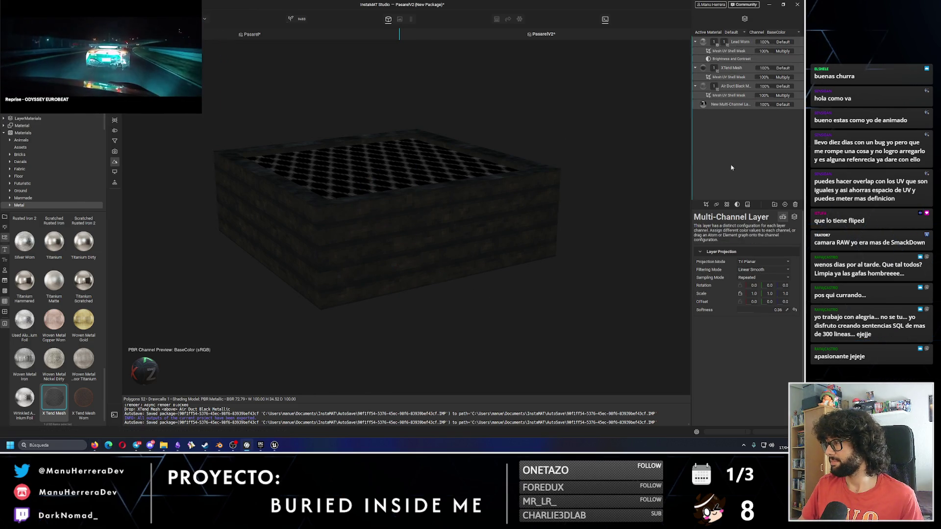
{"action": "left_click", "coordinate": [774, 205]}
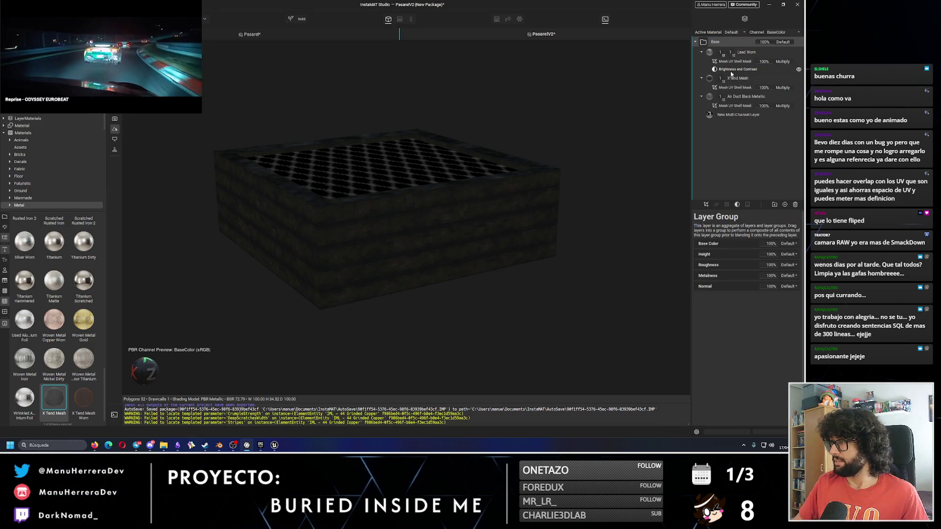
{"action": "left_click", "coordinate": [694, 42]}
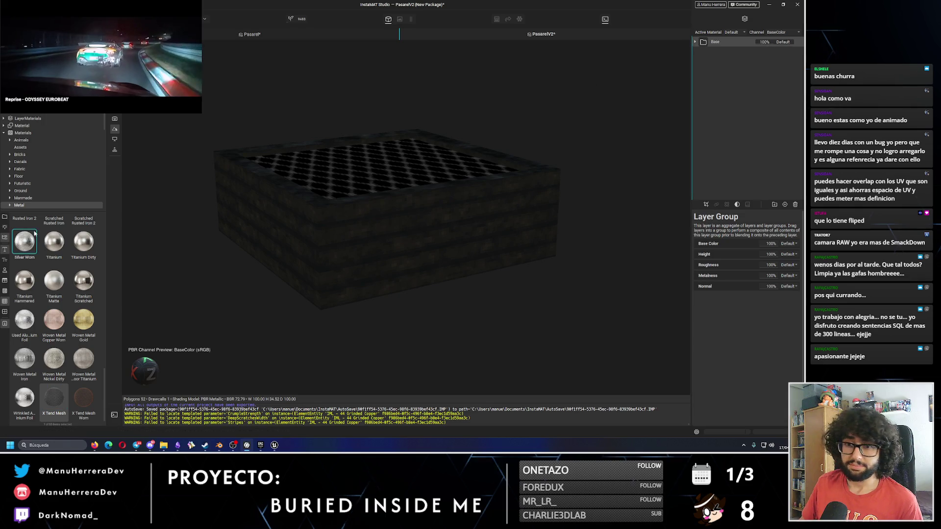
- Switch to Unreal Engine and move in close on the walkway piece
{"action": "scroll", "coordinate": [78, 367], "scroll_direction": "up", "scroll_amount": 10}
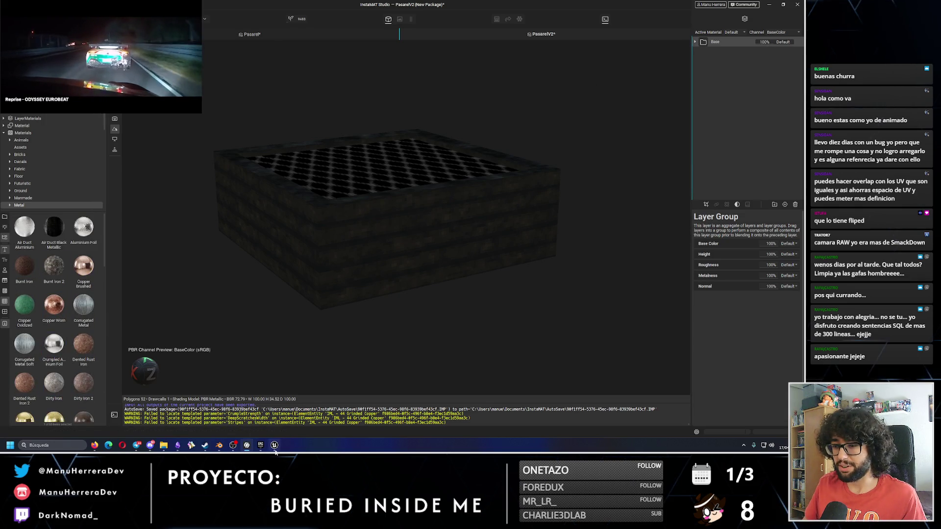
{"action": "left_click", "coordinate": [274, 445]}
{"action": "mouse_move", "coordinate": [188, 82]}
{"action": "left_mouse_down"}
{"action": "mouse_move", "coordinate": [188, 113]}
{"action": "mouse_move", "coordinate": [181, 106]}
{"action": "mouse_move", "coordinate": [196, 111]}
{"action": "mouse_move", "coordinate": [188, 81]}
{"action": "mouse_move", "coordinate": [196, 98]}
{"action": "left_mouse_up"}
- Raise the Air Duct Black Metallic layer's Dirt Level to 44.17%
{"action": "key", "text": "alt+Tab"}
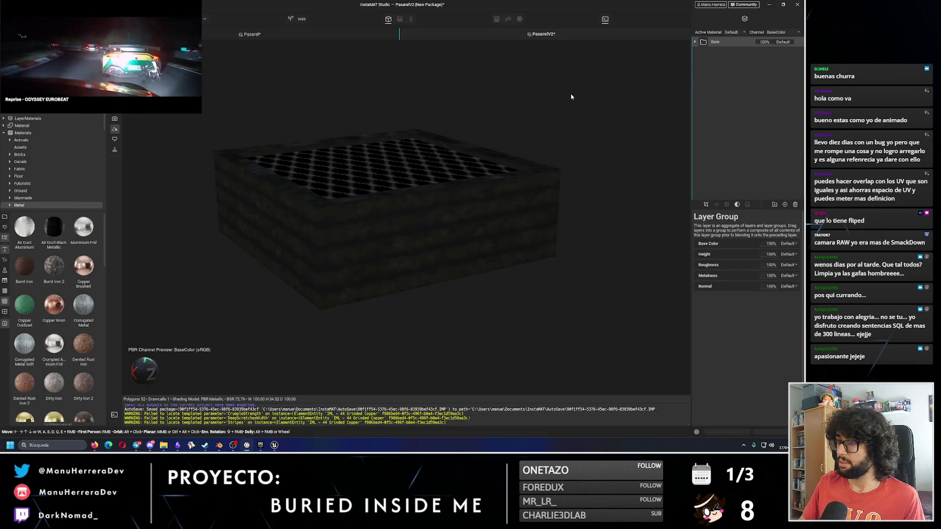
{"action": "left_click", "coordinate": [695, 42]}
{"action": "left_click", "coordinate": [738, 96]}
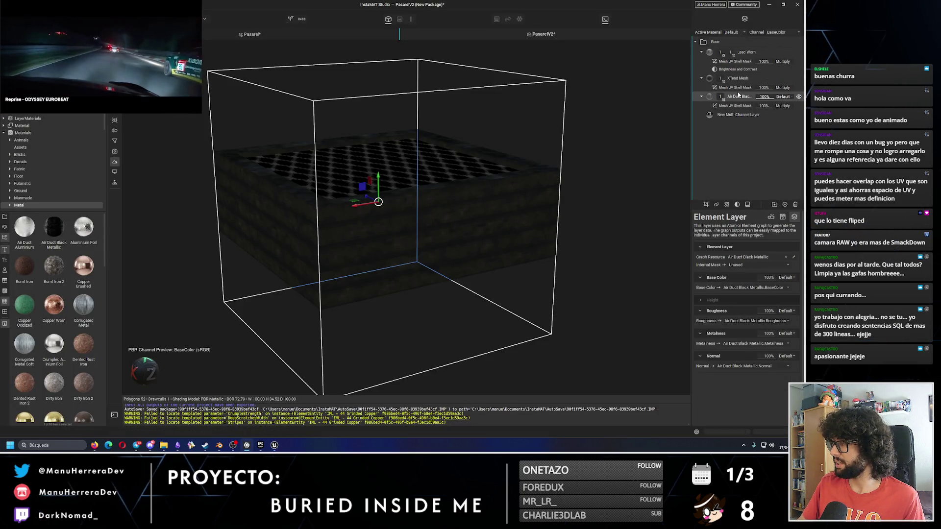
{"action": "left_click", "coordinate": [798, 97]}
{"action": "left_click", "coordinate": [798, 97]}
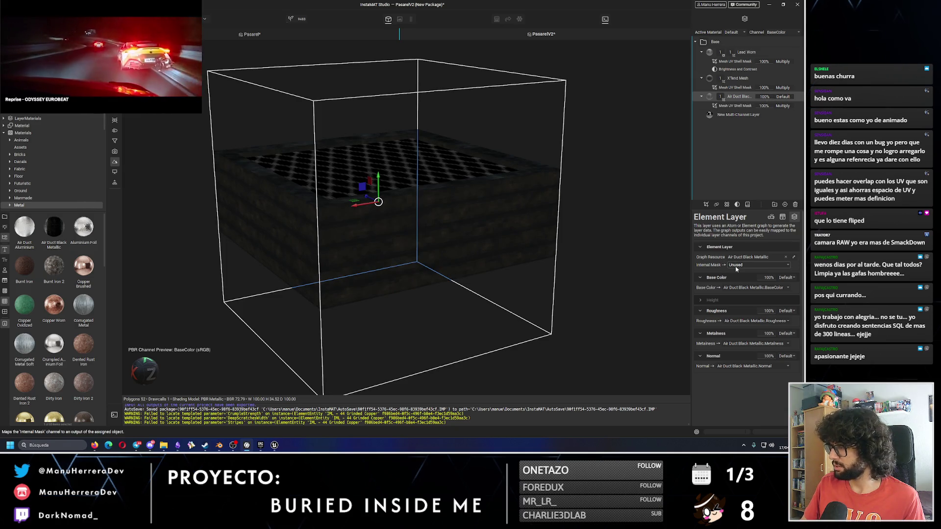
{"action": "left_click", "coordinate": [780, 216]}
{"action": "left_click", "coordinate": [771, 217]}
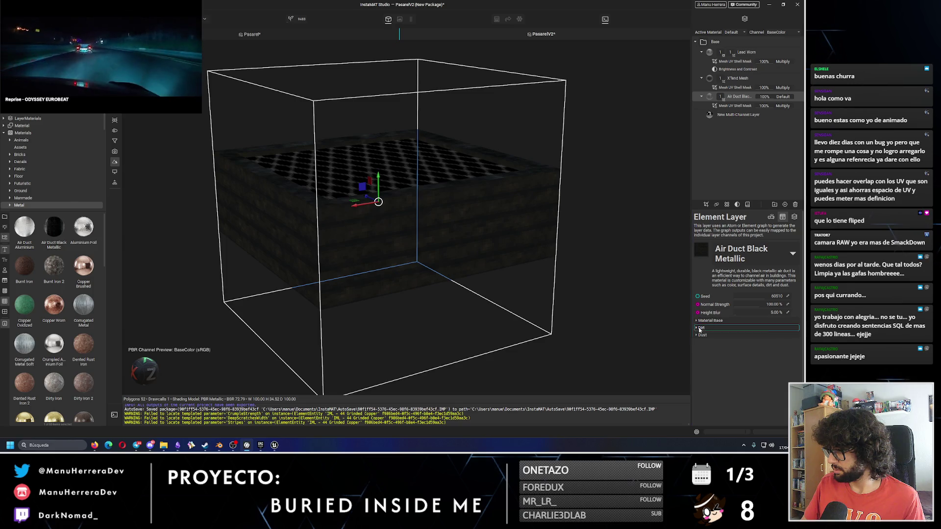
{"action": "left_click_drag", "start_coordinate": [759, 335], "coordinate": [784, 335]}
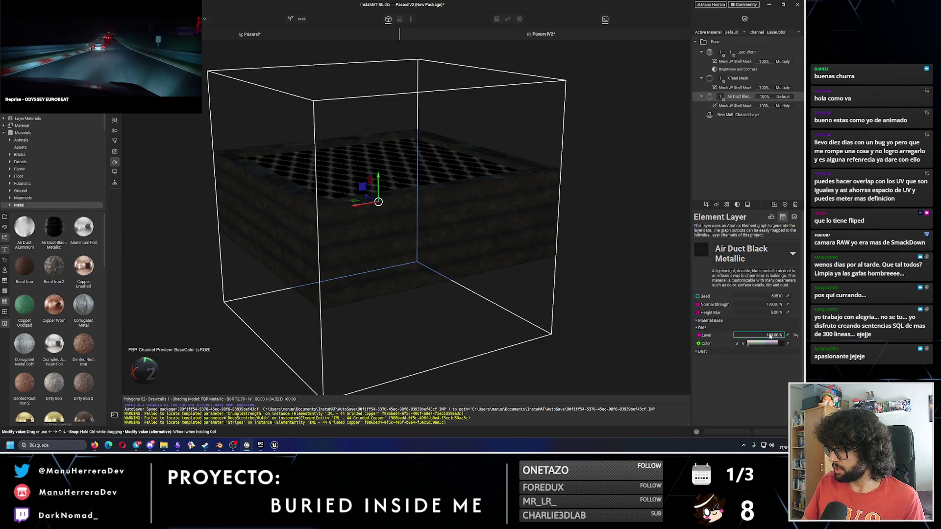
- Lower the layer's Dust Level to about 43%
{"action": "left_click", "coordinate": [703, 351]}
{"action": "left_click_drag", "start_coordinate": [749, 359], "coordinate": [758, 361]}
{"action": "mouse_move", "coordinate": [393, 216]}
{"action": "left_mouse_down"}
{"action": "mouse_move", "coordinate": [390, 258]}
{"action": "mouse_move", "coordinate": [441, 255]}
{"action": "left_mouse_up"}
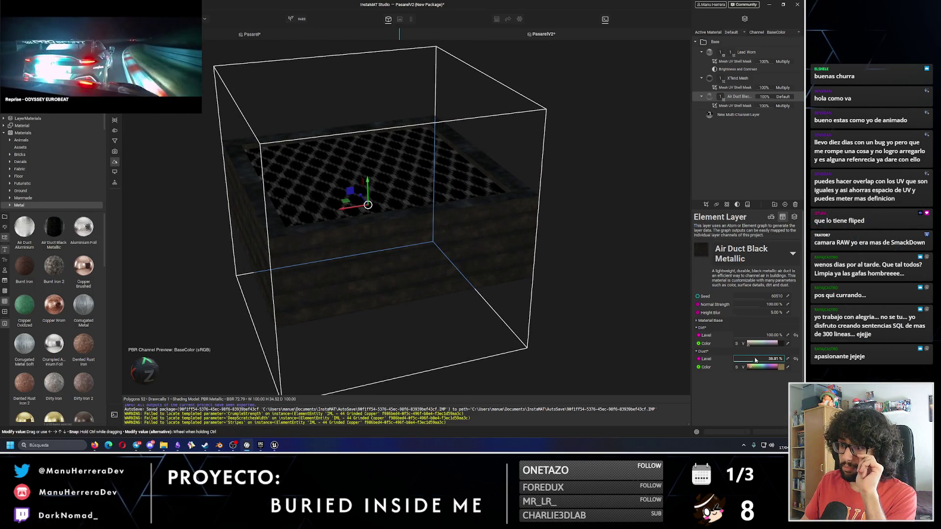
{"action": "left_click_drag", "start_coordinate": [757, 359], "coordinate": [754, 360]}
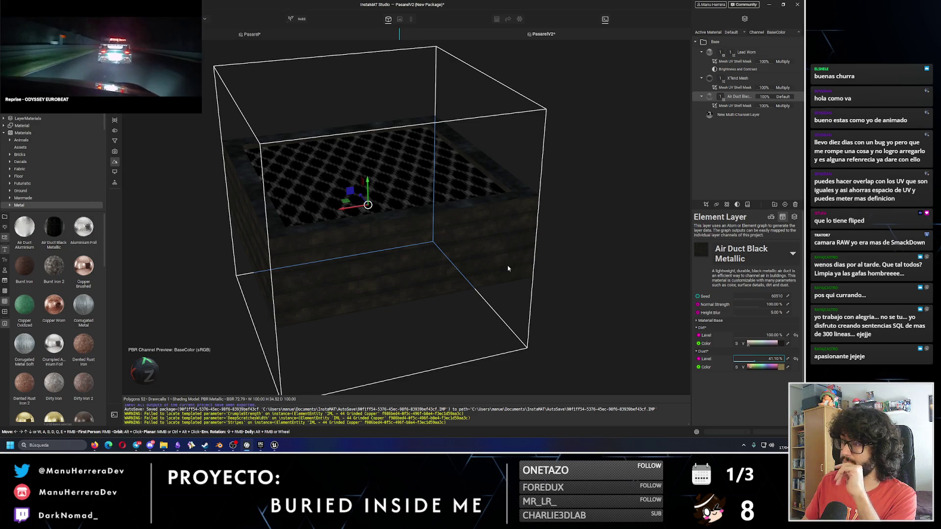
- Open the image and data output export settings
{"action": "mouse_move", "coordinate": [143, 71]}
{"action": "left_mouse_down"}
{"action": "mouse_move", "coordinate": [716, 94]}
{"action": "mouse_move", "coordinate": [743, 74]}
{"action": "left_mouse_up"}
{"action": "left_click", "coordinate": [16, 5]}
{"action": "left_click", "coordinate": [34, 129]}
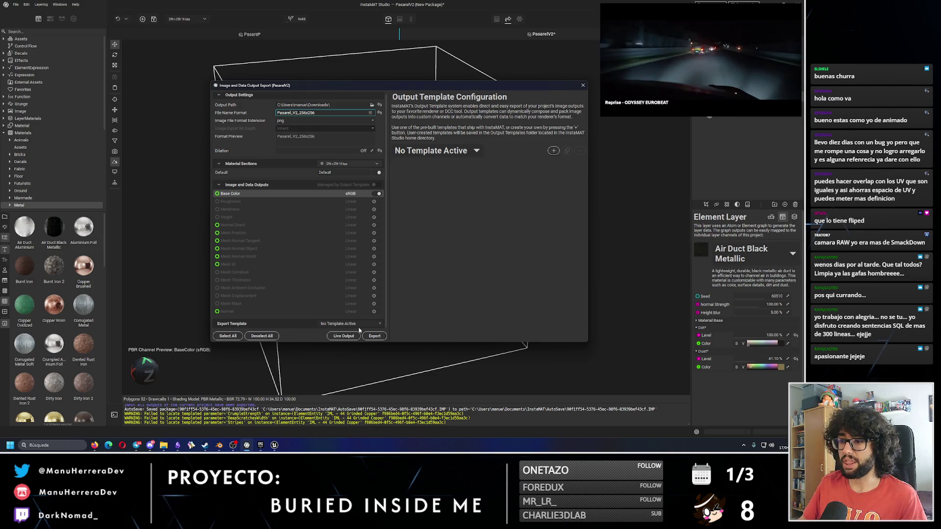
- Export Pasarel_V2_256x256, dismiss the popups, and show Unreal's Pasarel Textures folder
{"action": "left_click", "coordinate": [379, 336]}
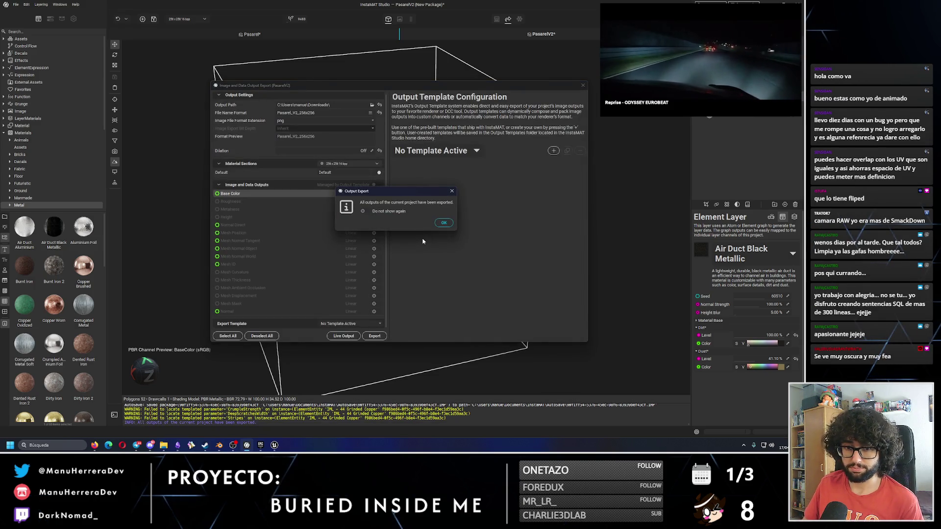
{"action": "left_click", "coordinate": [444, 223]}
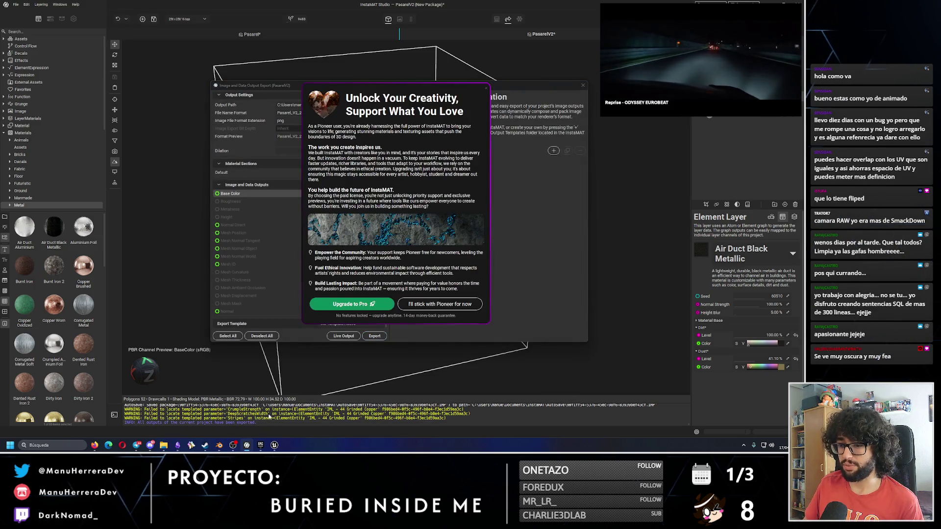
{"action": "left_click", "coordinate": [410, 306]}
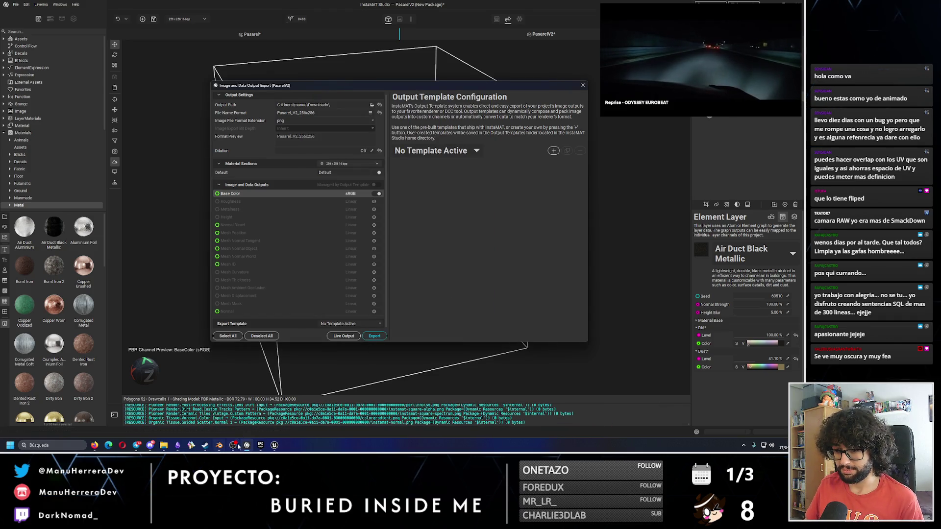
{"action": "left_click", "coordinate": [274, 447]}
{"action": "left_click", "coordinate": [390, 217]}
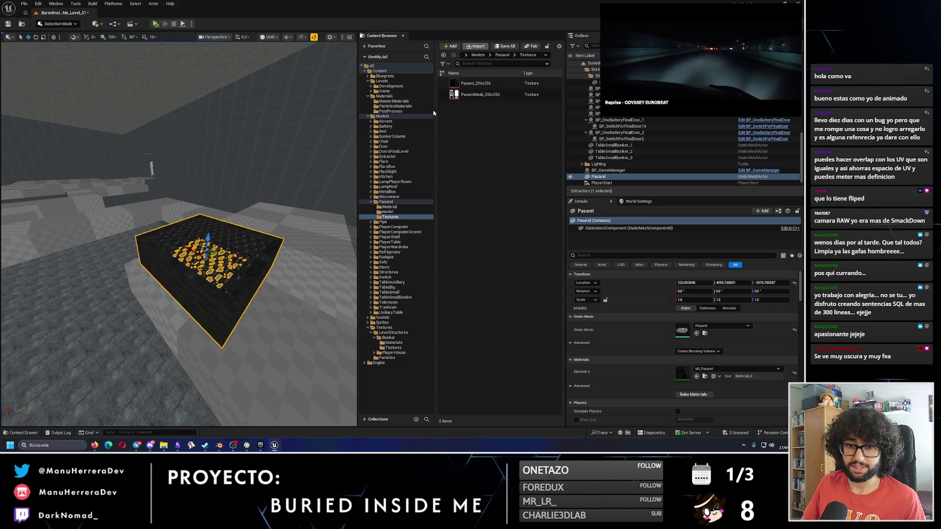
- Import the exported Pasarel_V2_256x256 PNG into the walkway's Textures folder, then open the Material folder
{"action": "left_click", "coordinate": [589, 328]}
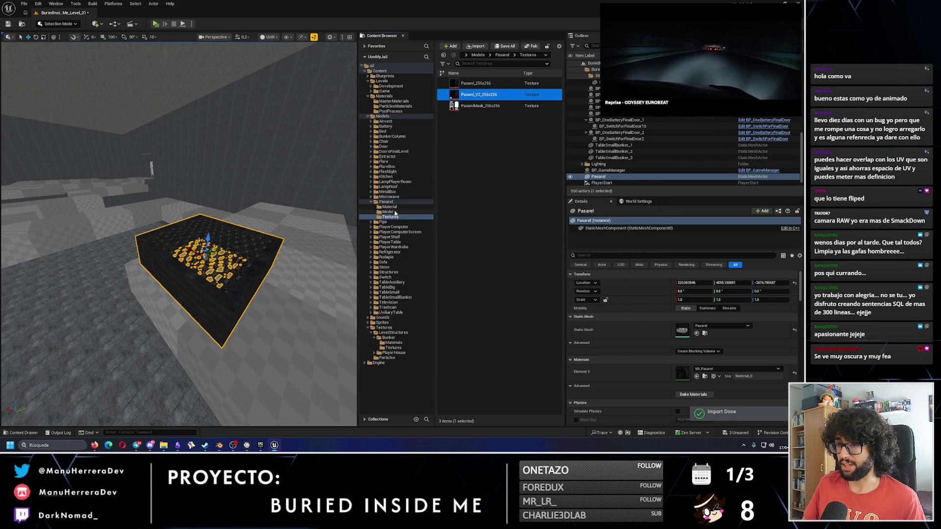
{"action": "key", "text": "alt+Tab"}
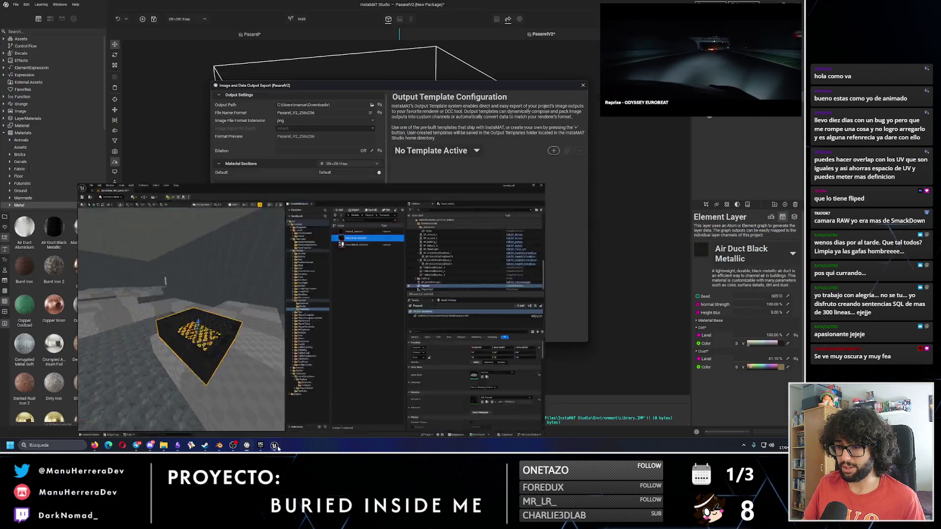
{"action": "key", "text": "alt+Tab"}
{"action": "left_click", "coordinate": [392, 207]}
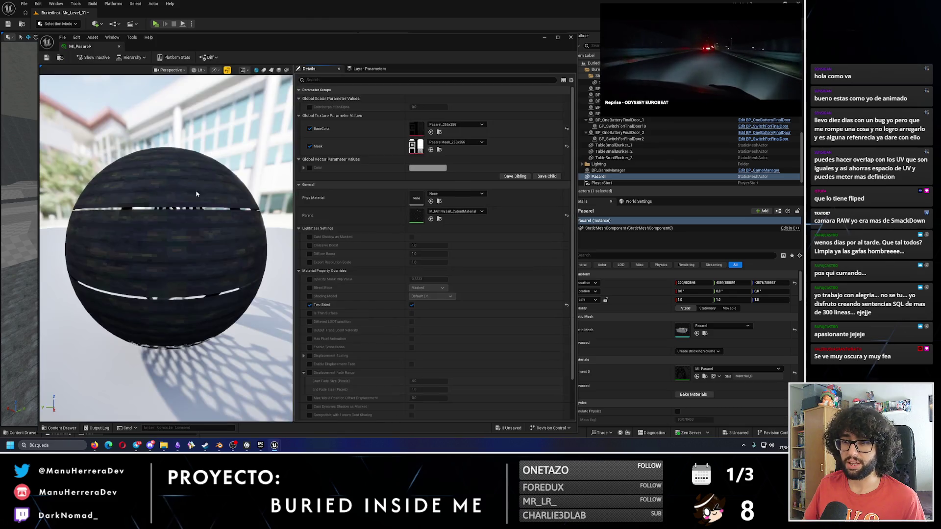
- Compare Pasarel_V2_256x256 as the base colour, then keep the original Pasarel_256x256 texture
{"action": "left_click", "coordinate": [456, 125]}
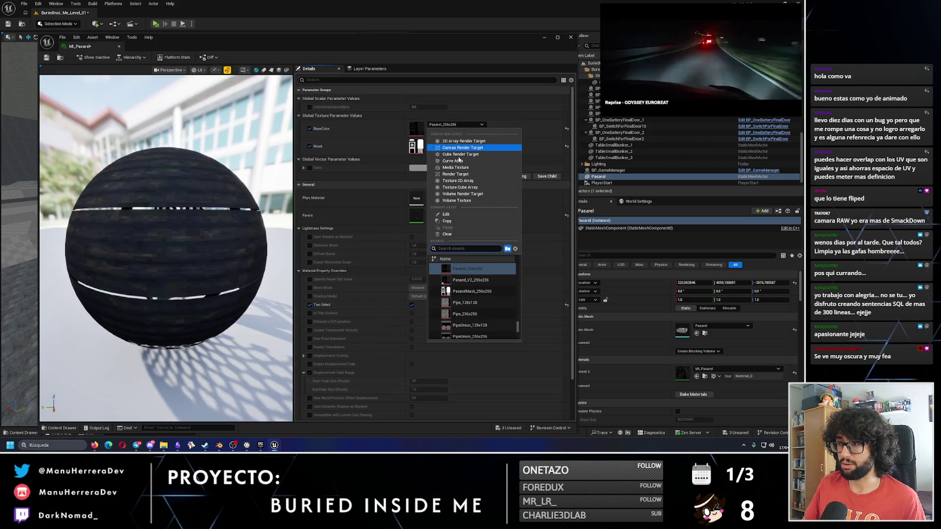
{"action": "left_click", "coordinate": [469, 280]}
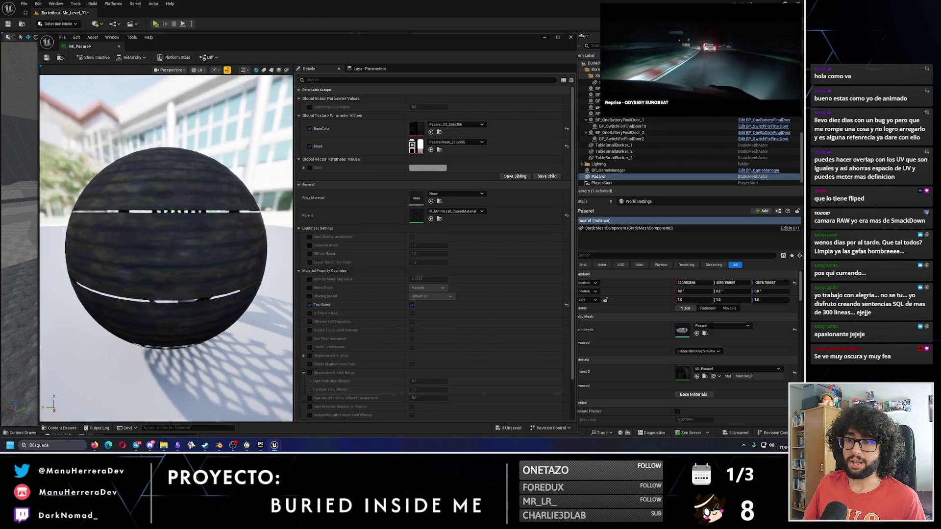
{"action": "left_click", "coordinate": [434, 123]}
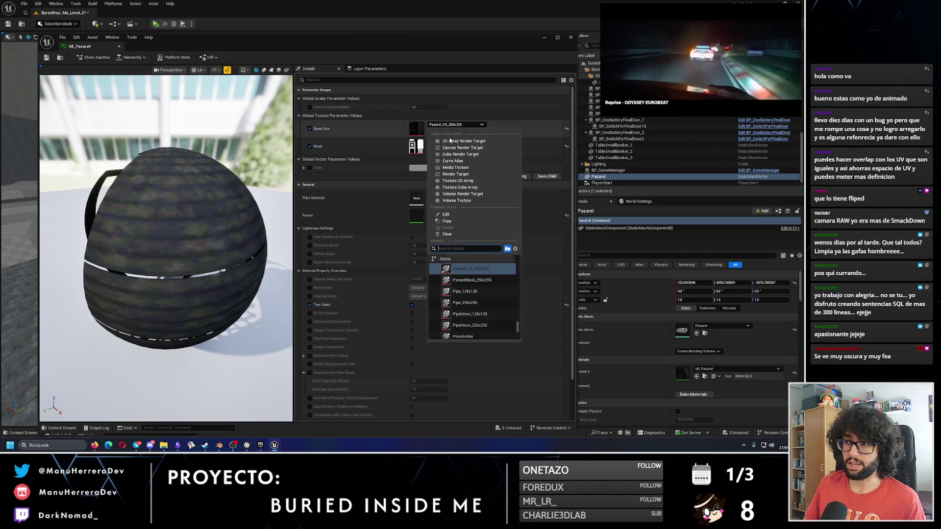
{"action": "left_click", "coordinate": [467, 269]}
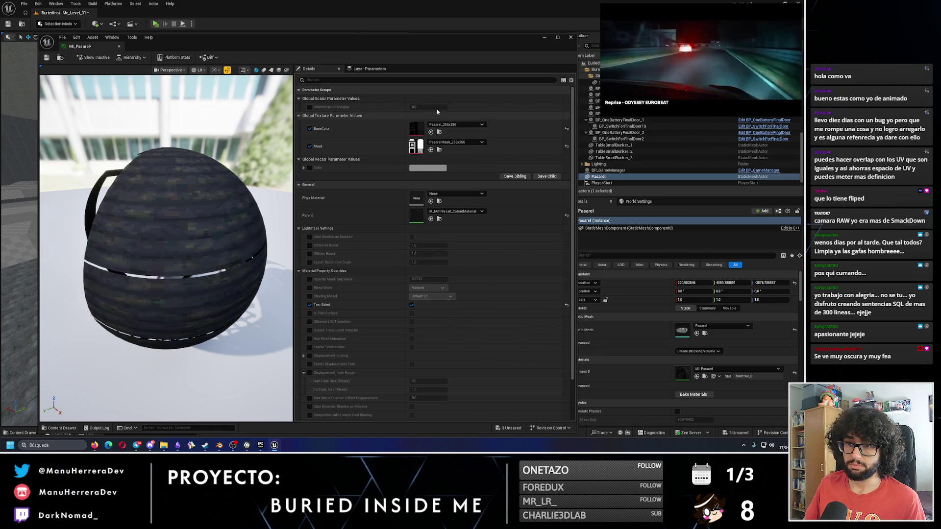
{"action": "left_click", "coordinate": [455, 124]}
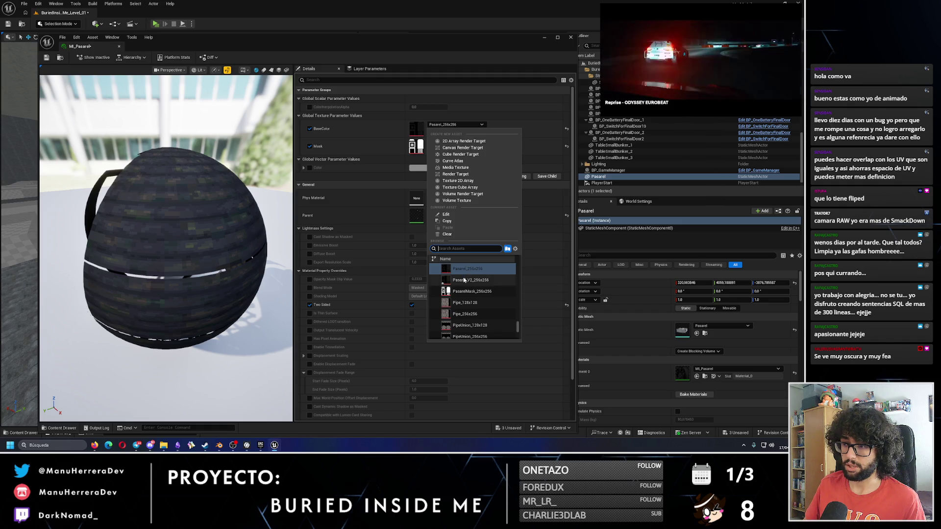
{"action": "left_click", "coordinate": [471, 280]}
{"action": "left_click", "coordinate": [456, 125]}
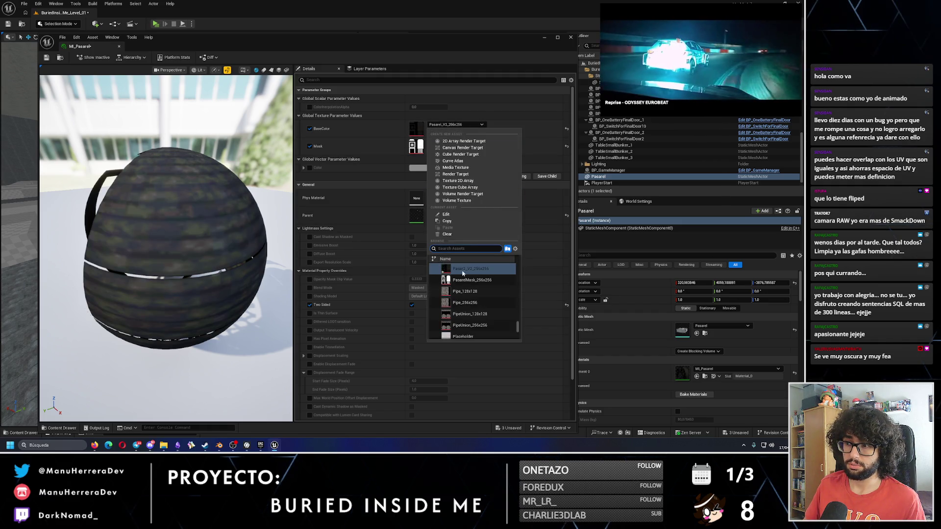
{"action": "scroll", "coordinate": [468, 294], "scroll_direction": "up", "scroll_amount": 1}
{"action": "left_click", "coordinate": [468, 268]}
- Enable the ColorInterpolationAlpha and Color overrides, leaving the tint colour white
{"action": "left_click", "coordinate": [309, 107]}
{"action": "left_click", "coordinate": [309, 167]}
{"action": "left_click", "coordinate": [428, 167]}
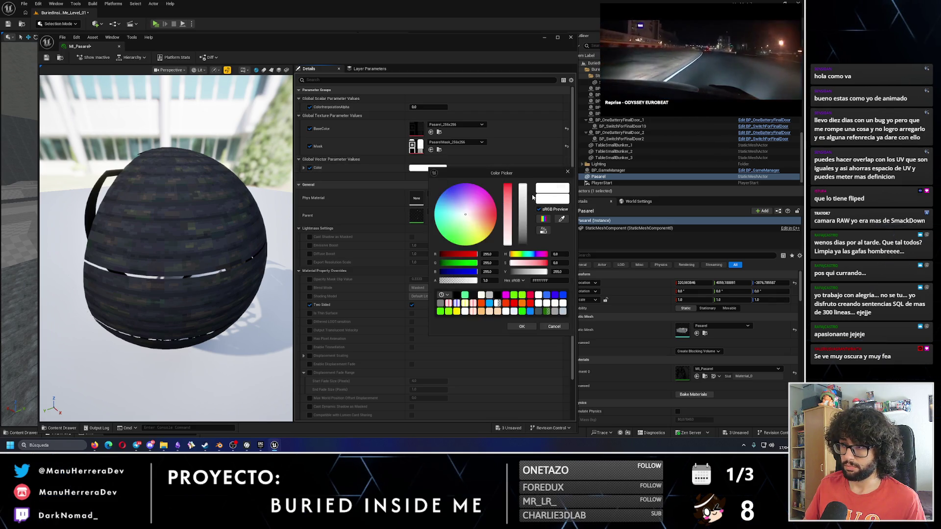
{"action": "left_click", "coordinate": [568, 172]}
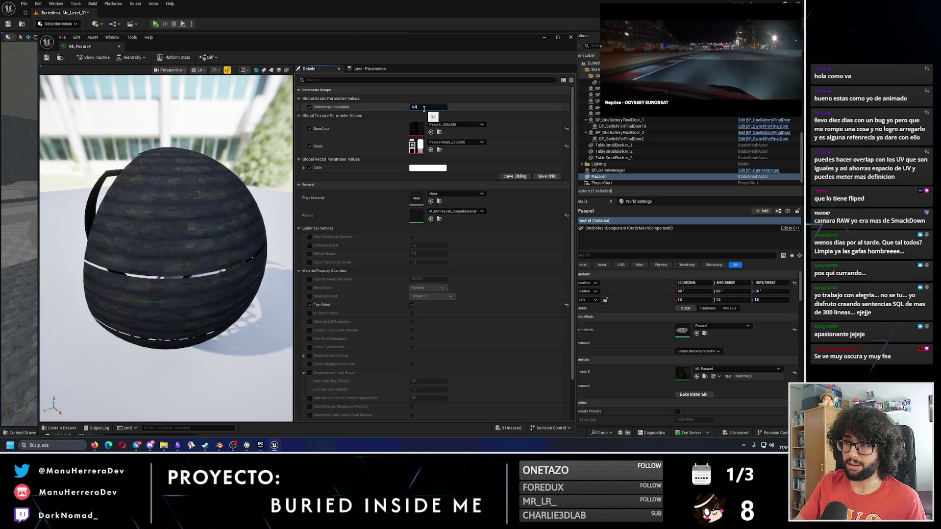
- Lower ColorInterpolationAlpha step by step from 0.2 through 0.1 and 0.01 to 0.001
{"action": "key", "text": "Return"}
{"action": "type", "text": "0.1"}
{"action": "key", "text": "Return"}
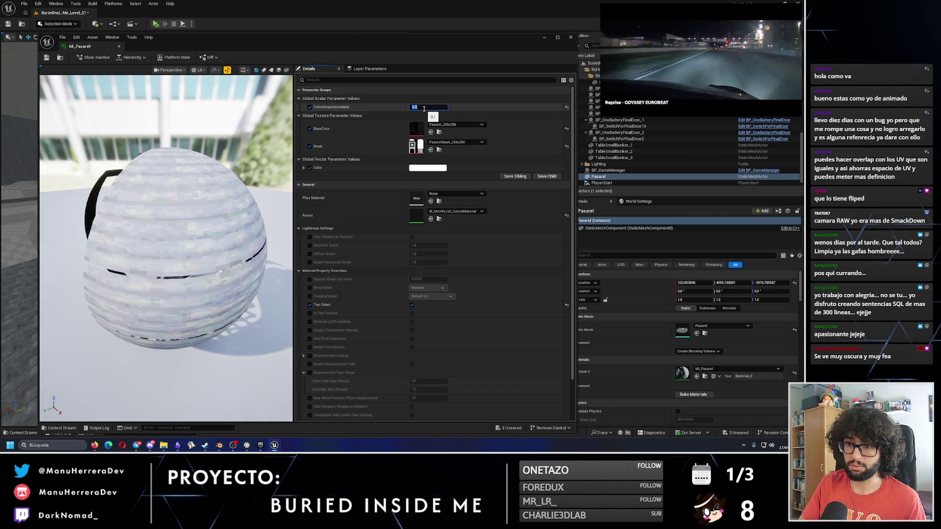
{"action": "type", "text": "0.01"}
{"action": "key", "text": "Return"}
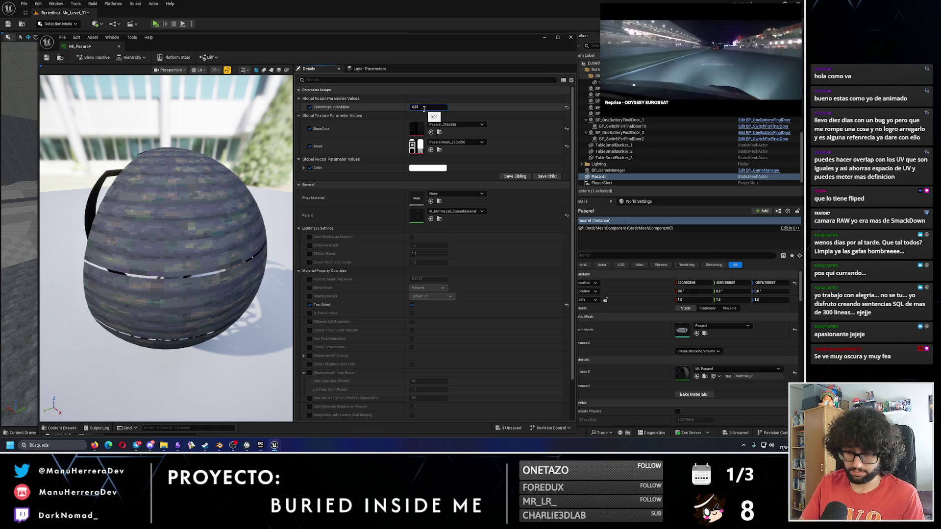
{"action": "type", "text": "0.001"}
{"action": "key", "text": "Return"}
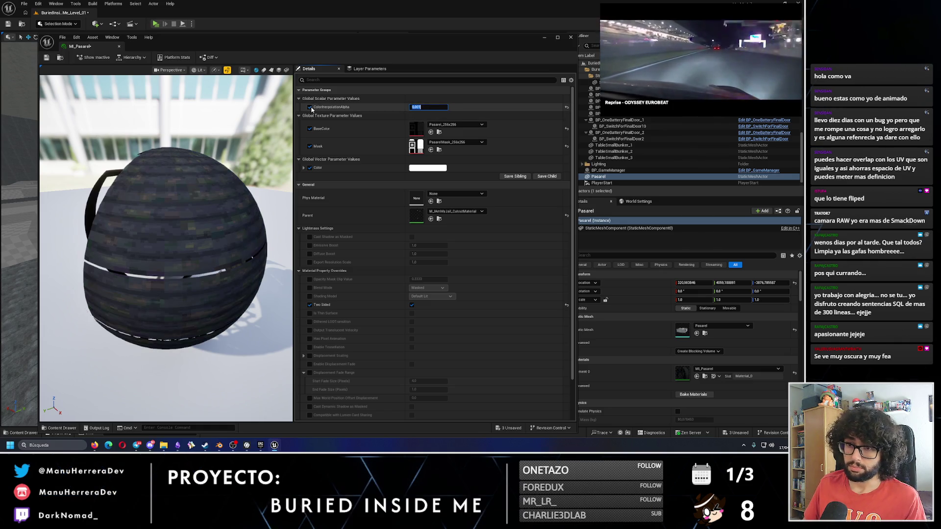
- Check the sphere preview and save the MI_Pasarel material instance
{"action": "mouse_move", "coordinate": [167, 245]}
{"action": "left_mouse_down"}
{"action": "mouse_move", "coordinate": [206, 235]}
{"action": "mouse_move", "coordinate": [154, 150]}
{"action": "left_mouse_up"}
{"action": "left_click", "coordinate": [49, 58]}
{"action": "left_click_drag", "start_coordinate": [196, 46], "coordinate": [438, 42]}
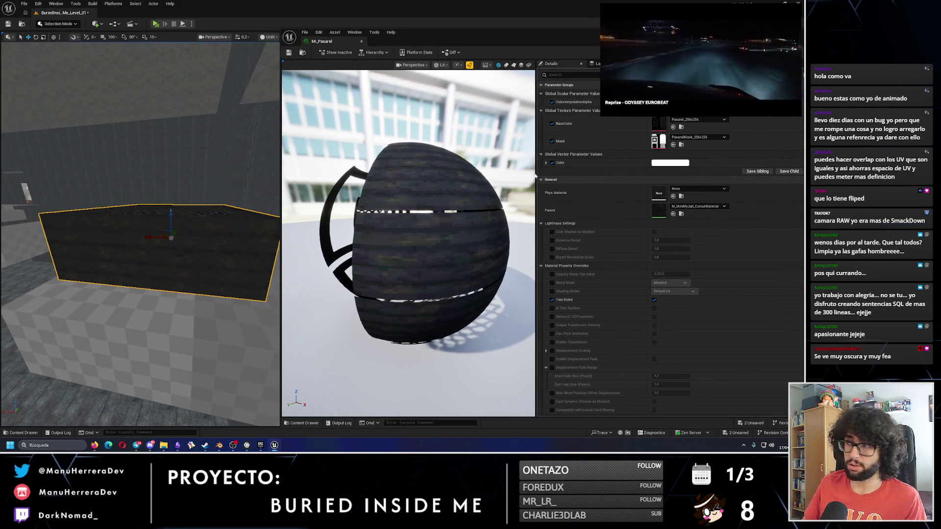
- Set ColorInterpolationAlpha to 0.005, briefly try Pasarel_V2_256x256, then keep Pasarel_256x256
{"action": "mouse_move", "coordinate": [565, 38]}
{"action": "left_mouse_down"}
{"action": "mouse_move", "coordinate": [481, 56]}
{"action": "mouse_move", "coordinate": [485, 265]}
{"action": "left_mouse_up"}
{"action": "left_click", "coordinate": [599, 329]}
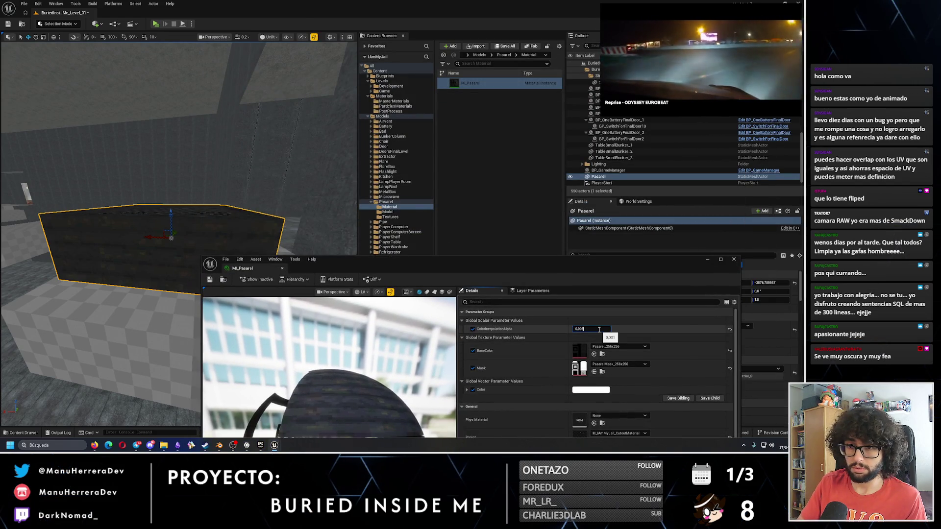
{"action": "key", "text": "Return"}
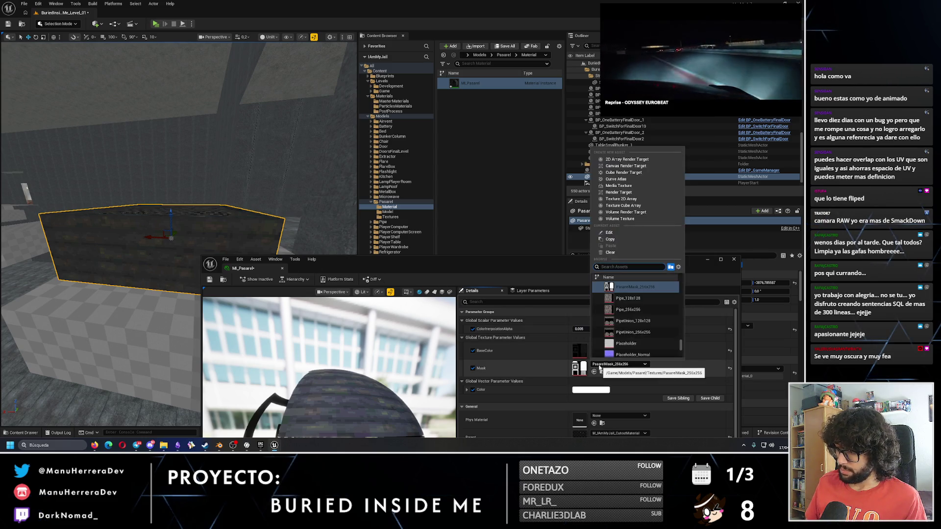
{"action": "left_click", "coordinate": [612, 349]}
{"action": "left_click", "coordinate": [629, 282]}
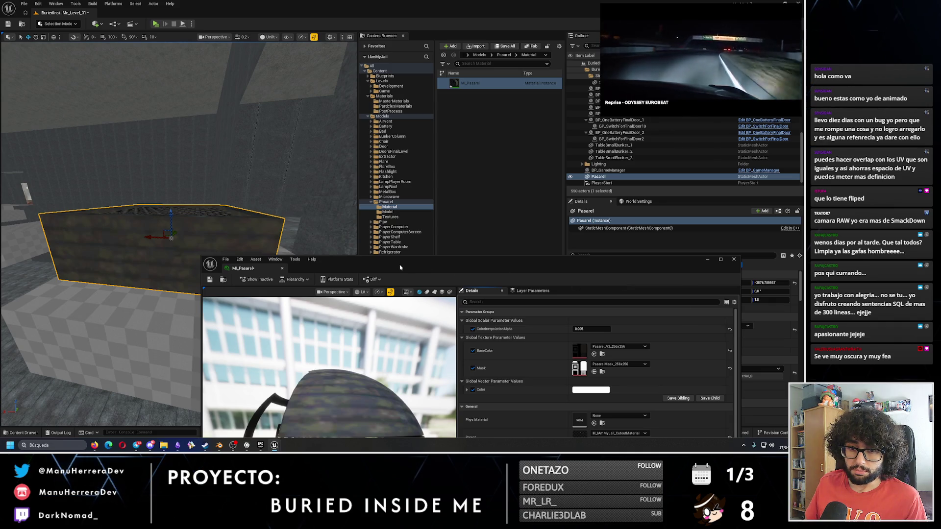
{"action": "left_click", "coordinate": [619, 347]}
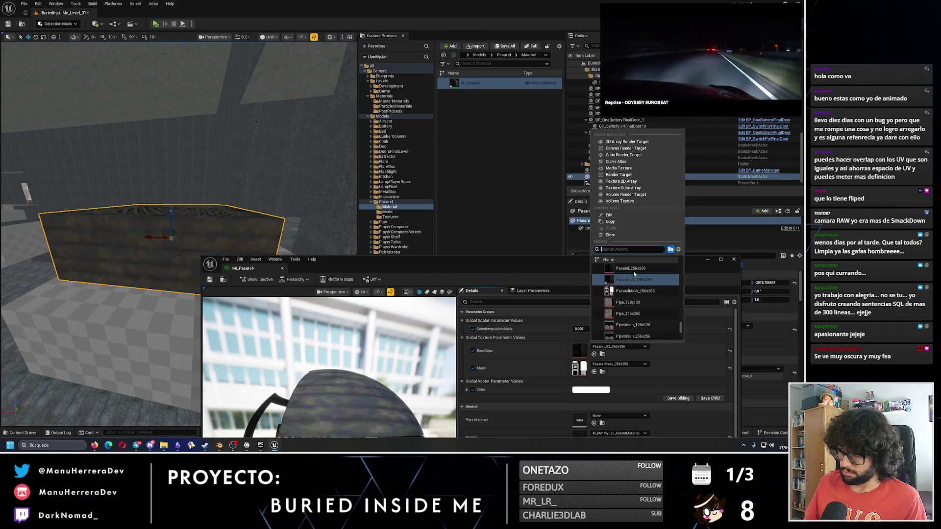
{"action": "left_click", "coordinate": [633, 272]}
- Darken the Color tint to dark grey and set ColorInterpolationAlpha to 0.1
{"action": "mouse_move", "coordinate": [549, 286]}
{"action": "left_mouse_down"}
{"action": "mouse_move", "coordinate": [445, 175]}
{"action": "mouse_move", "coordinate": [533, 77]}
{"action": "mouse_move", "coordinate": [487, 72]}
{"action": "left_mouse_up"}
{"action": "left_click", "coordinate": [434, 174]}
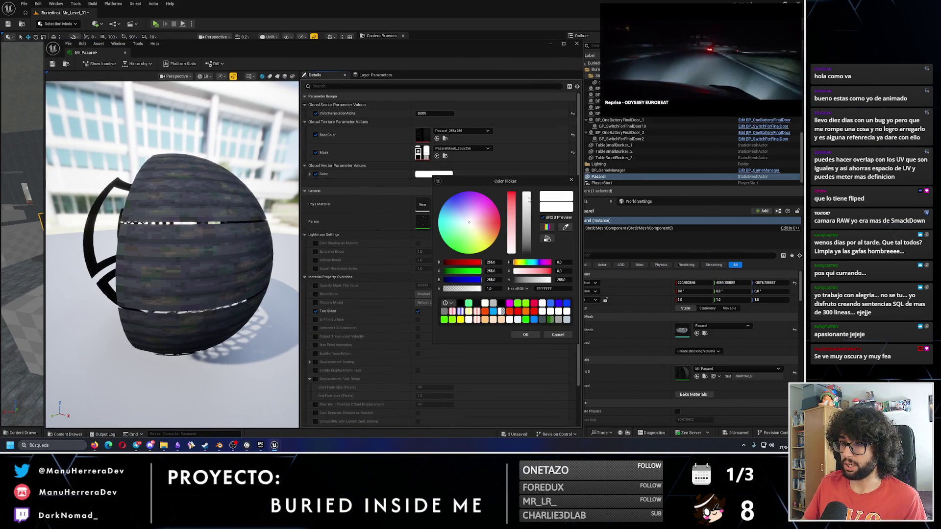
{"action": "left_click", "coordinate": [526, 211]}
{"action": "left_click", "coordinate": [432, 113]}
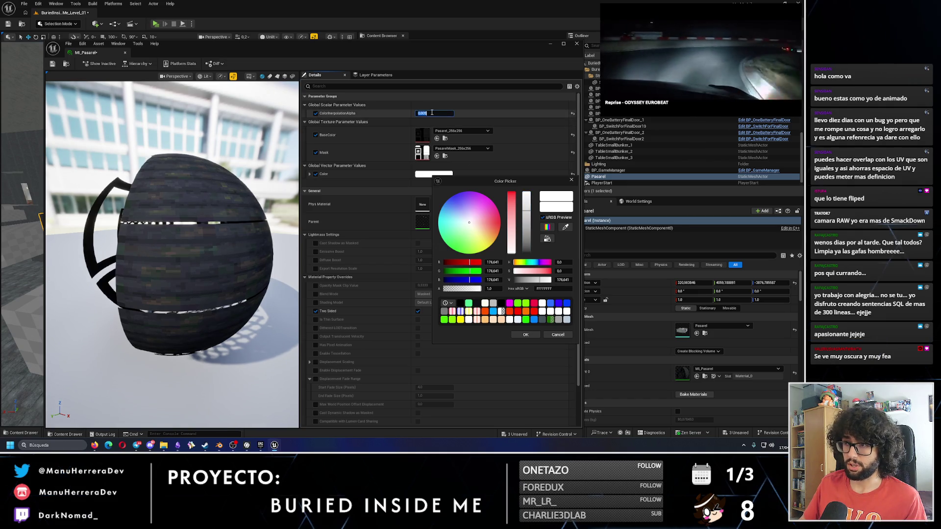
{"action": "type", "text": "501"}
{"action": "key", "text": "Return"}
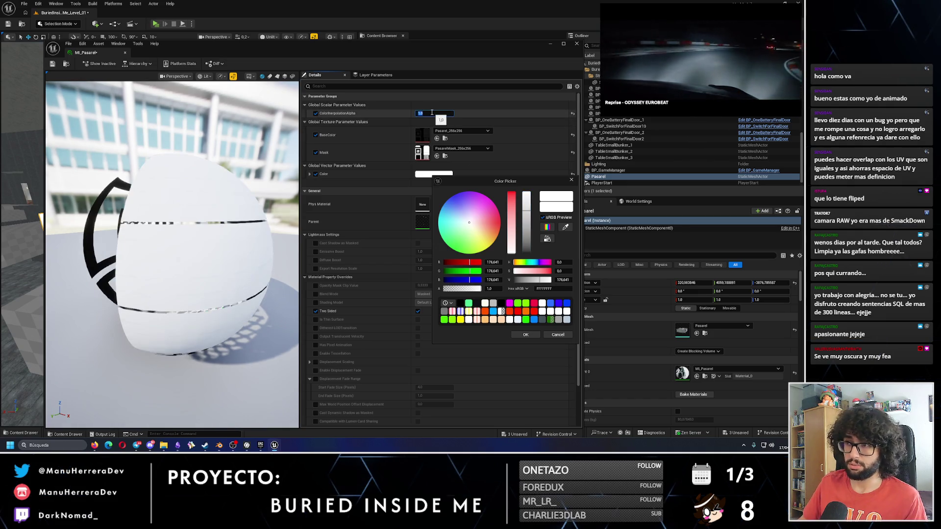
{"action": "type", "text": ".1"}
{"action": "key", "text": "Return"}
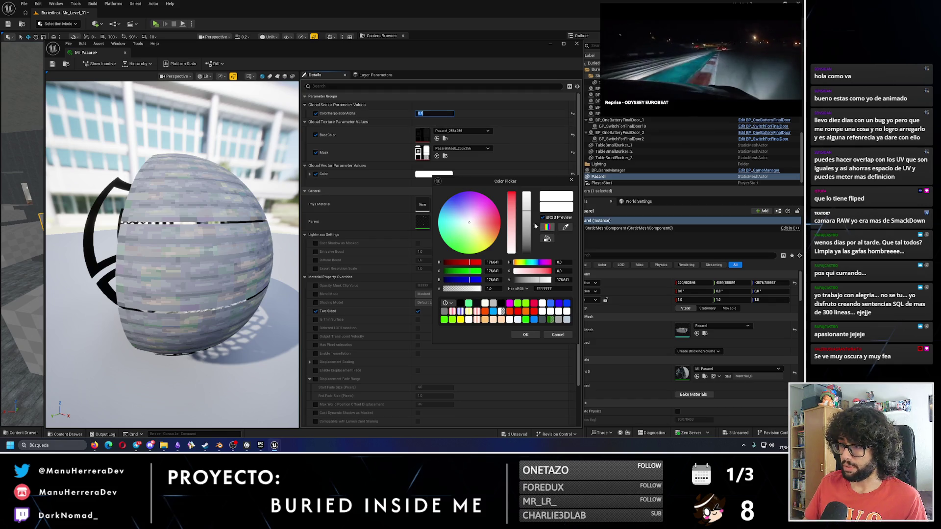
{"action": "left_click_drag", "start_coordinate": [531, 218], "coordinate": [540, 247]}
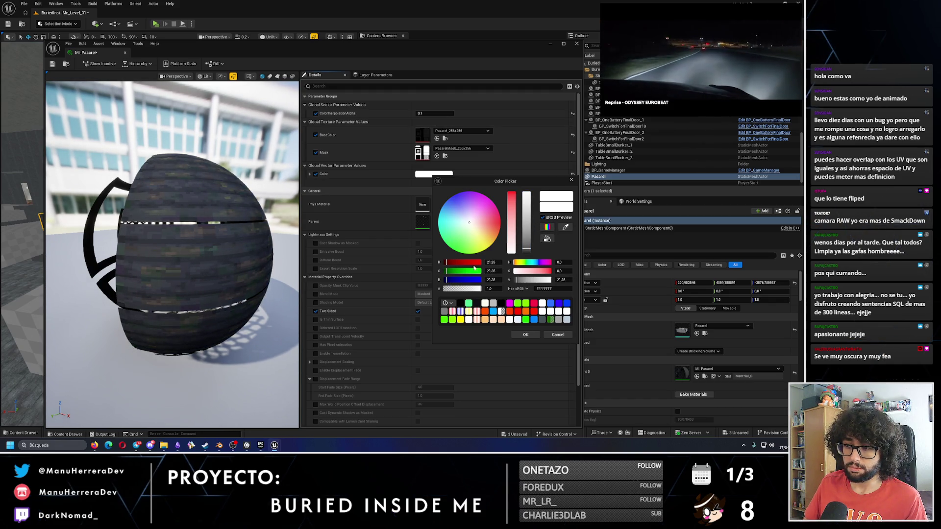
- Close the MI_Pasarel editor and look down on the walkway grate in the level
{"action": "left_click_drag", "start_coordinate": [410, 40], "coordinate": [398, 23]}
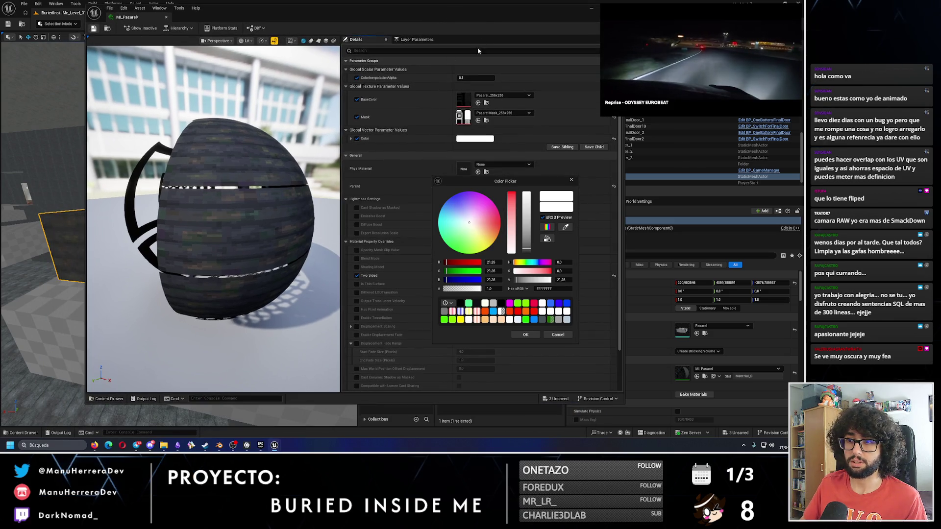
{"action": "left_click", "coordinate": [593, 9]}
{"action": "left_click_drag", "start_coordinate": [332, 175], "coordinate": [201, 234]}
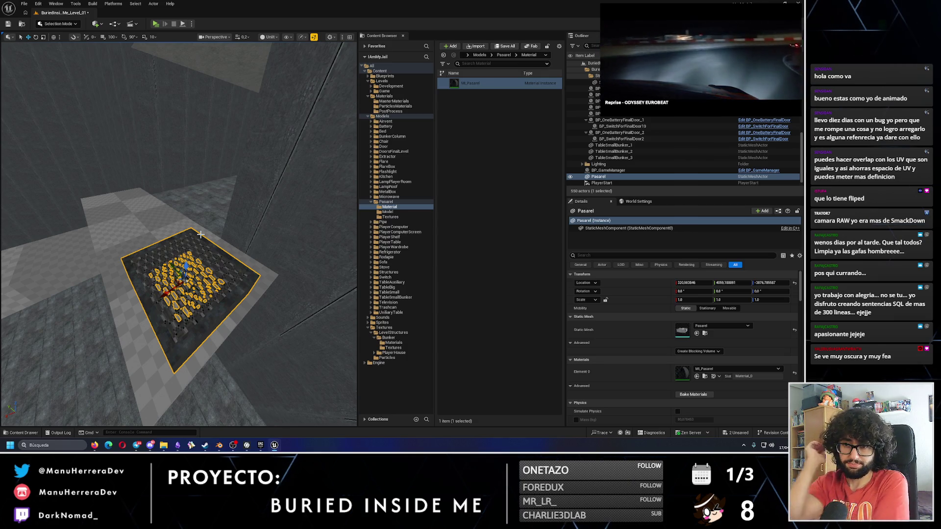
- Move the Pasarel grate along Y and down along Z, then raise CubeGridToolOutput5 along Z
{"action": "left_click", "coordinate": [154, 213]}
{"action": "left_click_drag", "start_coordinate": [200, 235], "coordinate": [161, 254]}
{"action": "mouse_move", "coordinate": [215, 272]}
{"action": "left_mouse_down"}
{"action": "mouse_move", "coordinate": [155, 301]}
{"action": "mouse_move", "coordinate": [87, 312]}
{"action": "left_mouse_up"}
{"action": "mouse_move", "coordinate": [138, 262]}
{"action": "left_mouse_down"}
{"action": "mouse_move", "coordinate": [154, 242]}
{"action": "mouse_move", "coordinate": [206, 343]}
{"action": "mouse_move", "coordinate": [144, 271]}
{"action": "mouse_move", "coordinate": [137, 292]}
{"action": "left_mouse_up"}
{"action": "left_click", "coordinate": [196, 294]}
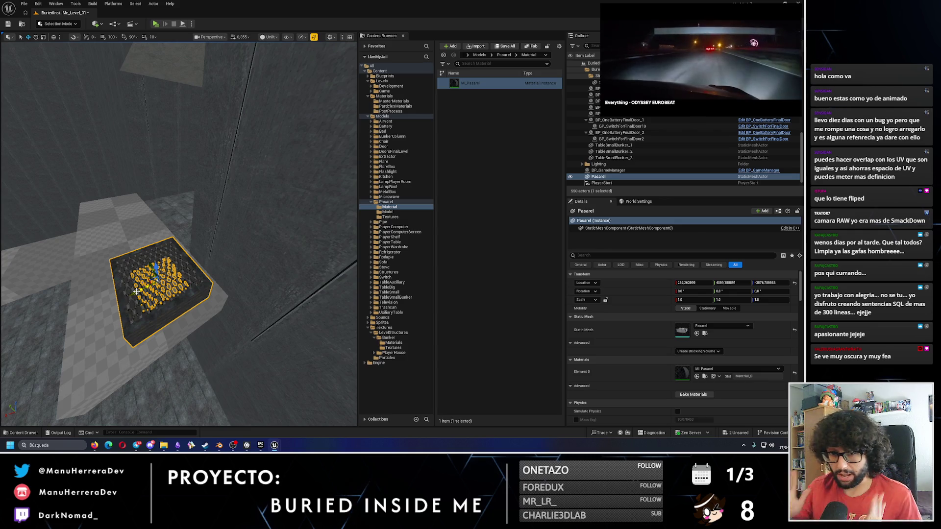
{"action": "mouse_move", "coordinate": [140, 245]}
{"action": "left_mouse_down"}
{"action": "mouse_move", "coordinate": [147, 240]}
{"action": "mouse_move", "coordinate": [127, 274]}
{"action": "mouse_move", "coordinate": [82, 284]}
{"action": "mouse_move", "coordinate": [145, 292]}
{"action": "left_mouse_up"}
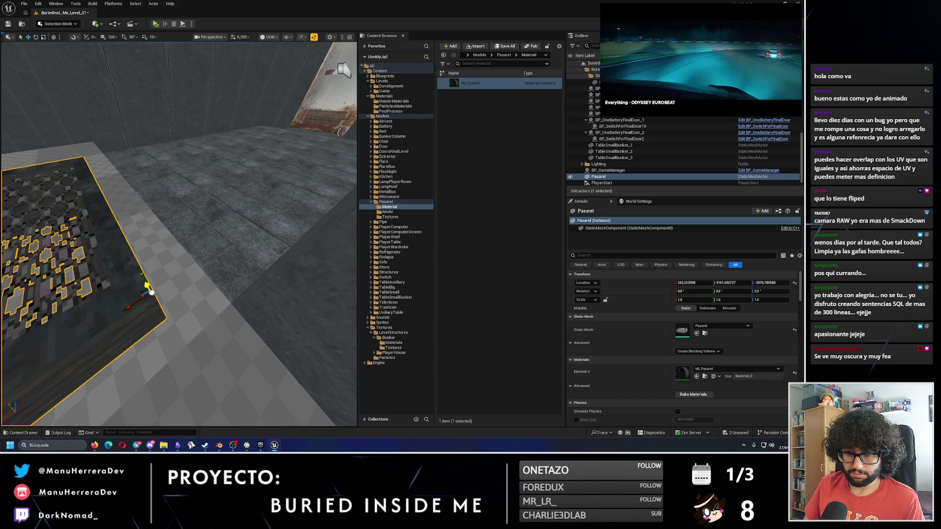
{"action": "mouse_move", "coordinate": [152, 293]}
{"action": "left_mouse_down"}
{"action": "mouse_move", "coordinate": [230, 387]}
{"action": "mouse_move", "coordinate": [211, 377]}
{"action": "mouse_move", "coordinate": [180, 308]}
{"action": "mouse_move", "coordinate": [166, 304]}
{"action": "mouse_move", "coordinate": [260, 280]}
{"action": "left_mouse_up"}
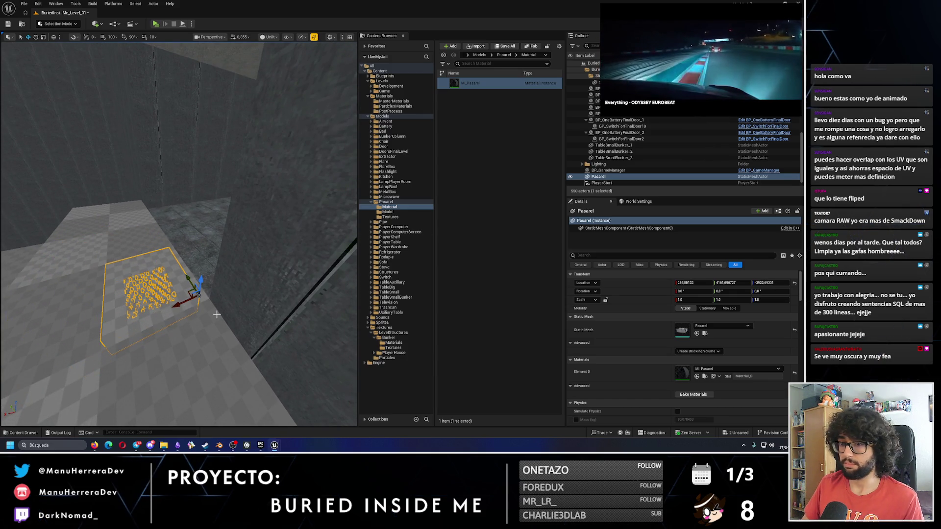
{"action": "left_click", "coordinate": [206, 292]}
{"action": "mouse_move", "coordinate": [205, 293]}
{"action": "left_mouse_down"}
{"action": "mouse_move", "coordinate": [207, 149]}
{"action": "mouse_move", "coordinate": [201, 226]}
{"action": "left_mouse_up"}
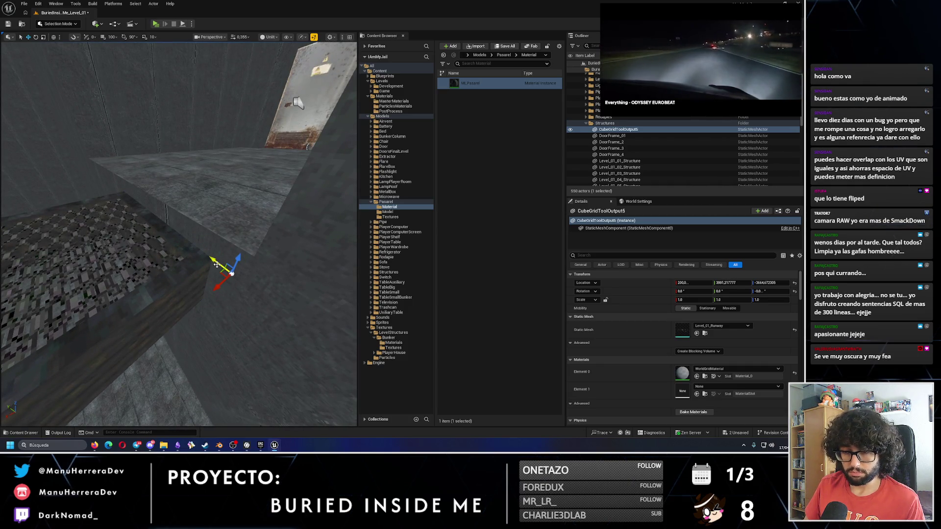
- Undo the floor piece's raise with Ctrl+Z, then shift the Pasarel grate along Y and Z
{"action": "key", "text": "ctrl+z"}
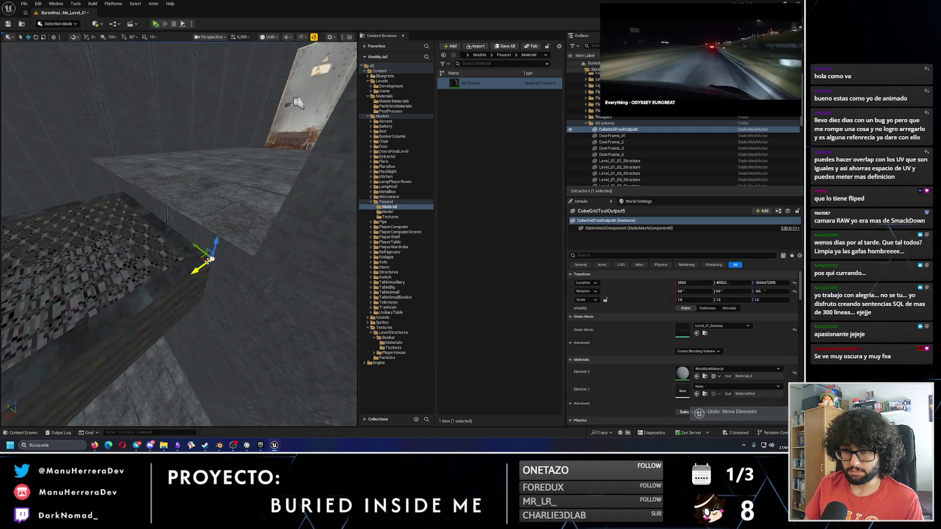
{"action": "left_click", "coordinate": [189, 255]}
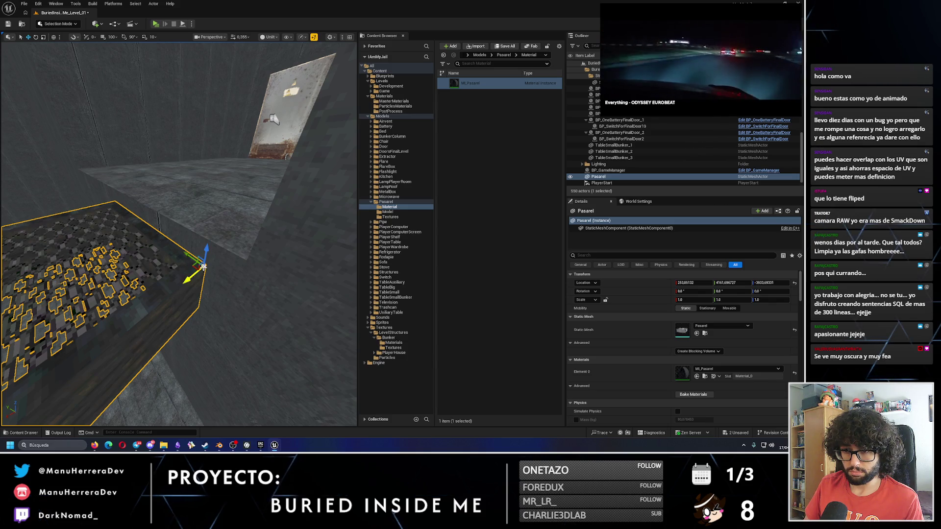
{"action": "mouse_move", "coordinate": [204, 278]}
{"action": "left_mouse_down"}
{"action": "mouse_move", "coordinate": [186, 262]}
{"action": "mouse_move", "coordinate": [251, 262]}
{"action": "left_mouse_up"}
{"action": "left_click", "coordinate": [178, 258]}
{"action": "left_click", "coordinate": [178, 257]}
{"action": "mouse_move", "coordinate": [296, 332]}
{"action": "left_mouse_down"}
{"action": "mouse_move", "coordinate": [309, 294]}
{"action": "mouse_move", "coordinate": [293, 223]}
{"action": "mouse_move", "coordinate": [282, 260]}
{"action": "mouse_move", "coordinate": [313, 202]}
{"action": "left_mouse_up"}
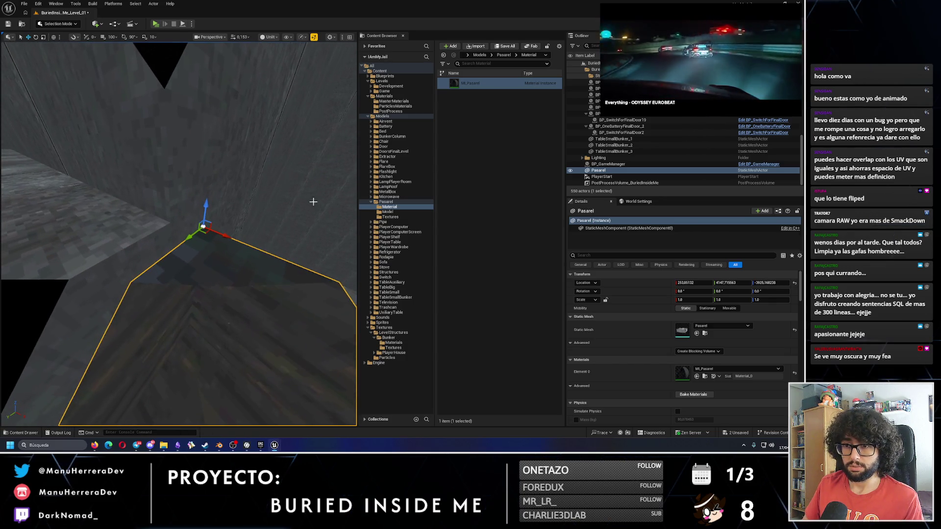
{"action": "left_click", "coordinate": [210, 37]}
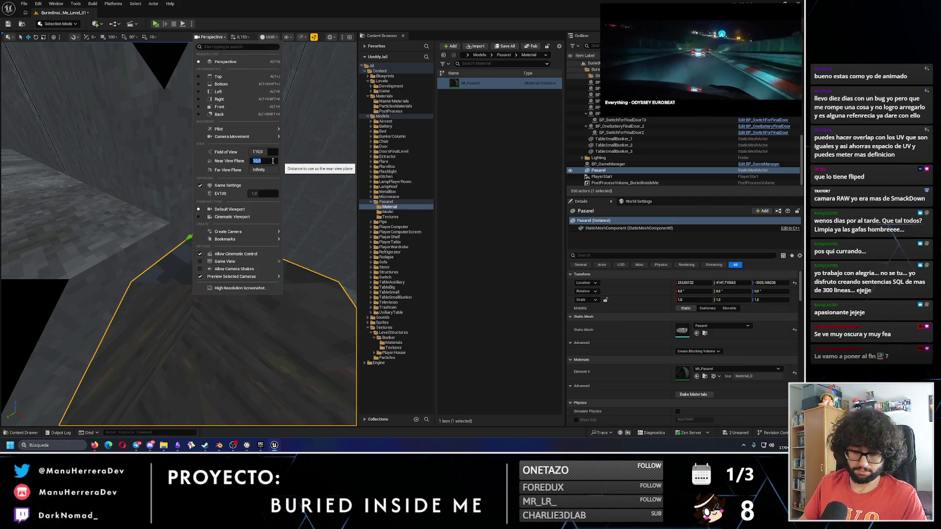
{"action": "left_click_drag", "start_coordinate": [310, 171], "coordinate": [310, 191]}
{"action": "left_click_drag", "start_coordinate": [201, 225], "coordinate": [163, 231]}
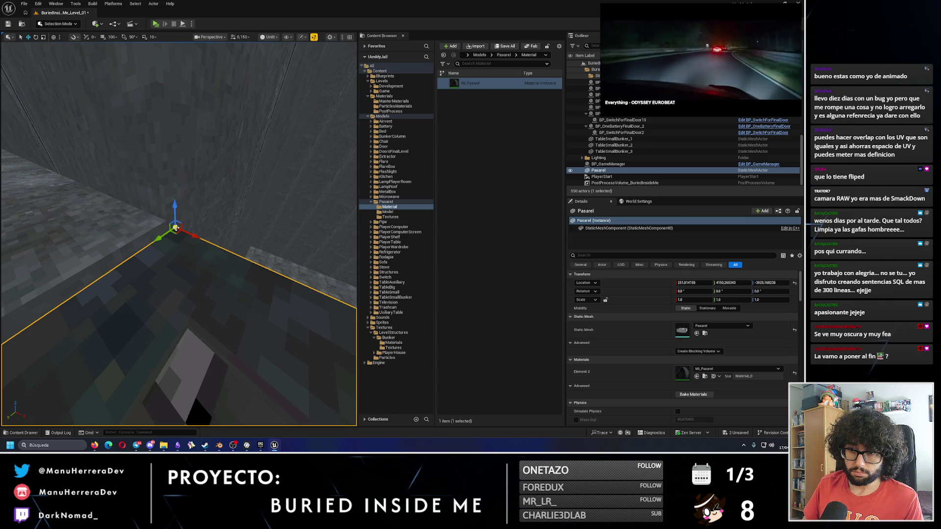
- Place the first copied grate beside the original Pasarel piece and frame it
{"action": "scroll", "coordinate": [174, 227], "scroll_direction": "down", "scroll_amount": 5}
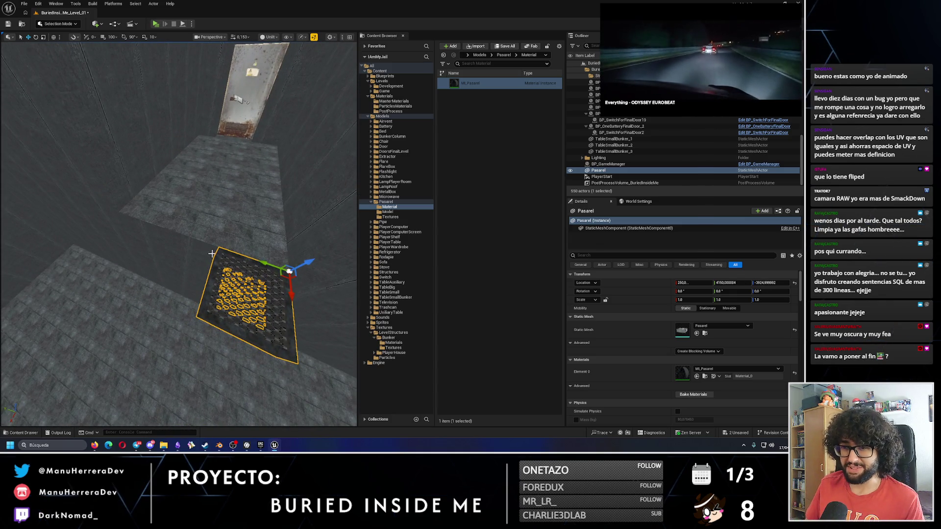
{"action": "mouse_move", "coordinate": [214, 254]}
{"action": "left_mouse_down"}
{"action": "mouse_move", "coordinate": [206, 225]}
{"action": "mouse_move", "coordinate": [191, 239]}
{"action": "mouse_move", "coordinate": [54, 229]}
{"action": "left_mouse_up"}
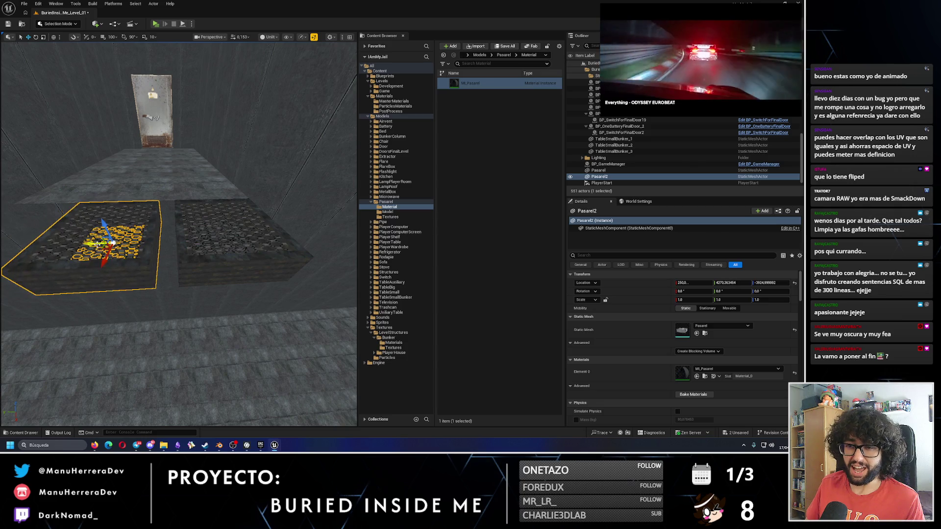
{"action": "scroll", "coordinate": [116, 217], "scroll_direction": "up", "scroll_amount": 2}
{"action": "scroll", "coordinate": [209, 190], "scroll_direction": "up", "scroll_amount": 5}
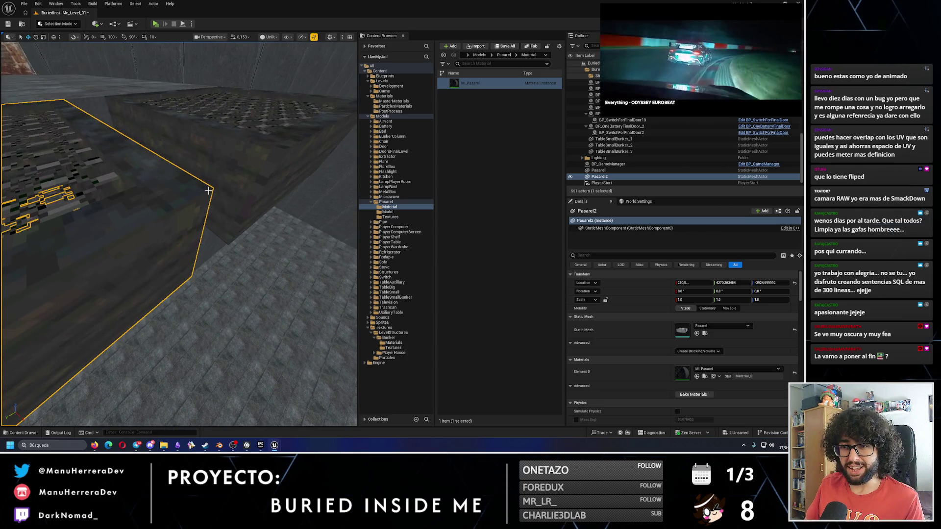
{"action": "left_click_drag", "start_coordinate": [209, 190], "coordinate": [275, 155]}
{"action": "key", "text": "f"}
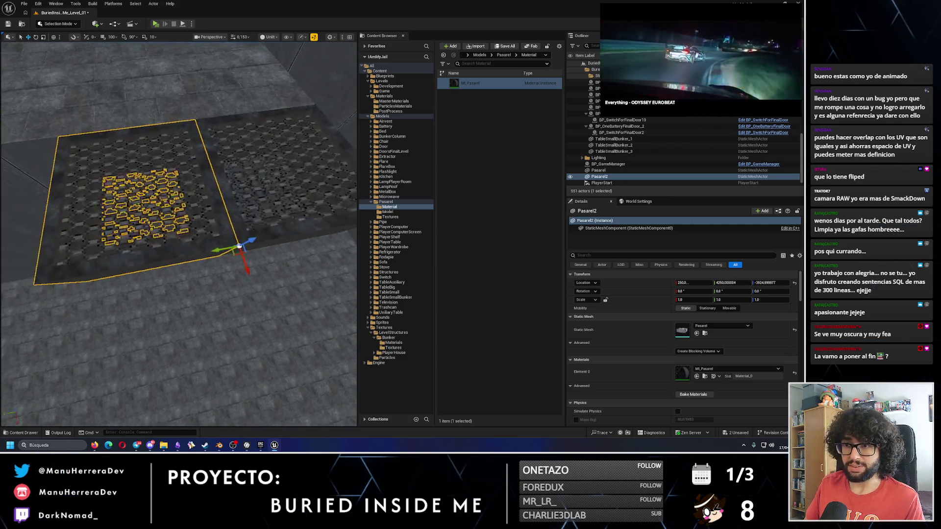
- Try sliding the copied grate along the floor, then undo that move
{"action": "scroll", "coordinate": [236, 206], "scroll_direction": "down", "scroll_amount": 3}
{"action": "left_click", "coordinate": [230, 211]}
{"action": "scroll", "coordinate": [295, 211], "scroll_direction": "up", "scroll_amount": 3}
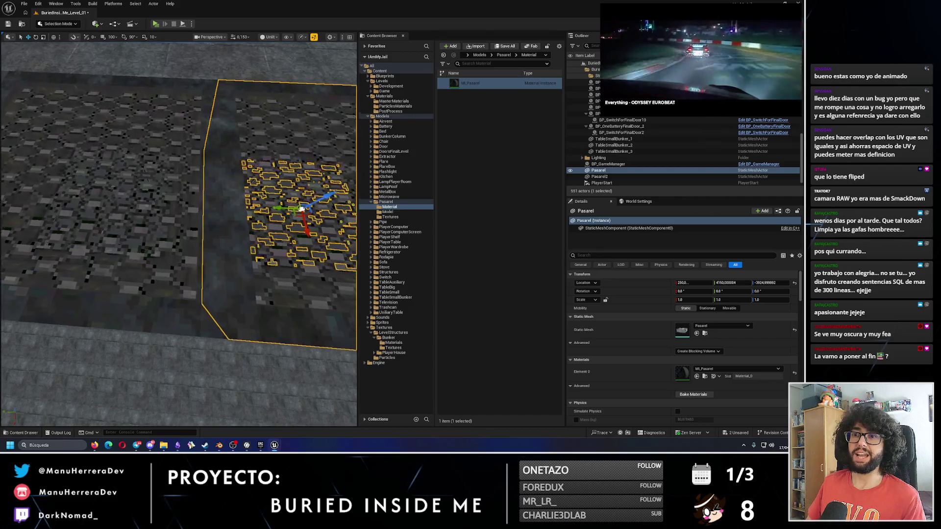
{"action": "scroll", "coordinate": [296, 212], "scroll_direction": "up", "scroll_amount": 3}
{"action": "scroll", "coordinate": [296, 211], "scroll_direction": "down", "scroll_amount": 4}
{"action": "scroll", "coordinate": [292, 223], "scroll_direction": "up", "scroll_amount": 4}
{"action": "scroll", "coordinate": [291, 222], "scroll_direction": "down", "scroll_amount": 5}
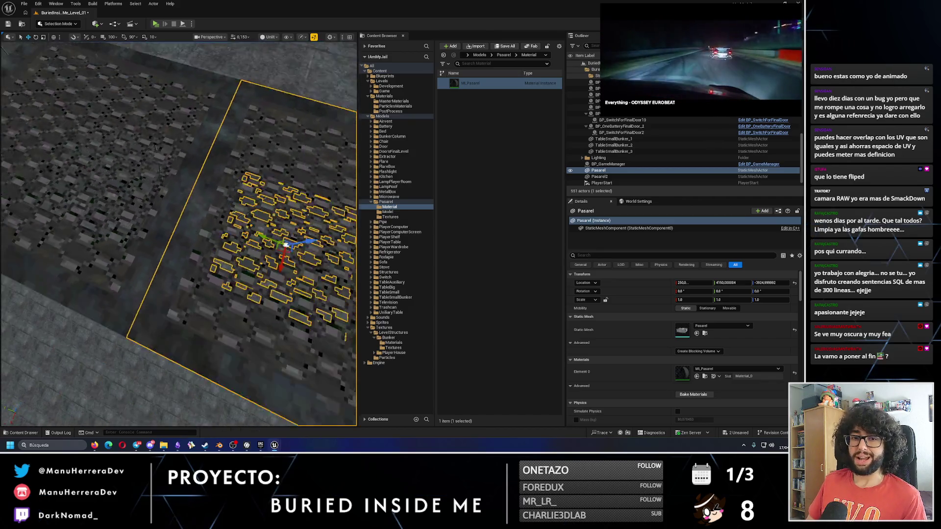
{"action": "left_click", "coordinate": [188, 217]}
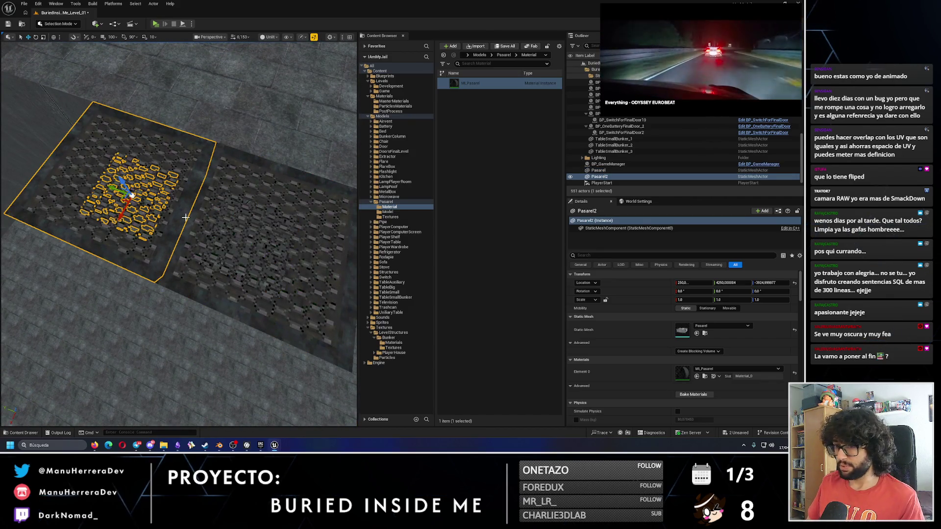
{"action": "left_click_drag", "start_coordinate": [119, 190], "coordinate": [207, 213]}
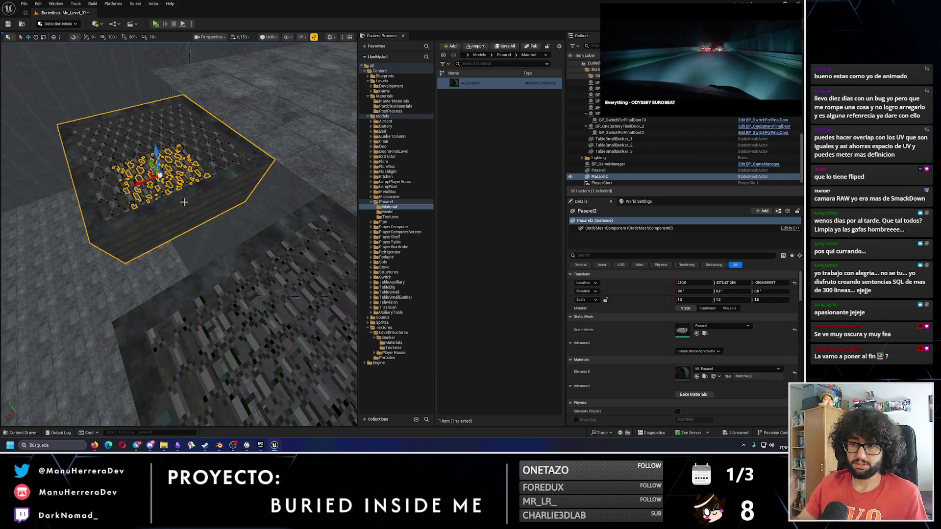
{"action": "key", "text": "ctrl+z"}
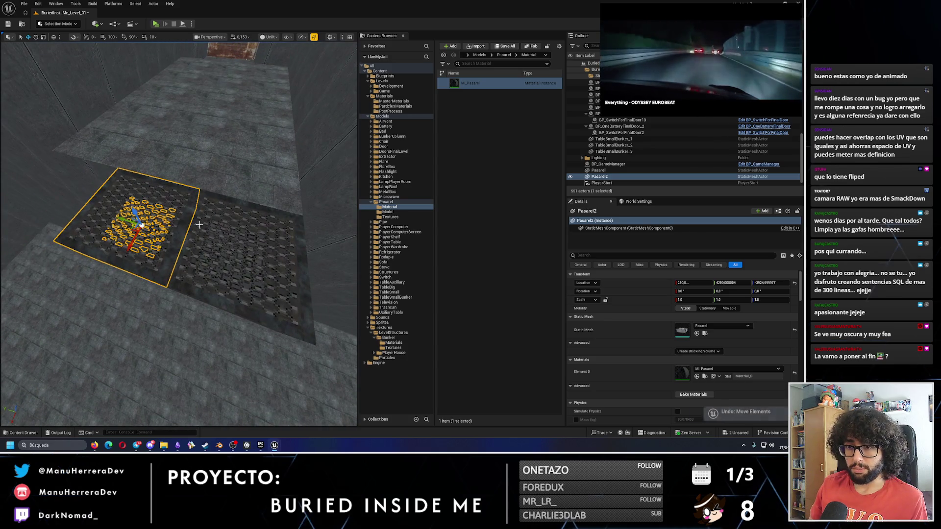
- Rotate Pasarel2 -90° on Z and Alt-drag a third copy alongside it
{"action": "key", "text": "e"}
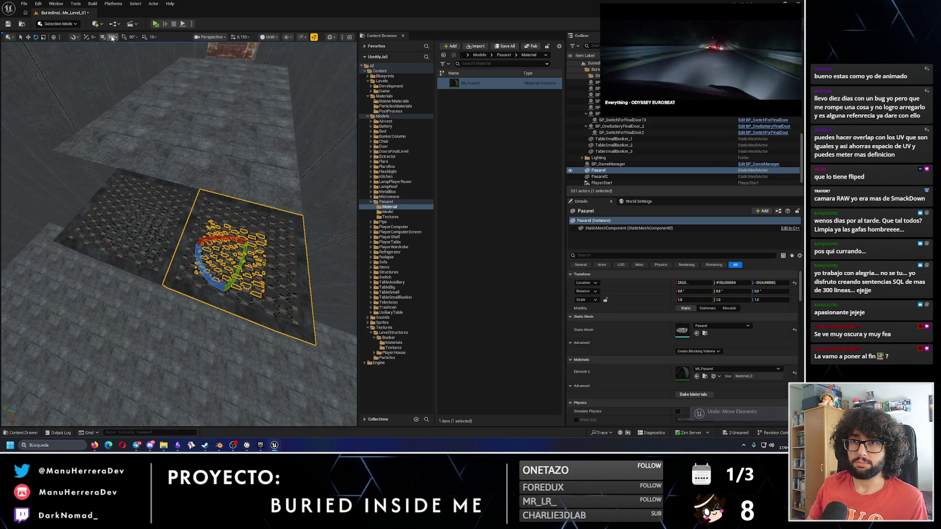
{"action": "left_click", "coordinate": [107, 252]}
{"action": "mouse_move", "coordinate": [123, 257]}
{"action": "left_mouse_down"}
{"action": "mouse_move", "coordinate": [143, 260]}
{"action": "mouse_move", "coordinate": [172, 238]}
{"action": "left_mouse_up"}
{"action": "mouse_move", "coordinate": [162, 296]}
{"action": "left_mouse_down"}
{"action": "mouse_move", "coordinate": [162, 275]}
{"action": "mouse_move", "coordinate": [162, 296]}
{"action": "left_mouse_up"}
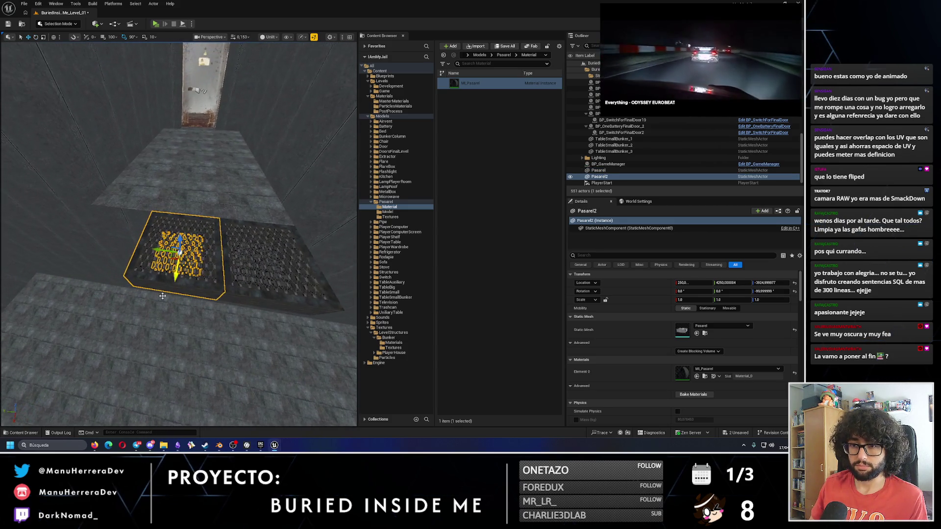
{"action": "left_click_drag", "start_coordinate": [160, 253], "coordinate": [84, 230]}
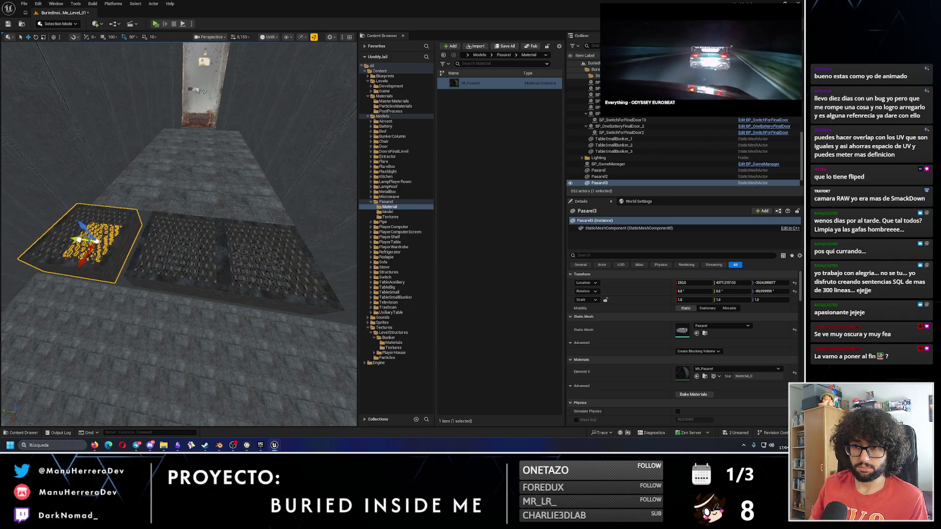
{"action": "mouse_move", "coordinate": [153, 266]}
{"action": "left_mouse_down"}
{"action": "mouse_move", "coordinate": [154, 275]}
{"action": "mouse_move", "coordinate": [153, 266]}
{"action": "left_mouse_up"}
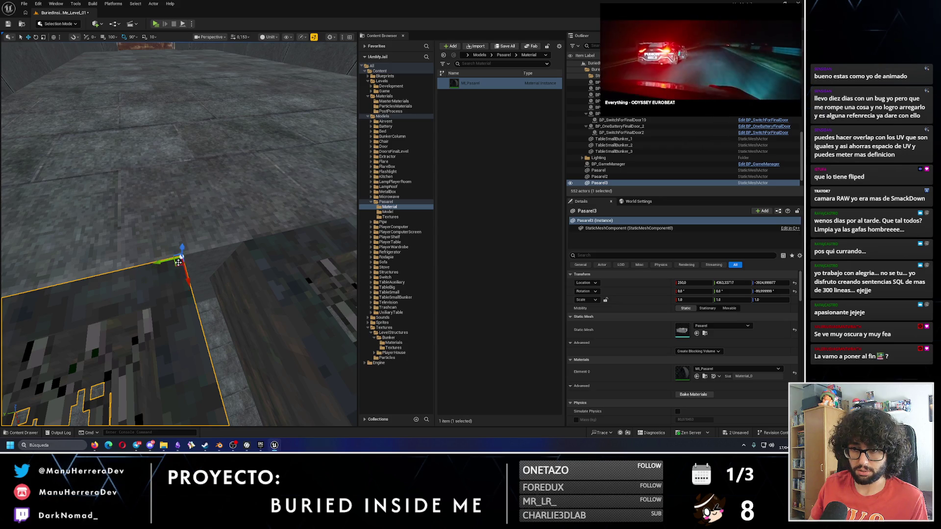
- Undo Pasarel3's accidental lowering and nudge it sideways to align with the other grates
{"action": "mouse_move", "coordinate": [180, 258]}
{"action": "left_mouse_down"}
{"action": "mouse_move", "coordinate": [168, 243]}
{"action": "mouse_move", "coordinate": [168, 272]}
{"action": "left_mouse_up"}
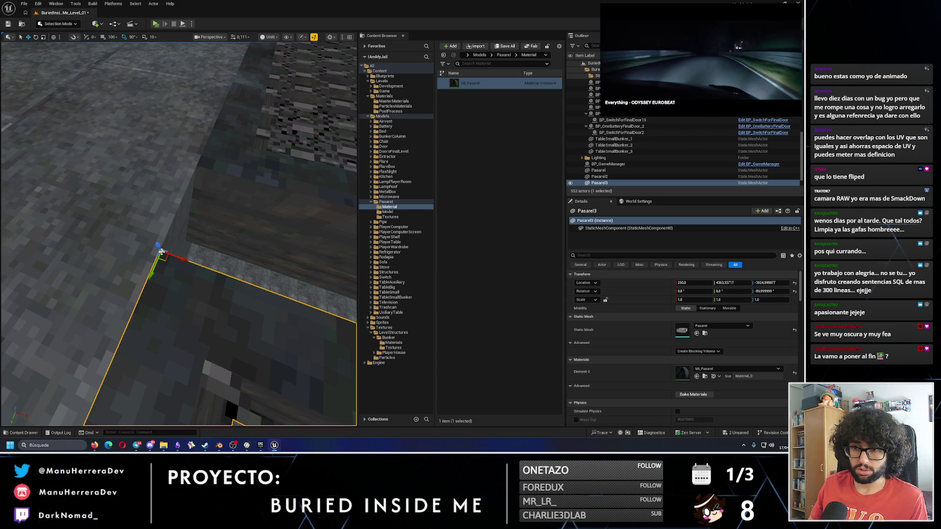
{"action": "left_click_drag", "start_coordinate": [151, 273], "coordinate": [181, 230]}
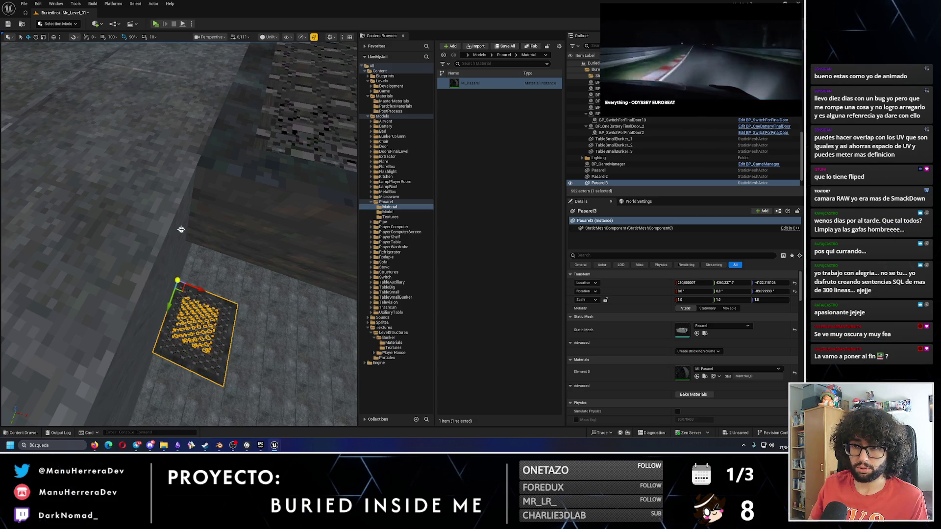
{"action": "key", "text": "ctrl+z"}
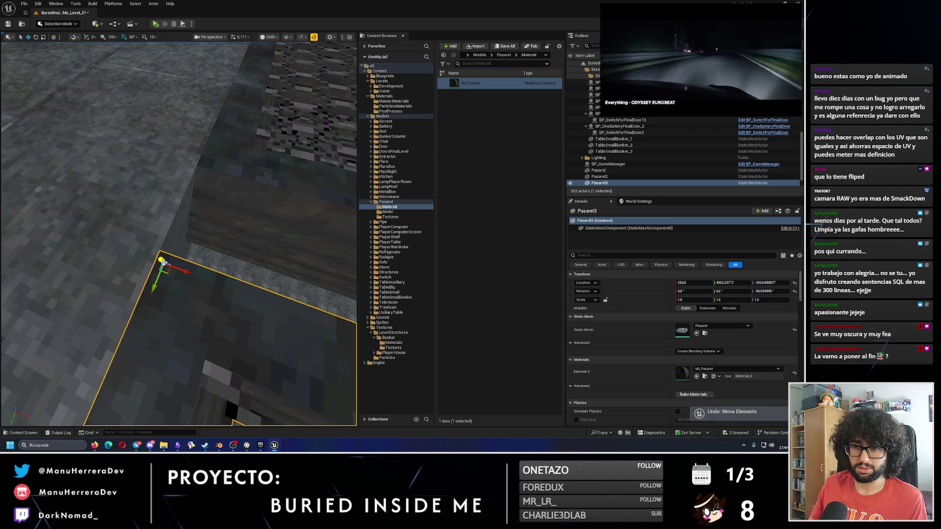
{"action": "left_click_drag", "start_coordinate": [184, 292], "coordinate": [171, 264]}
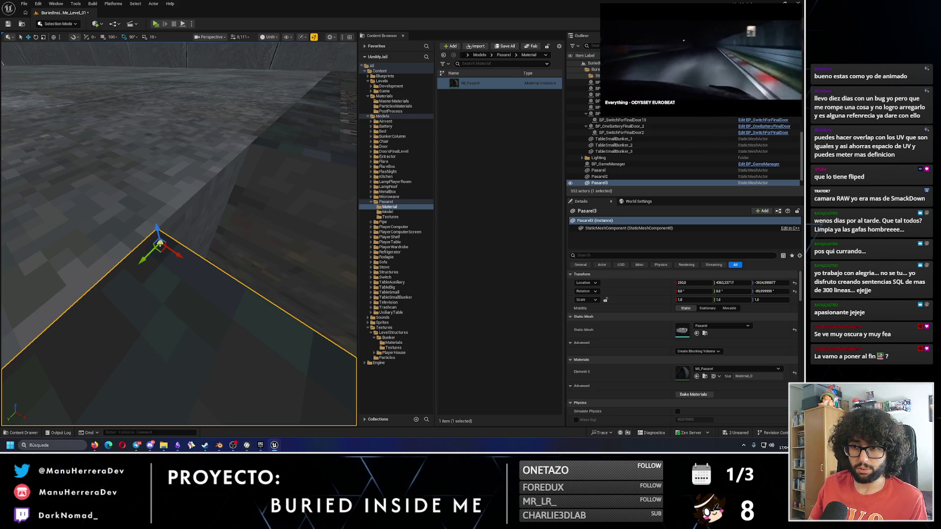
{"action": "left_click_drag", "start_coordinate": [147, 241], "coordinate": [244, 148]}
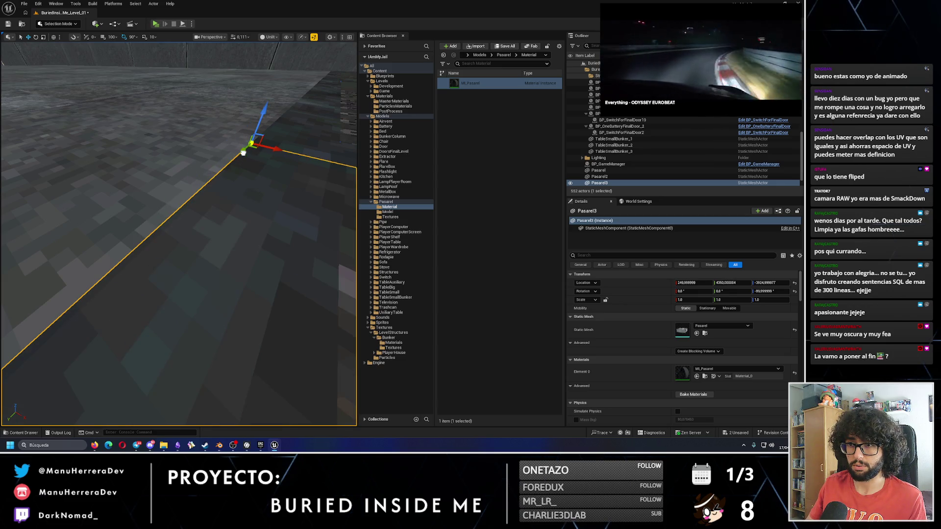
{"action": "key", "text": "f"}
{"action": "left_click_drag", "start_coordinate": [179, 234], "coordinate": [166, 171]}
{"action": "left_click_drag", "start_coordinate": [230, 186], "coordinate": [238, 170]}
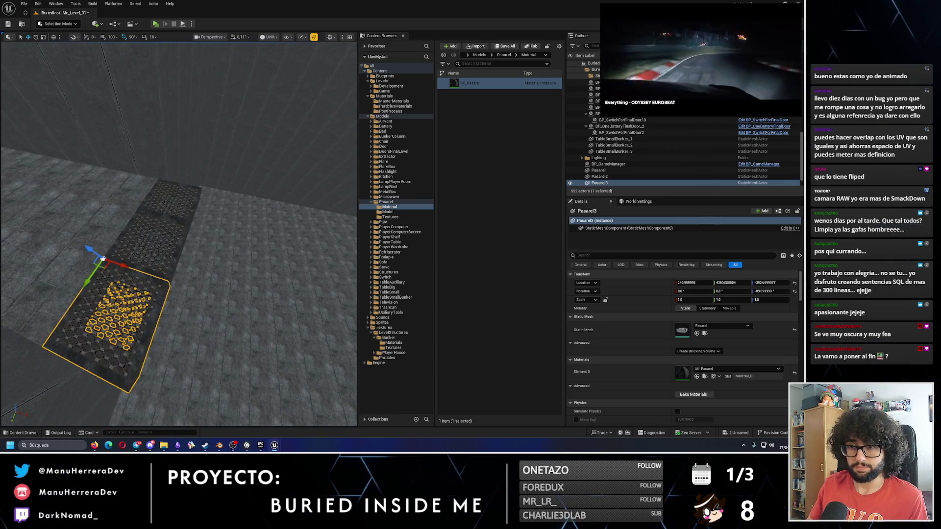
- Select Pasarel, Pasarel2 and Pasarel3, slide them together, and start Play in Editor (Alt+P)
{"action": "left_click", "coordinate": [172, 200]}
{"action": "left_click", "coordinate": [160, 275], "text": "ctrl"}
{"action": "left_click", "coordinate": [161, 286], "text": "ctrl"}
{"action": "mouse_move", "coordinate": [160, 286]}
{"action": "left_mouse_down"}
{"action": "mouse_move", "coordinate": [157, 314]}
{"action": "mouse_move", "coordinate": [245, 338]}
{"action": "left_mouse_up"}
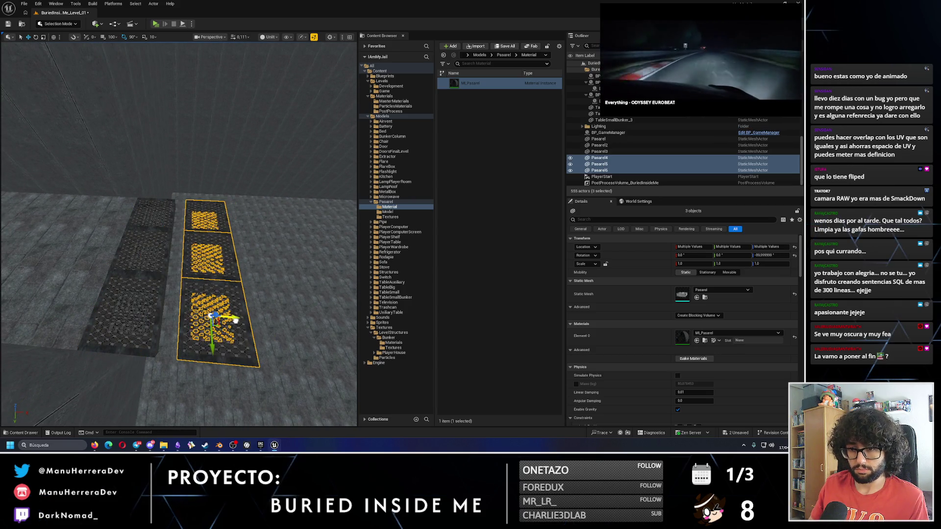
{"action": "mouse_move", "coordinate": [215, 309]}
{"action": "left_mouse_down"}
{"action": "mouse_move", "coordinate": [219, 289]}
{"action": "mouse_move", "coordinate": [184, 270]}
{"action": "left_mouse_up"}
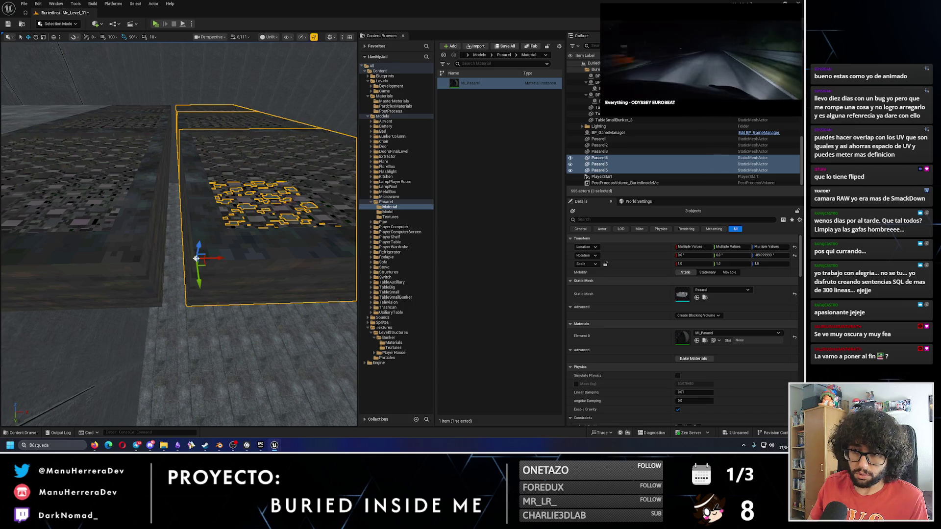
{"action": "left_click_drag", "start_coordinate": [212, 263], "coordinate": [149, 262]}
{"action": "key", "text": "alt+p"}
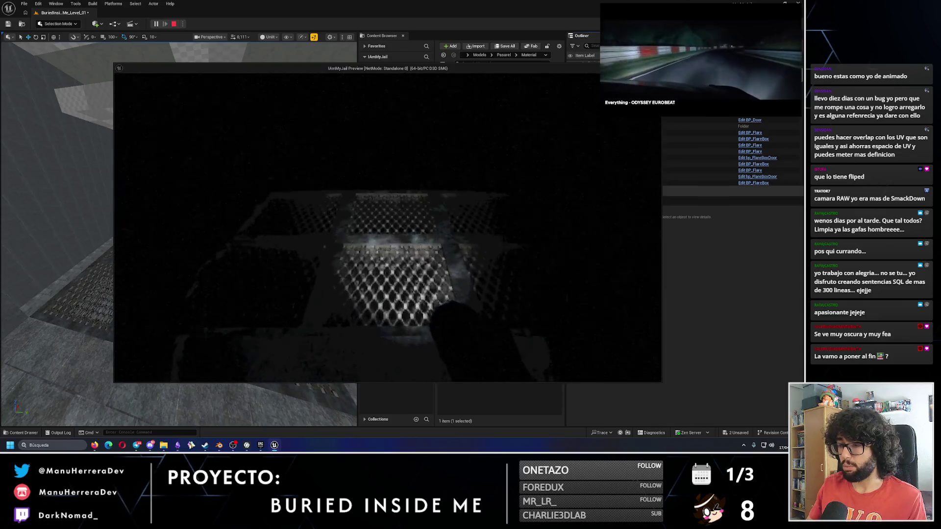
- Walk over the grated walkway in the play test, stop it with Esc, and switch to InstaMAT Studio
{"action": "key", "text": "s"}
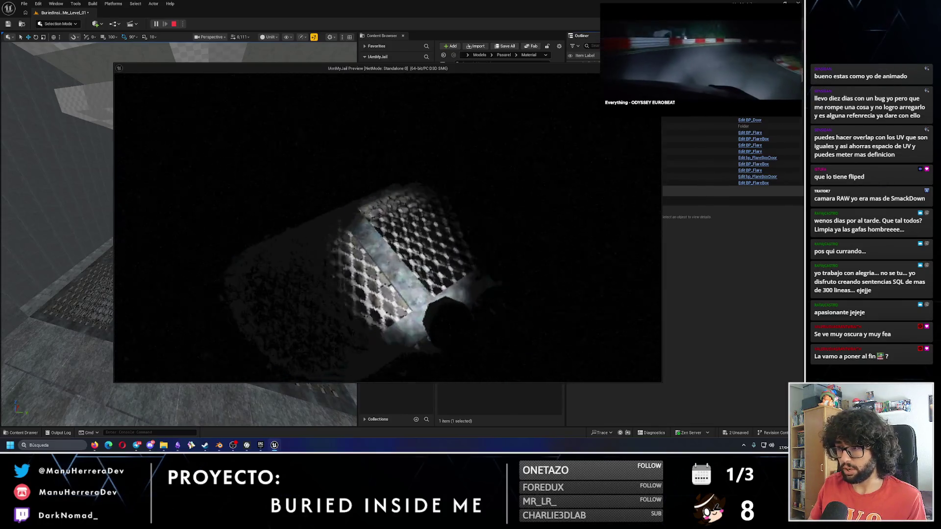
{"action": "key", "text": "w"}
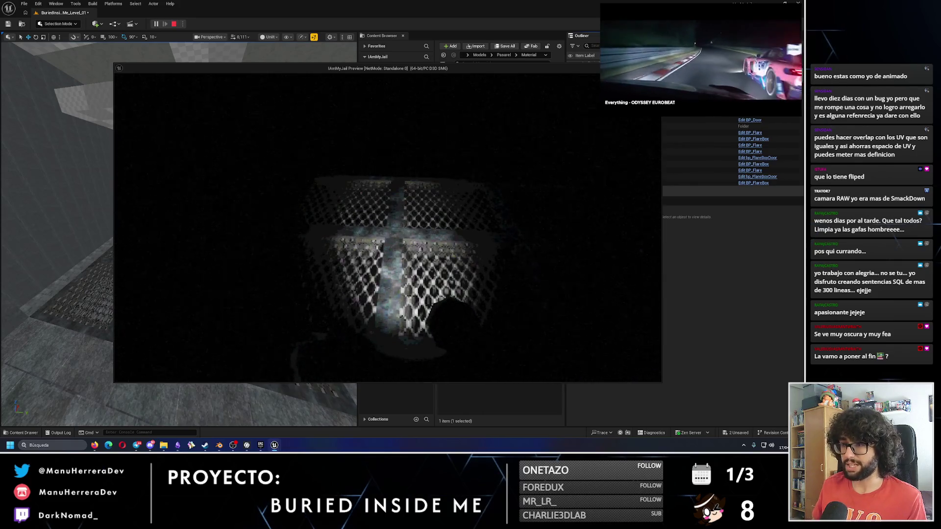
{"action": "key", "text": "w"}
{"action": "key", "text": "w"}
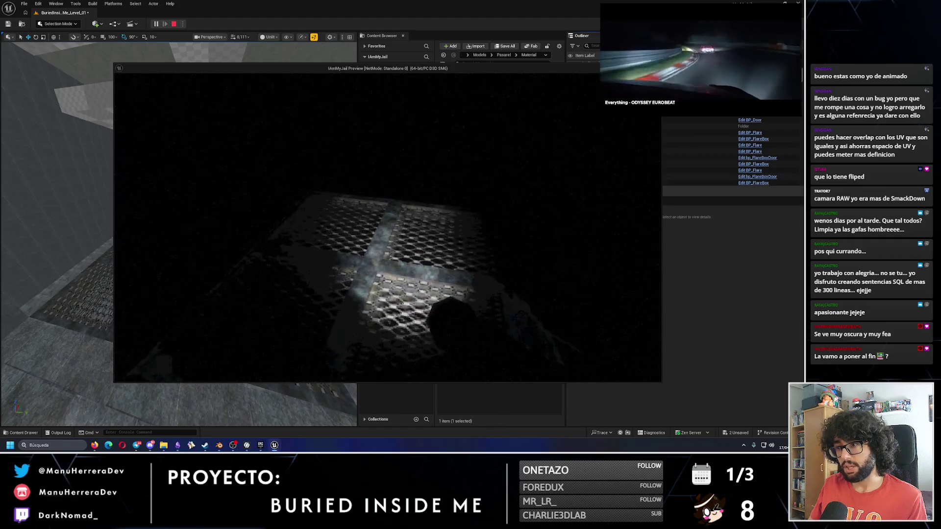
{"action": "key", "text": "Escape"}
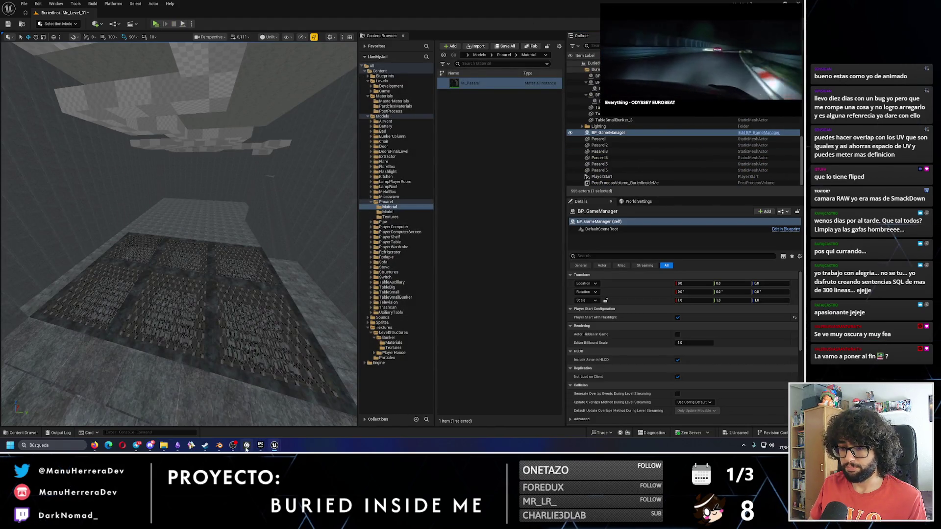
{"action": "left_click", "coordinate": [246, 446]}
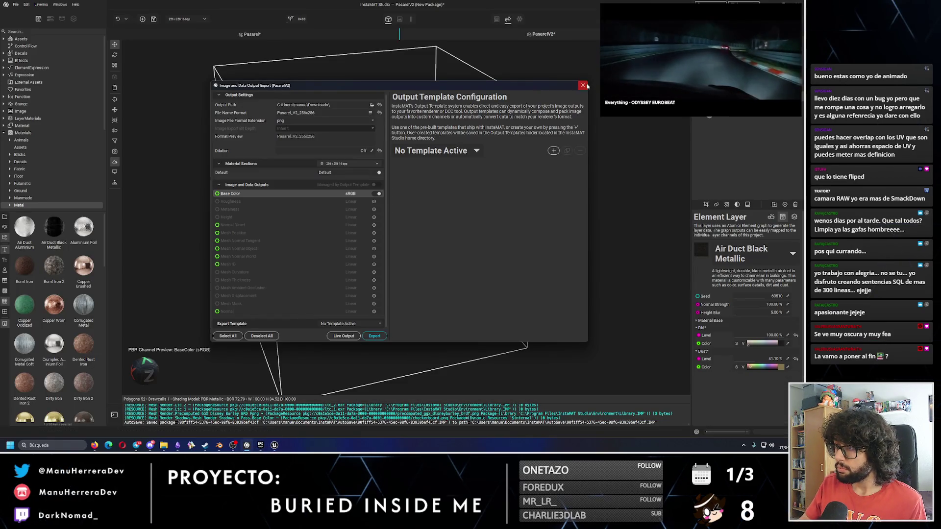
- Set the brightness of the Lead Worn layer's mask to -0.60
{"action": "left_click", "coordinate": [583, 86]}
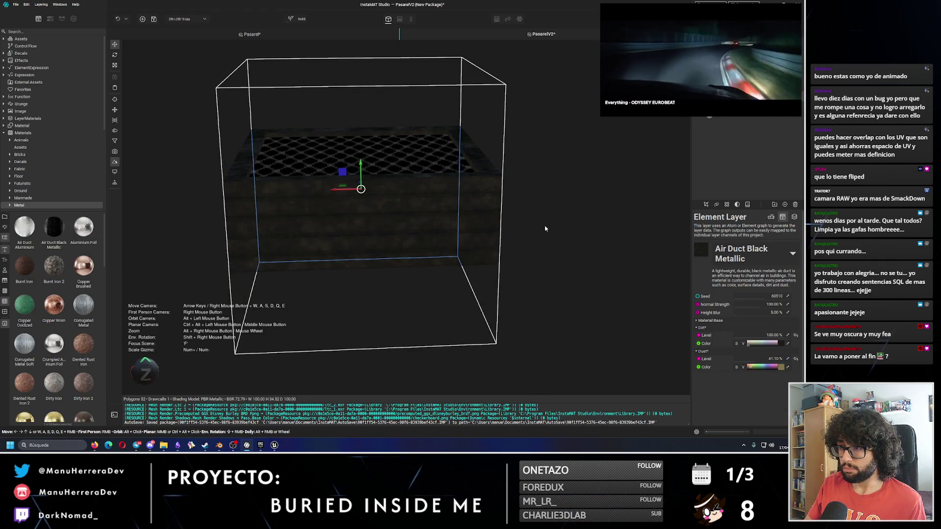
{"action": "left_click_drag", "start_coordinate": [693, 53], "coordinate": [124, 54]}
{"action": "left_click", "coordinate": [747, 52]}
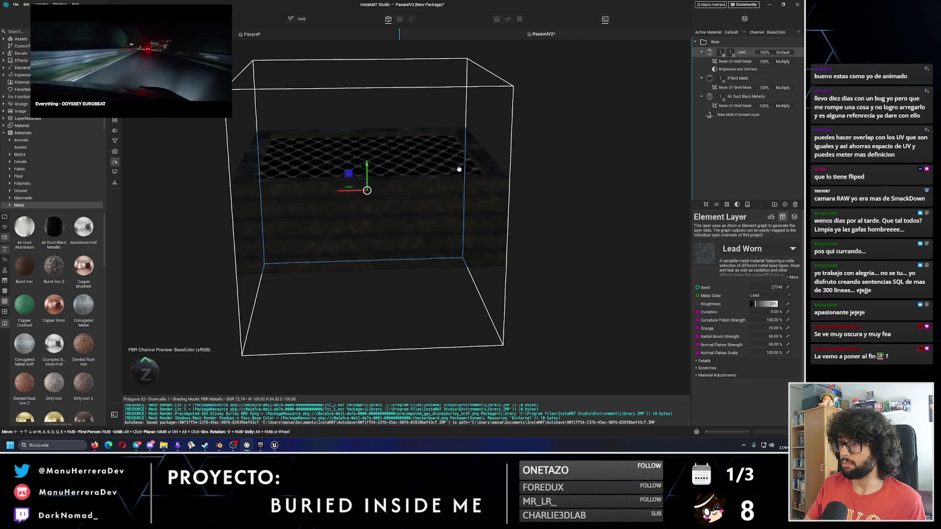
{"action": "left_click_drag", "start_coordinate": [459, 170], "coordinate": [751, 253]}
{"action": "left_click", "coordinate": [763, 62]}
{"action": "left_click", "coordinate": [750, 69]}
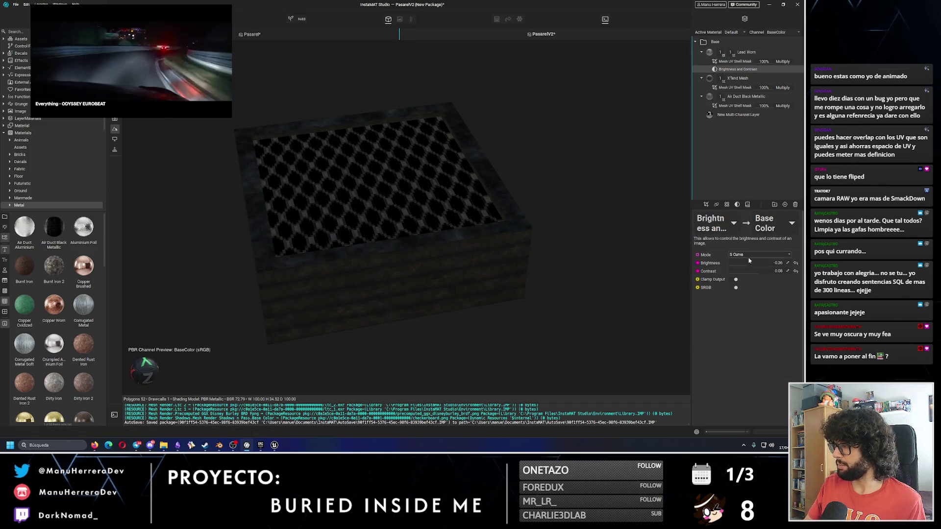
{"action": "left_click_drag", "start_coordinate": [744, 266], "coordinate": [735, 265]}
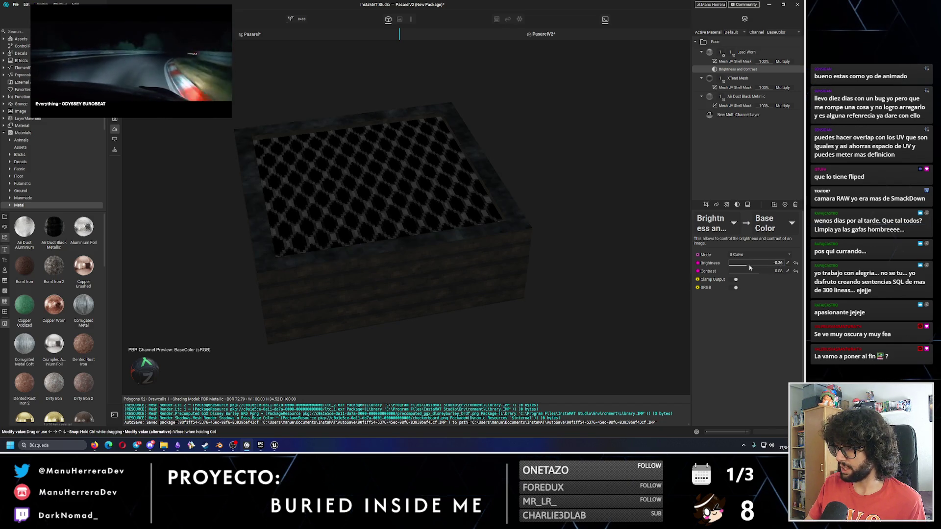
{"action": "double_click", "coordinate": [779, 263]}
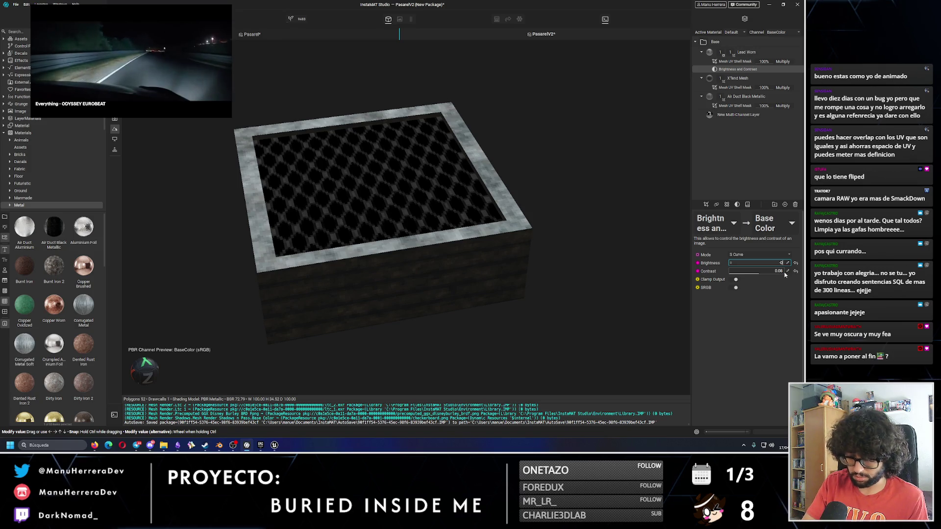
{"action": "type", "text": ".60"}
{"action": "key", "text": "Return"}
{"action": "mouse_move", "coordinate": [363, 215]}
{"action": "left_mouse_down"}
{"action": "mouse_move", "coordinate": [388, 222]}
{"action": "mouse_move", "coordinate": [415, 185]}
{"action": "mouse_move", "coordinate": [418, 227]}
{"action": "left_mouse_up"}
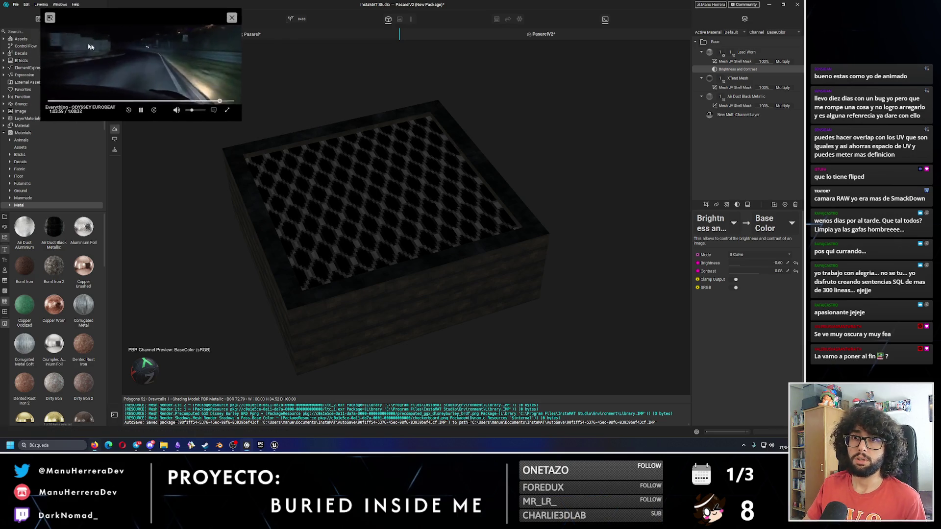
- Export all texture outputs renamed to Pasarel_V3_256x256 and dismiss the completion notice
{"action": "left_click", "coordinate": [16, 4]}
{"action": "left_click", "coordinate": [39, 136]}
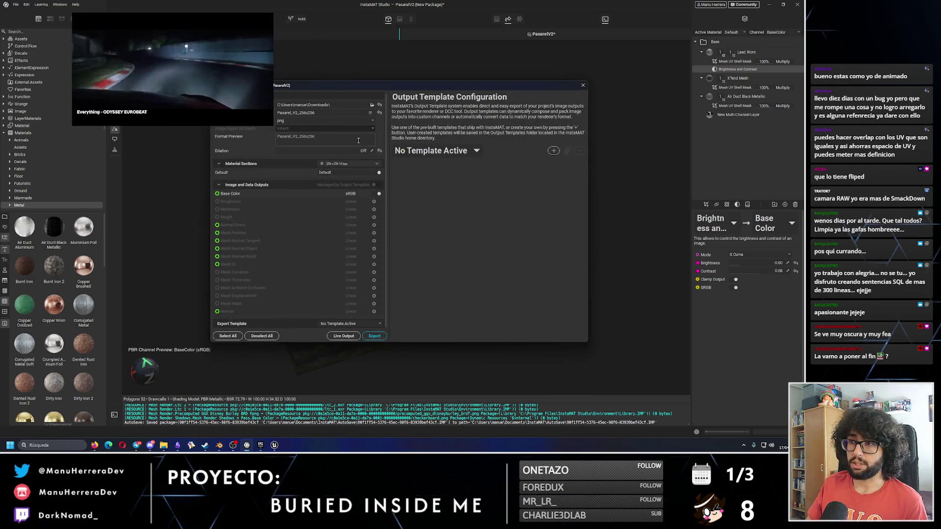
{"action": "left_click", "coordinate": [308, 136]}
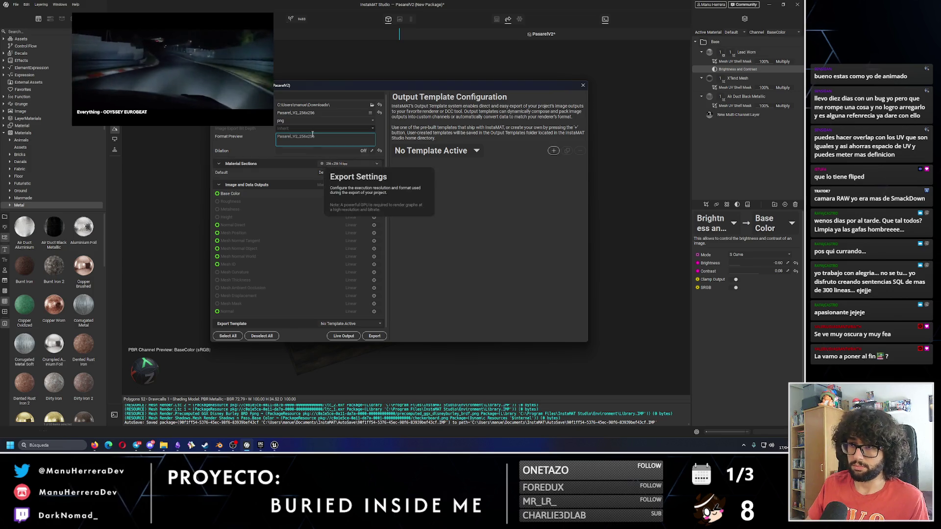
{"action": "double_click", "coordinate": [296, 113]}
{"action": "key", "text": "BackSpace"}
{"action": "type", "text": "3"}
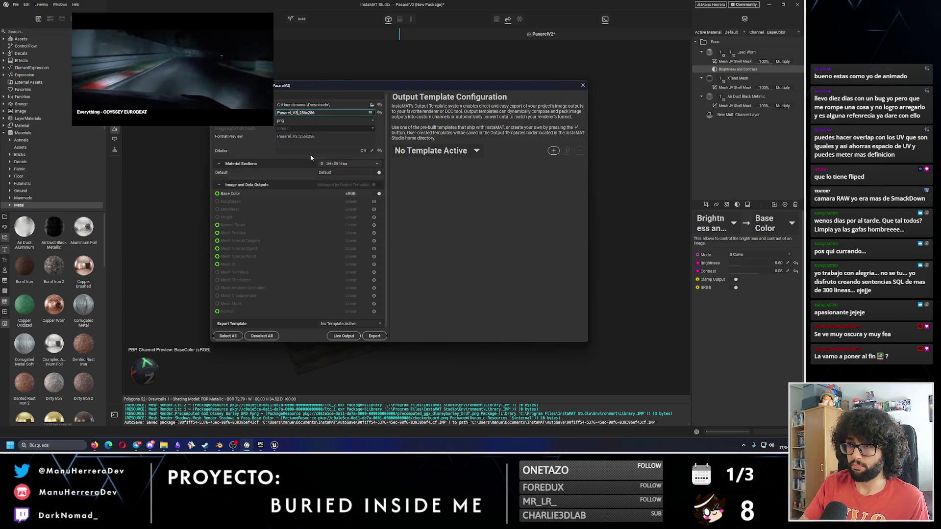
{"action": "left_click", "coordinate": [374, 336]}
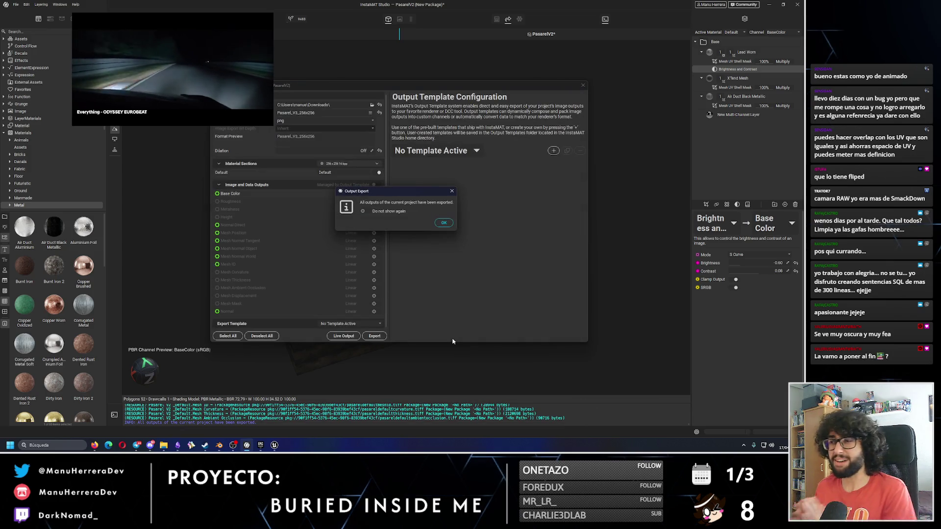
{"action": "left_click", "coordinate": [444, 223]}
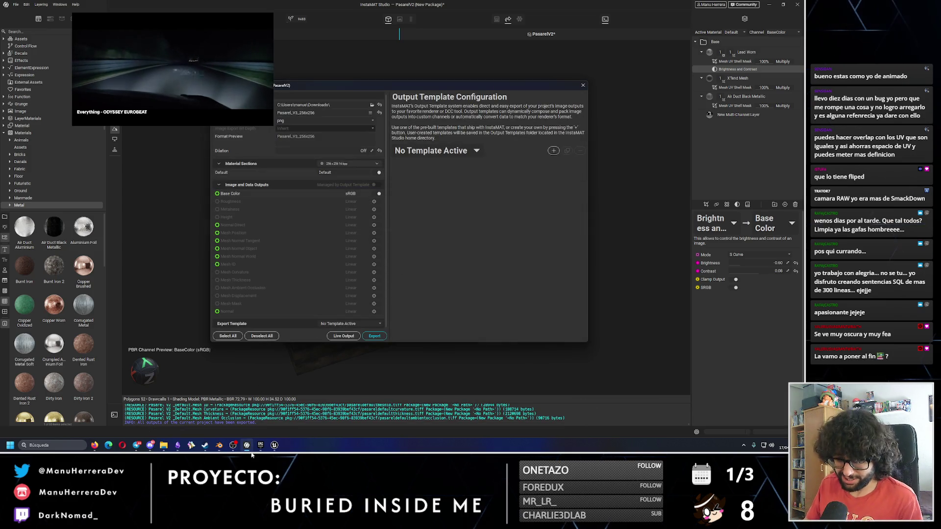
- Return to the Unreal editor and open the walkway's Textures folder
{"action": "mouse_move", "coordinate": [275, 444]}
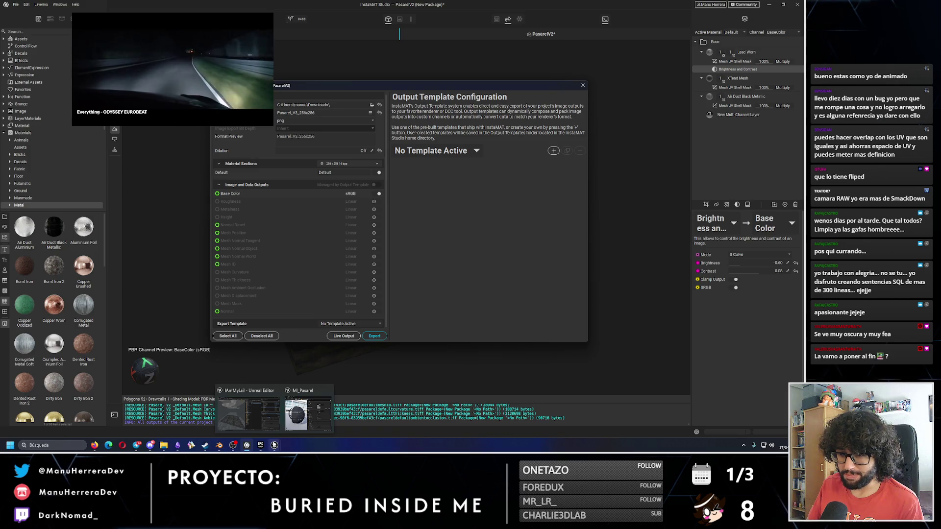
{"action": "left_click", "coordinate": [248, 414]}
{"action": "left_click", "coordinate": [400, 216]}
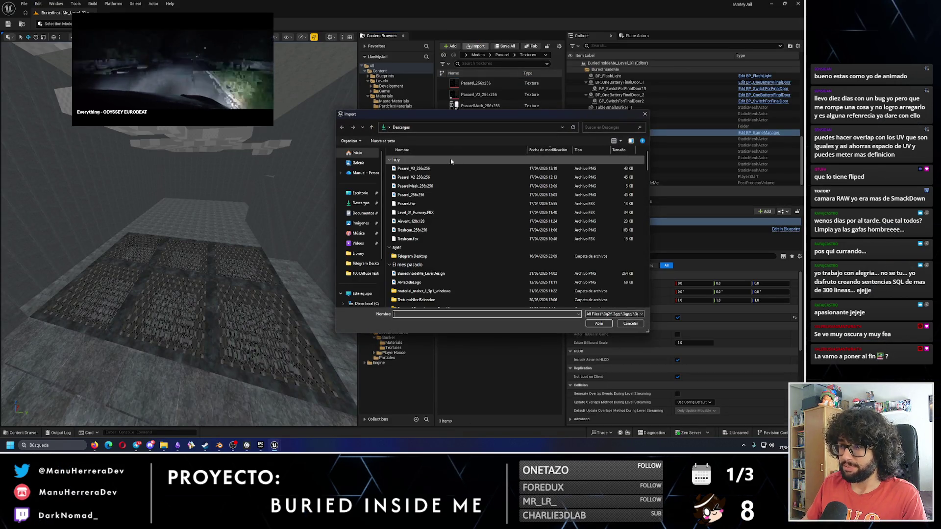
- Import the Pasarel_V3_256x256 texture and set its Filter to Nearest
{"action": "key", "text": "Escape"}
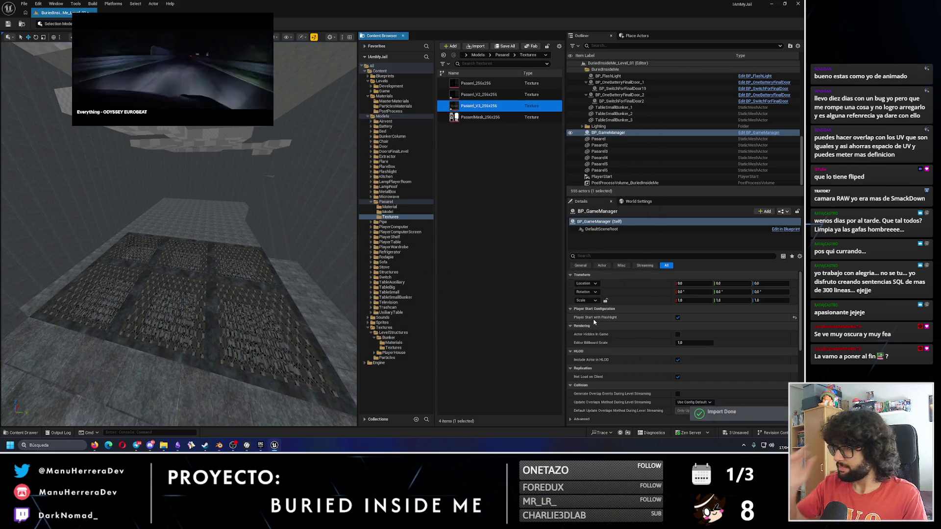
{"action": "double_click", "coordinate": [478, 95]}
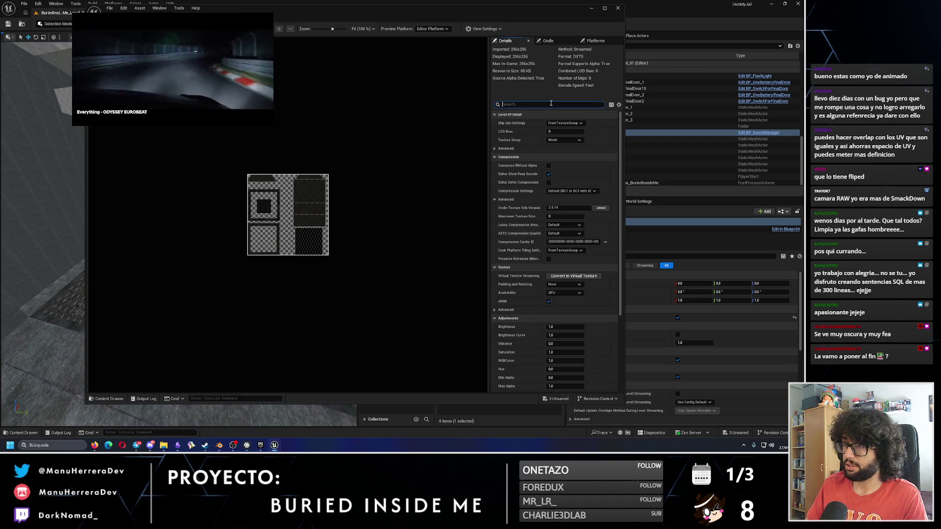
{"action": "left_click", "coordinate": [551, 104]}
{"action": "type", "text": "filter"}
{"action": "left_click", "coordinate": [566, 140]}
{"action": "left_click", "coordinate": [562, 150]}
- Move, minimize and reopen the texture editor window so it sits out of the way
{"action": "left_click_drag", "start_coordinate": [461, 14], "coordinate": [598, 51]}
{"action": "mouse_move", "coordinate": [435, 46]}
{"action": "left_mouse_down"}
{"action": "mouse_move", "coordinate": [487, 43]}
{"action": "mouse_move", "coordinate": [276, 39]}
{"action": "mouse_move", "coordinate": [289, 38]}
{"action": "left_mouse_up"}
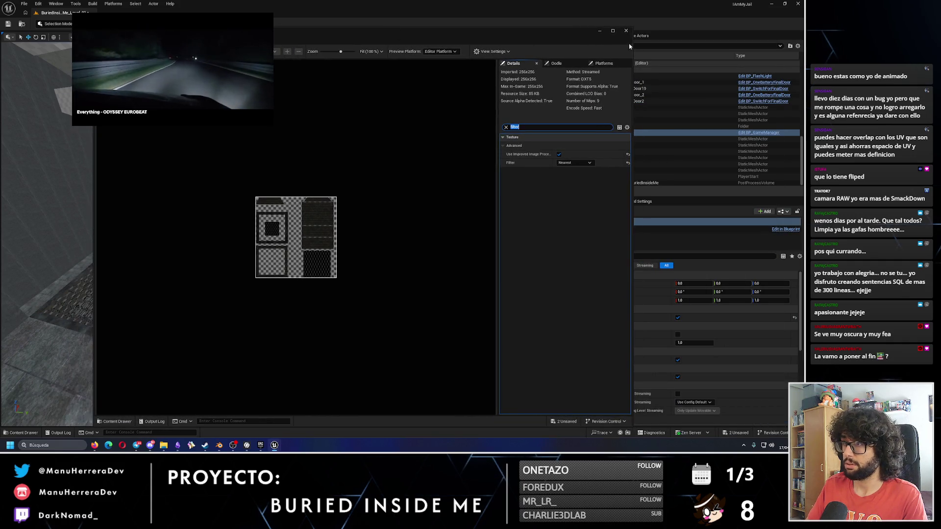
{"action": "left_click", "coordinate": [600, 31]}
{"action": "double_click", "coordinate": [498, 109]}
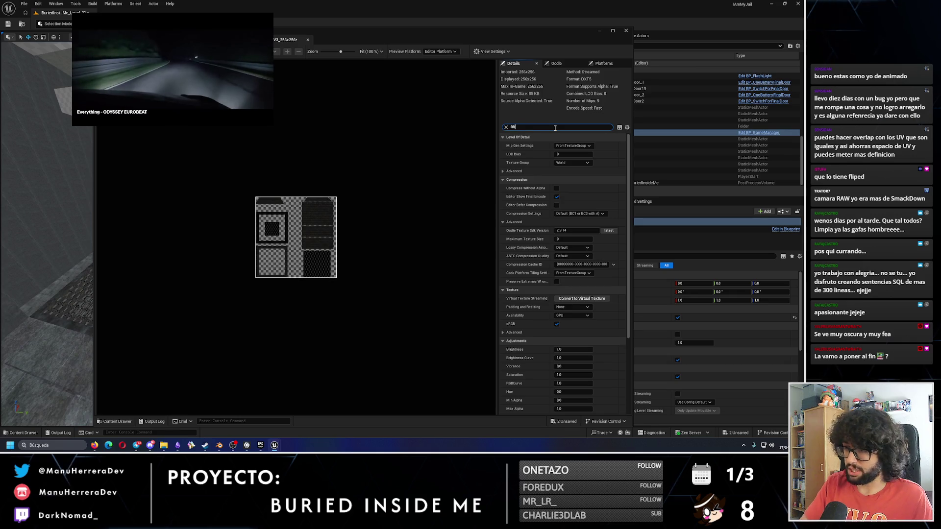
{"action": "type", "text": "er"}
{"action": "mouse_move", "coordinate": [427, 30]}
{"action": "left_mouse_down"}
{"action": "mouse_move", "coordinate": [558, 53]}
{"action": "mouse_move", "coordinate": [431, 45]}
{"action": "left_mouse_up"}
{"action": "left_click_drag", "start_coordinate": [285, 45], "coordinate": [558, 44]}
- Assign Pasarel_V3_256x256 as MI_Pasarel's BaseColor texture, then return to the level view
{"action": "left_click", "coordinate": [424, 52]}
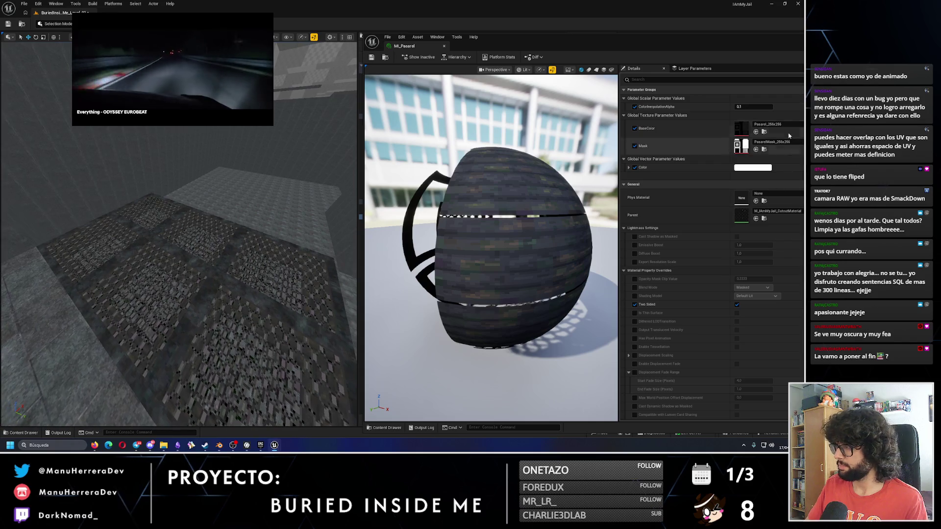
{"action": "left_click", "coordinate": [779, 124]}
{"action": "left_click", "coordinate": [754, 280]}
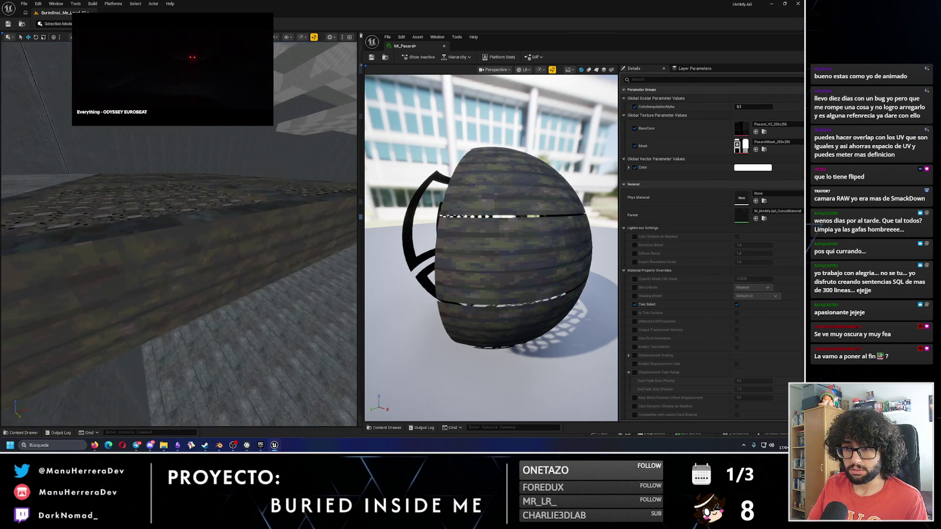
{"action": "left_click", "coordinate": [772, 124]}
{"action": "scroll", "coordinate": [755, 294], "scroll_direction": "up", "scroll_amount": 2}
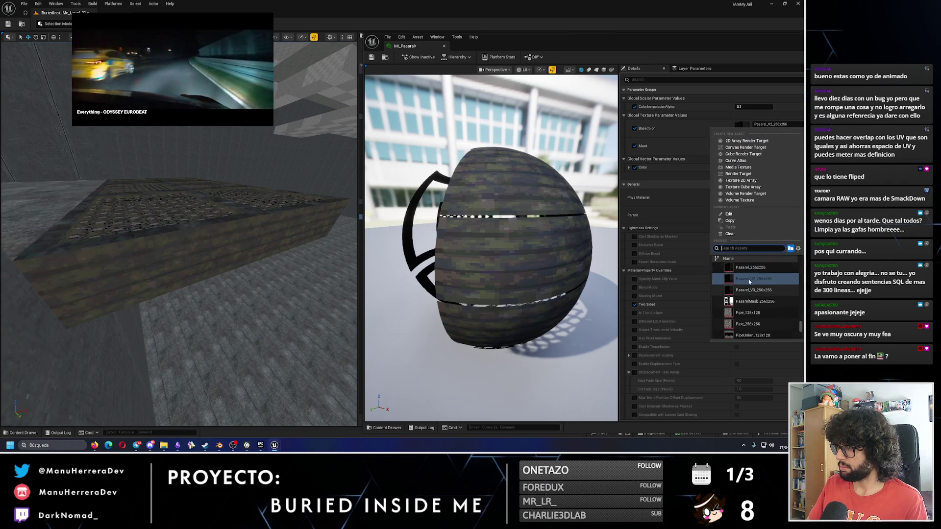
{"action": "left_click", "coordinate": [754, 269]}
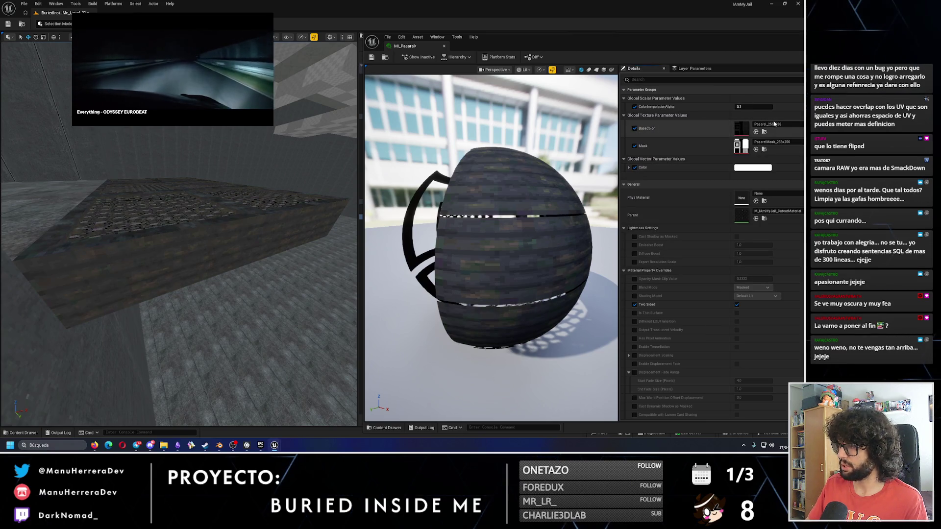
{"action": "left_click", "coordinate": [774, 125]}
{"action": "left_click", "coordinate": [755, 234]}
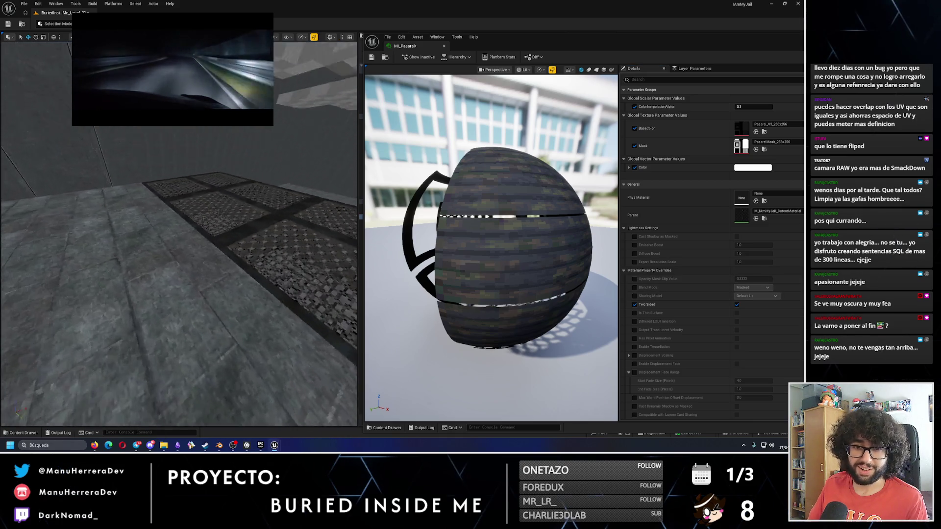
{"action": "mouse_move", "coordinate": [540, 44]}
{"action": "left_mouse_down"}
{"action": "mouse_move", "coordinate": [351, 33]}
{"action": "mouse_move", "coordinate": [700, 26]}
{"action": "left_mouse_up"}
{"action": "left_click", "coordinate": [248, 205]}
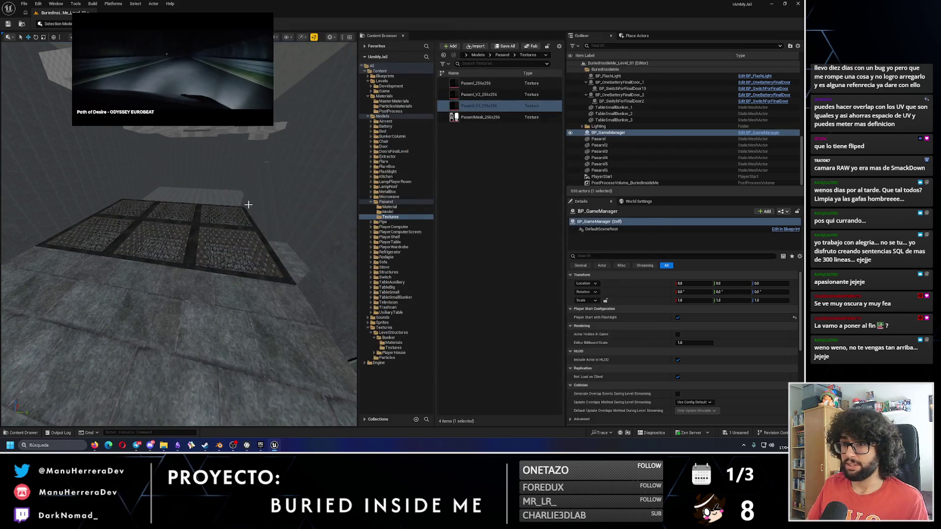
{"action": "scroll", "coordinate": [248, 204], "scroll_direction": "up", "scroll_amount": 10}
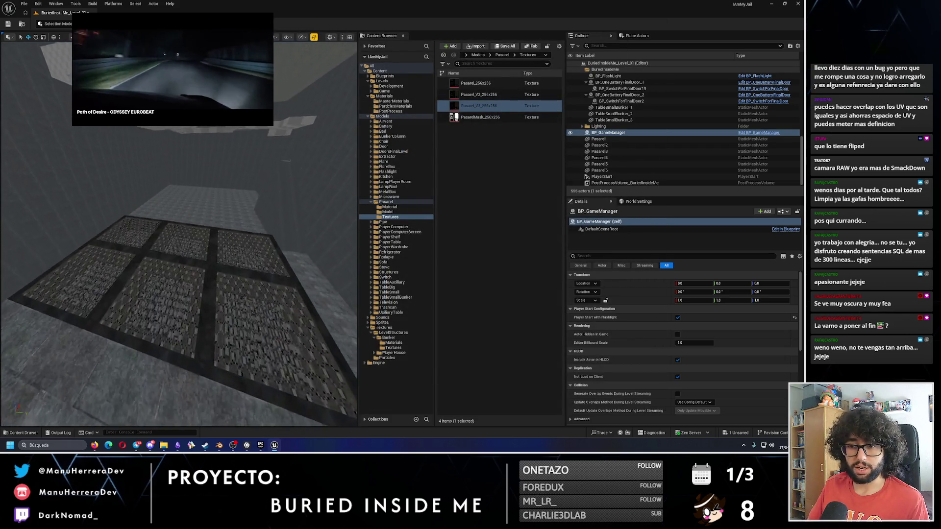
{"action": "scroll", "coordinate": [229, 194], "scroll_direction": "down", "scroll_amount": 2}
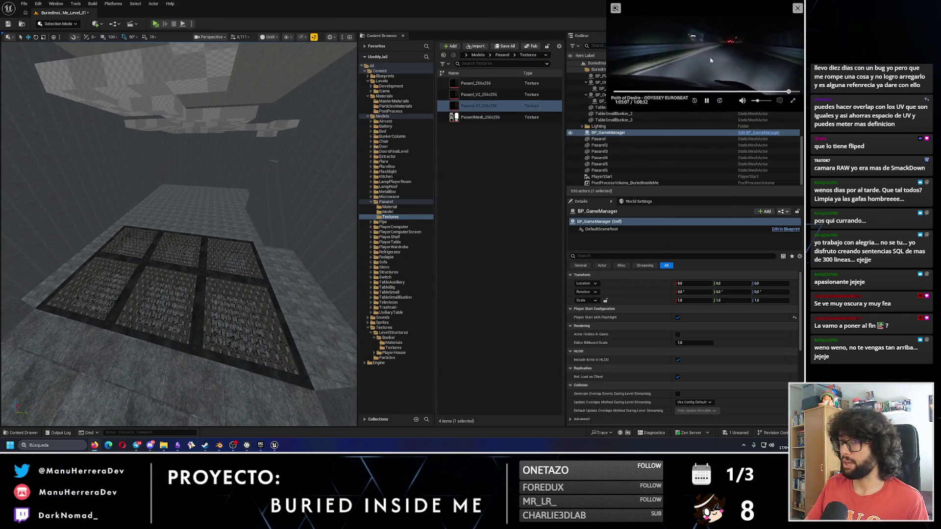
{"action": "left_click", "coordinate": [155, 25]}
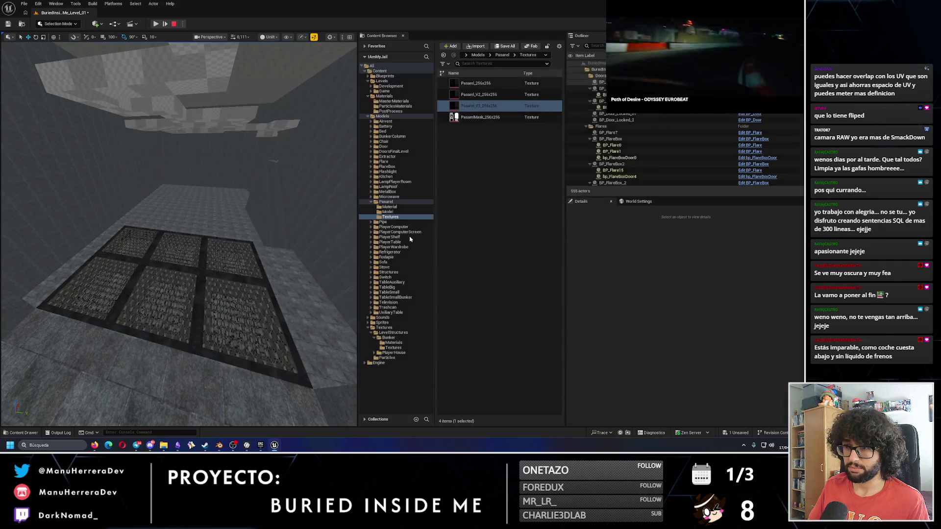
{"action": "key", "text": "Escape"}
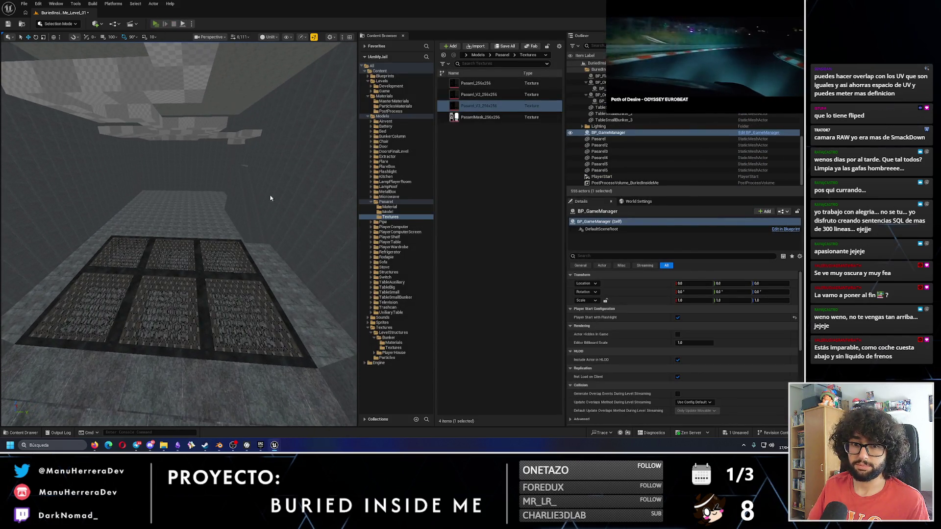
{"action": "key", "text": "alt+p"}
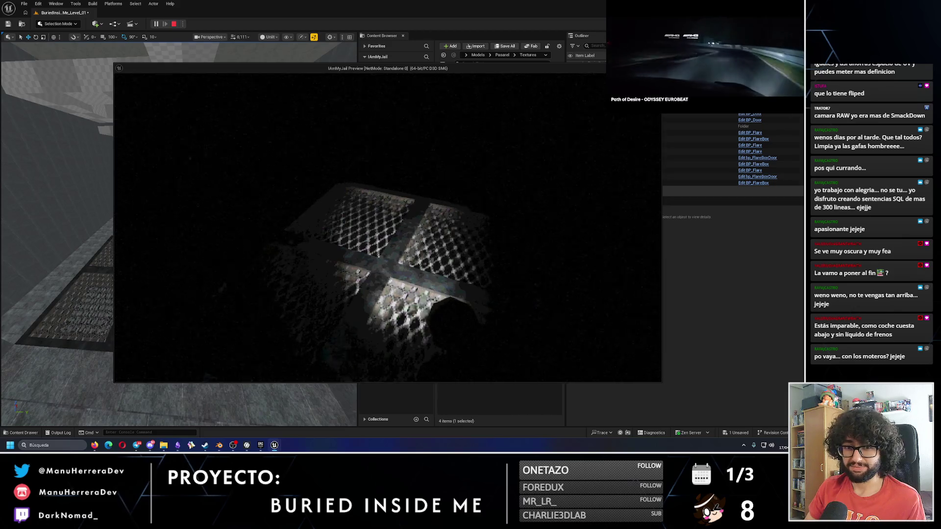
{"action": "key", "text": "Escape"}
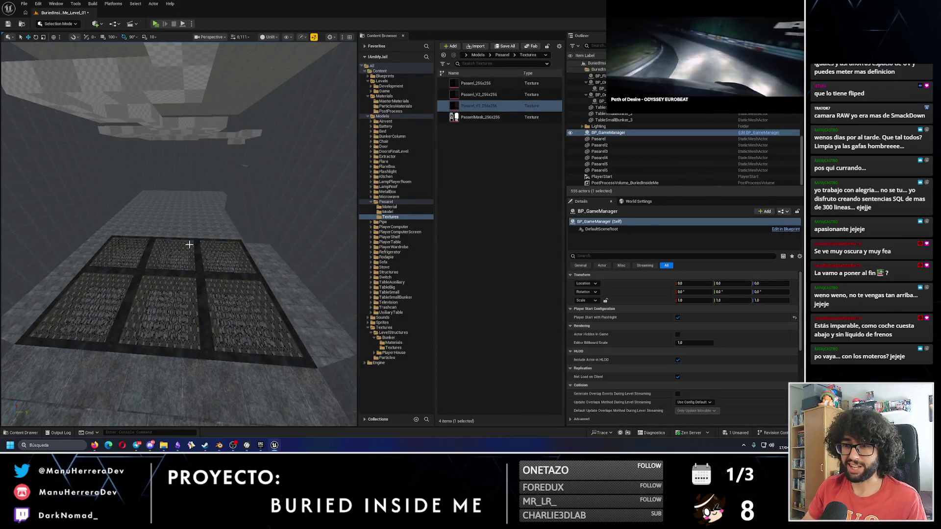
{"action": "left_click", "coordinate": [190, 244]}
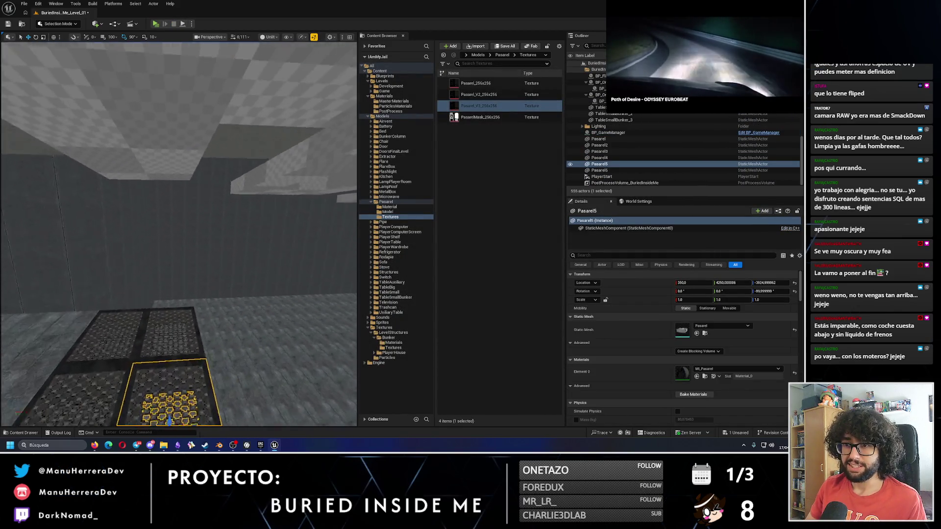
- Frame the tile, lower the wall block below eye level, and reselect the Pasarel5 grate tile
{"action": "key", "text": "s"}
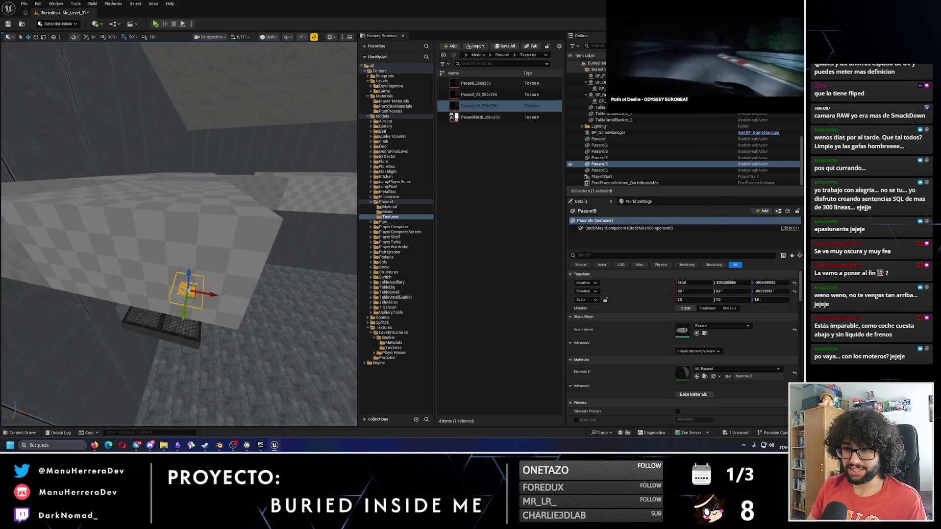
{"action": "left_click", "coordinate": [211, 164]}
{"action": "mouse_move", "coordinate": [151, 166]}
{"action": "left_mouse_down"}
{"action": "mouse_move", "coordinate": [152, 150]}
{"action": "mouse_move", "coordinate": [151, 215]}
{"action": "mouse_move", "coordinate": [135, 196]}
{"action": "left_mouse_up"}
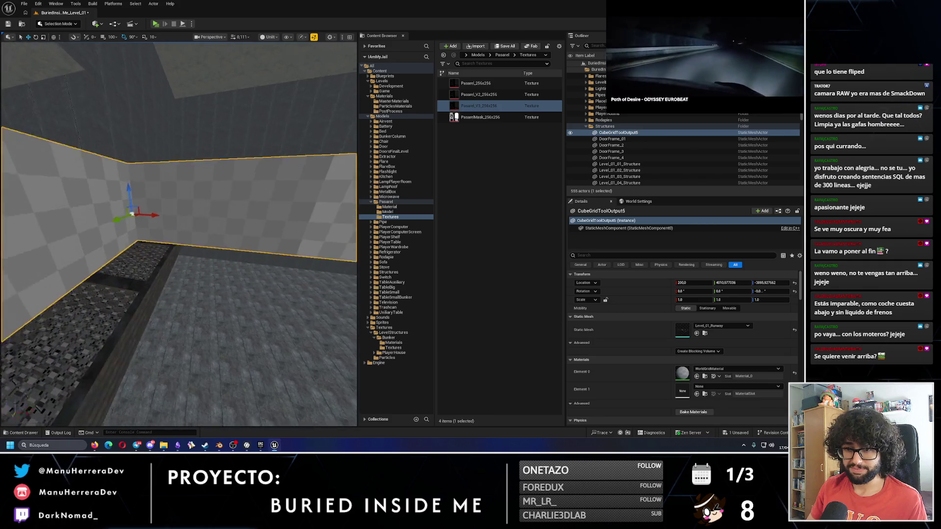
{"action": "left_click", "coordinate": [142, 271]}
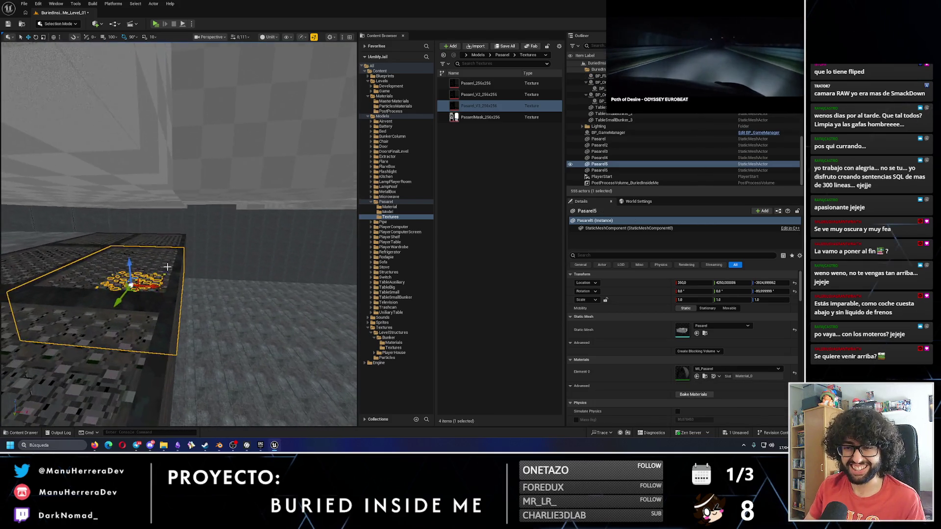
- Drag out a duplicate of the grate tile further along the floor
{"action": "mouse_move", "coordinate": [203, 284]}
{"action": "left_mouse_down"}
{"action": "mouse_move", "coordinate": [313, 279]}
{"action": "mouse_move", "coordinate": [291, 308]}
{"action": "left_mouse_up"}
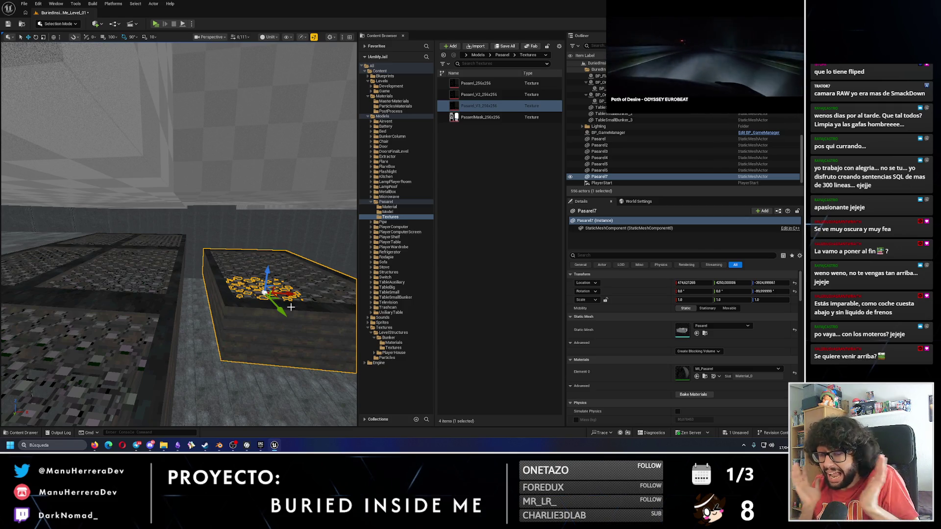
{"action": "scroll", "coordinate": [291, 308], "scroll_direction": "up", "scroll_amount": 3}
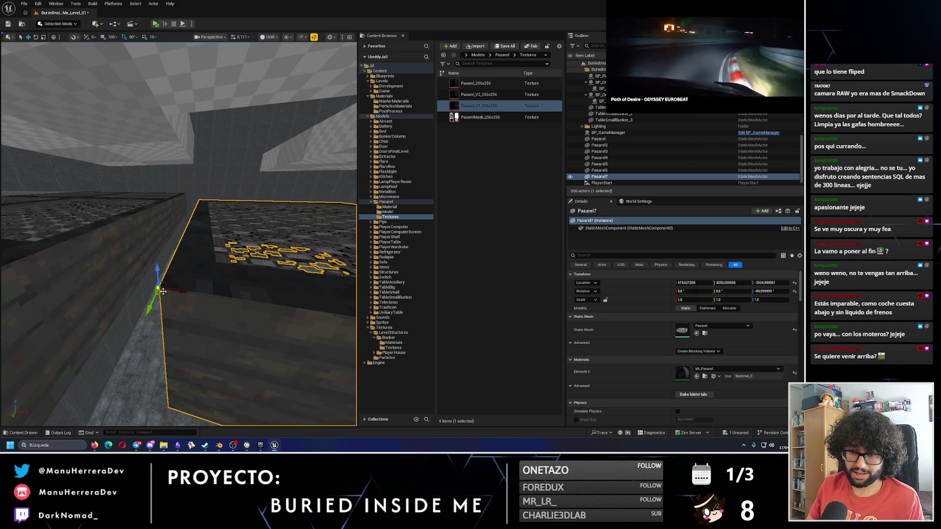
{"action": "mouse_move", "coordinate": [190, 286]}
{"action": "left_mouse_down"}
{"action": "mouse_move", "coordinate": [207, 309]}
{"action": "mouse_move", "coordinate": [80, 238]}
{"action": "mouse_move", "coordinate": [88, 233]}
{"action": "left_mouse_up"}
{"action": "scroll", "coordinate": [87, 296], "scroll_direction": "down", "scroll_amount": 5}
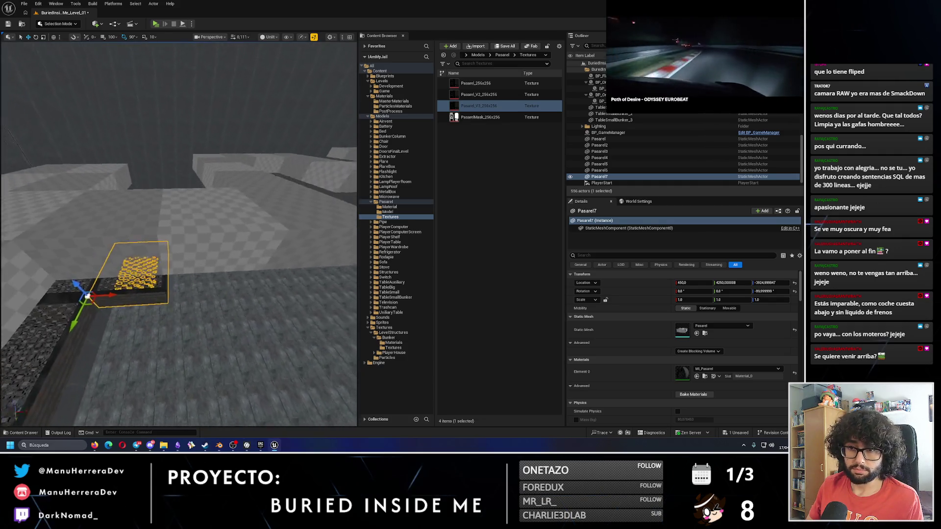
{"action": "scroll", "coordinate": [92, 236], "scroll_direction": "down", "scroll_amount": 5}
{"action": "scroll", "coordinate": [140, 267], "scroll_direction": "up", "scroll_amount": 2}
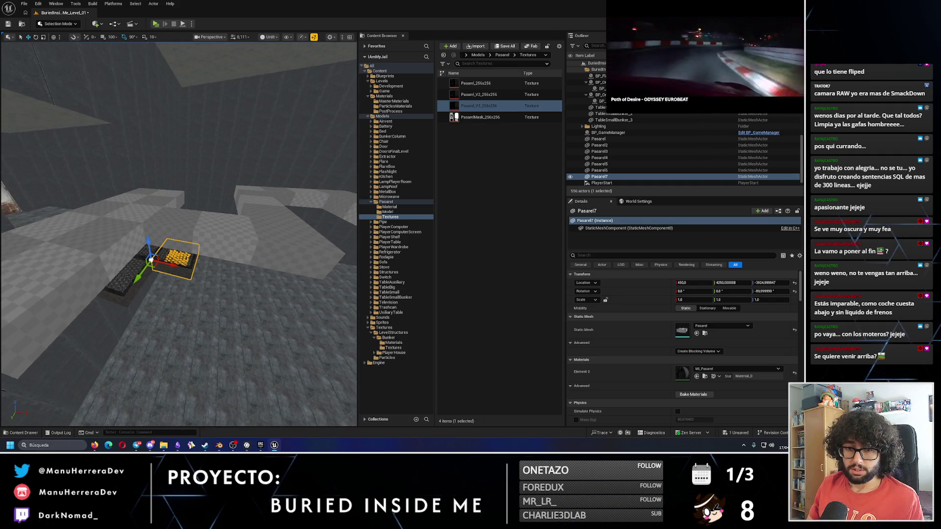
- Duplicate the tile along X, set its pivot at the corner, and snap it flush to its neighbour
{"action": "key", "text": "ctrl+d"}
{"action": "mouse_move", "coordinate": [159, 260]}
{"action": "left_mouse_down"}
{"action": "mouse_move", "coordinate": [235, 267]}
{"action": "mouse_move", "coordinate": [204, 265]}
{"action": "left_mouse_up"}
{"action": "scroll", "coordinate": [204, 265], "scroll_direction": "up", "scroll_amount": 3}
{"action": "scroll", "coordinate": [178, 234], "scroll_direction": "up", "scroll_amount": 5}
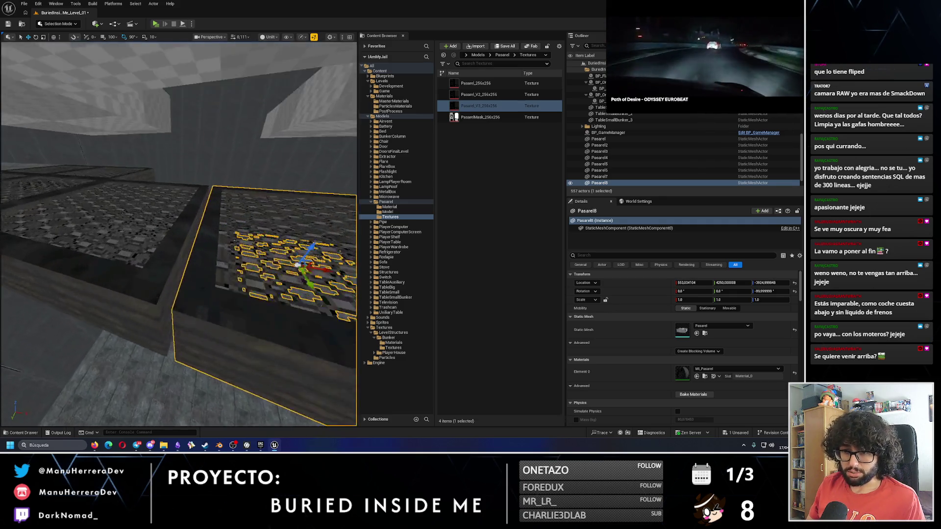
{"action": "middle_click", "coordinate": [162, 316], "text": "alt"}
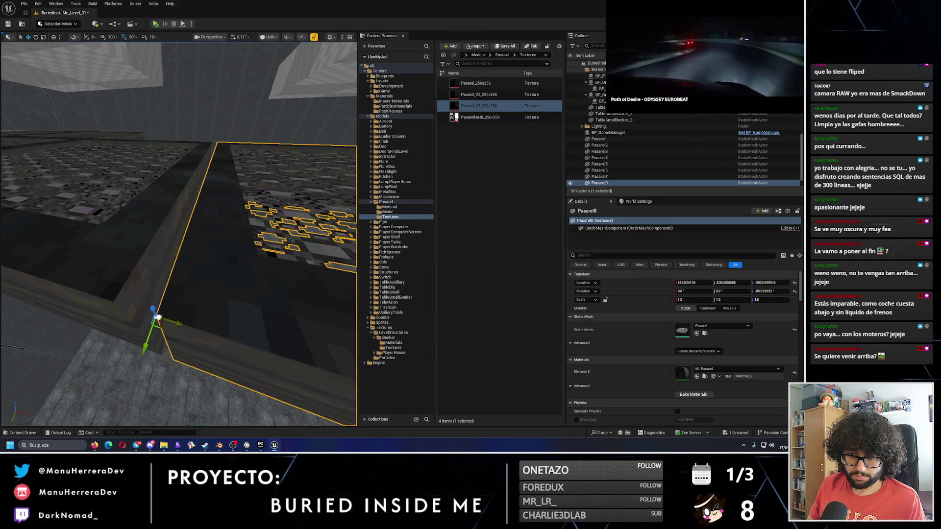
{"action": "mouse_move", "coordinate": [183, 307]}
{"action": "left_mouse_down"}
{"action": "mouse_move", "coordinate": [176, 275]}
{"action": "mouse_move", "coordinate": [196, 284]}
{"action": "mouse_move", "coordinate": [201, 265]}
{"action": "mouse_move", "coordinate": [180, 265]}
{"action": "left_mouse_up"}
{"action": "middle_click", "coordinate": [180, 227], "text": "alt"}
{"action": "left_click_drag", "start_coordinate": [180, 227], "coordinate": [175, 225]}
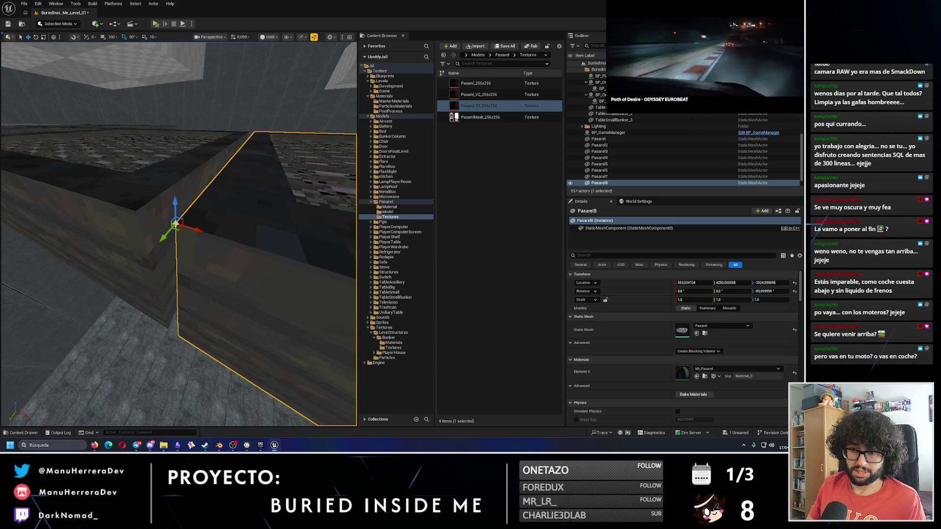
{"action": "left_click_drag", "start_coordinate": [202, 233], "coordinate": [149, 215]}
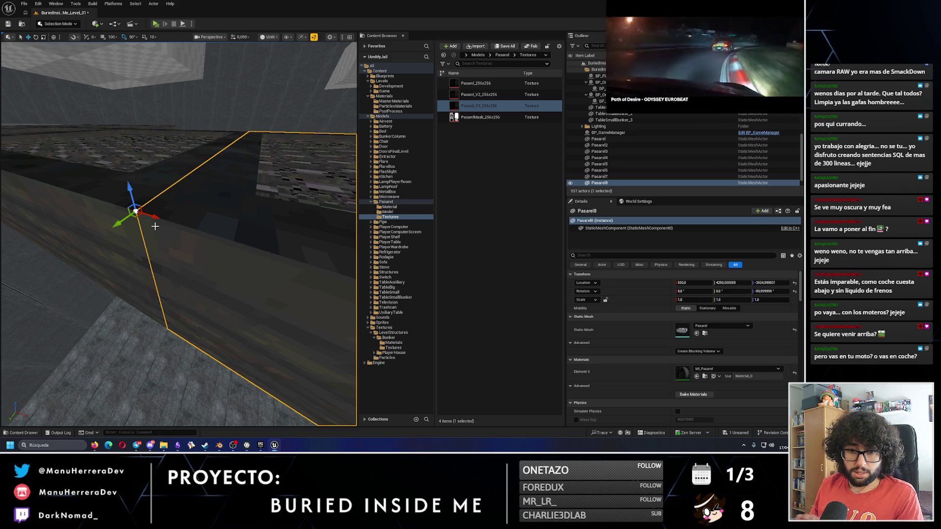
- Slide the third tile back into line with the walkway row
{"action": "left_click_drag", "start_coordinate": [155, 226], "coordinate": [133, 191]}
{"action": "mouse_move", "coordinate": [183, 278]}
{"action": "left_mouse_down"}
{"action": "mouse_move", "coordinate": [183, 303]}
{"action": "mouse_move", "coordinate": [182, 279]}
{"action": "mouse_move", "coordinate": [235, 259]}
{"action": "mouse_move", "coordinate": [220, 260]}
{"action": "left_mouse_up"}
{"action": "scroll", "coordinate": [210, 265], "scroll_direction": "up", "scroll_amount": 3}
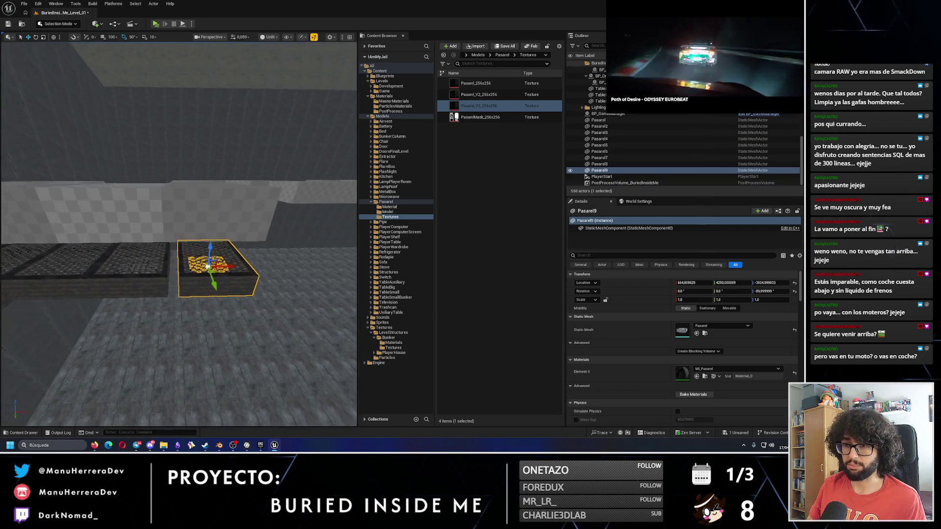
{"action": "scroll", "coordinate": [211, 265], "scroll_direction": "up", "scroll_amount": 5}
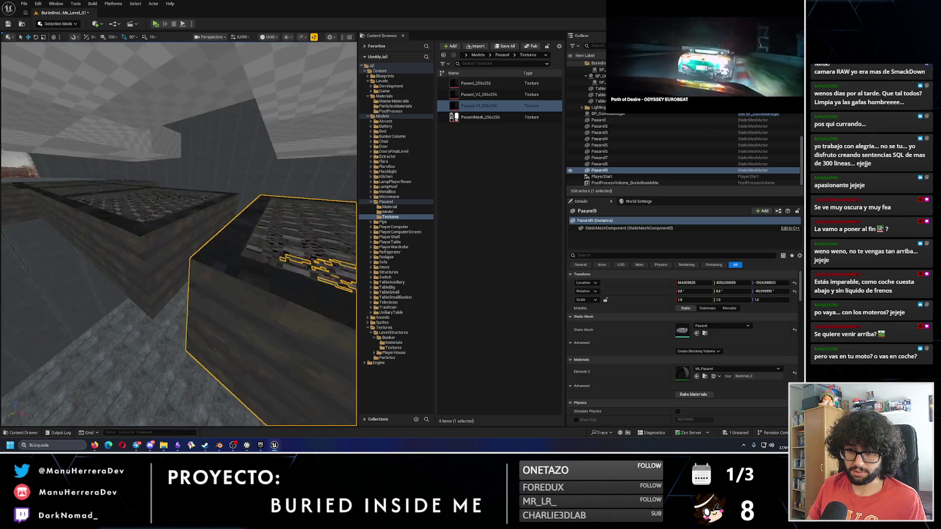
{"action": "scroll", "coordinate": [211, 265], "scroll_direction": "up", "scroll_amount": 3}
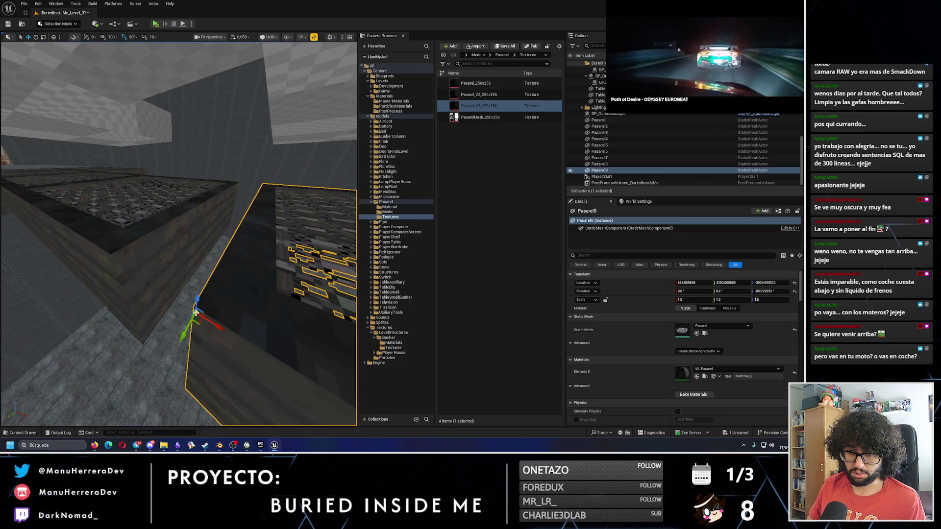
{"action": "mouse_move", "coordinate": [214, 319]}
{"action": "left_mouse_down"}
{"action": "mouse_move", "coordinate": [118, 259]}
{"action": "mouse_move", "coordinate": [230, 260]}
{"action": "mouse_move", "coordinate": [128, 258]}
{"action": "mouse_move", "coordinate": [147, 250]}
{"action": "left_mouse_up"}
{"action": "scroll", "coordinate": [119, 260], "scroll_direction": "down", "scroll_amount": 6}
- Select the three grate tiles Pasarel7–9 and rotate them 90° on Z
{"action": "left_click", "coordinate": [122, 255]}
{"action": "left_click", "coordinate": [87, 240], "text": "ctrl"}
{"action": "left_click", "coordinate": [191, 272], "text": "ctrl"}
{"action": "mouse_move", "coordinate": [191, 272]}
{"action": "left_mouse_down"}
{"action": "mouse_move", "coordinate": [235, 272]}
{"action": "mouse_move", "coordinate": [184, 293]}
{"action": "mouse_move", "coordinate": [252, 273]}
{"action": "left_mouse_up"}
{"action": "mouse_move", "coordinate": [329, 289]}
{"action": "left_mouse_down"}
{"action": "mouse_move", "coordinate": [299, 230]}
{"action": "mouse_move", "coordinate": [235, 245]}
{"action": "left_mouse_up"}
{"action": "left_click_drag", "start_coordinate": [192, 290], "coordinate": [192, 290]}
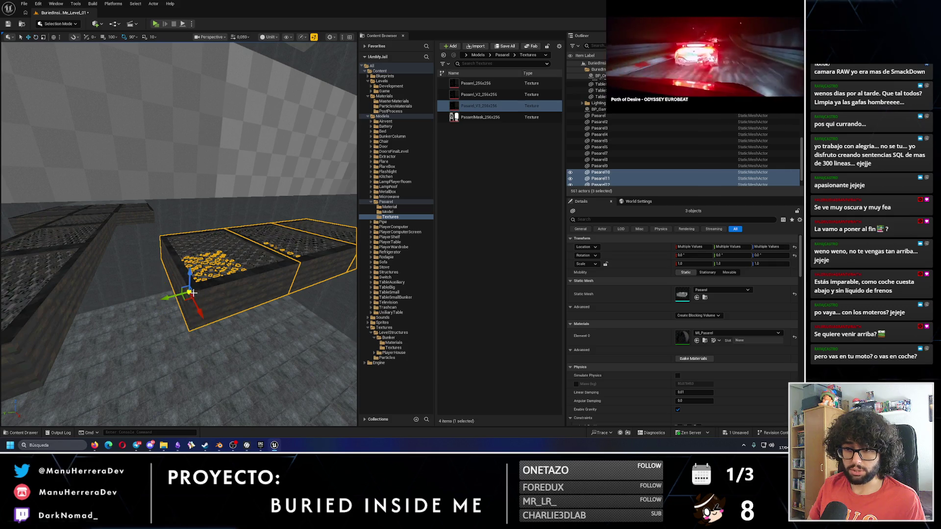
{"action": "mouse_move", "coordinate": [176, 295]}
{"action": "left_mouse_down"}
{"action": "mouse_move", "coordinate": [264, 280]}
{"action": "mouse_move", "coordinate": [164, 348]}
{"action": "left_mouse_up"}
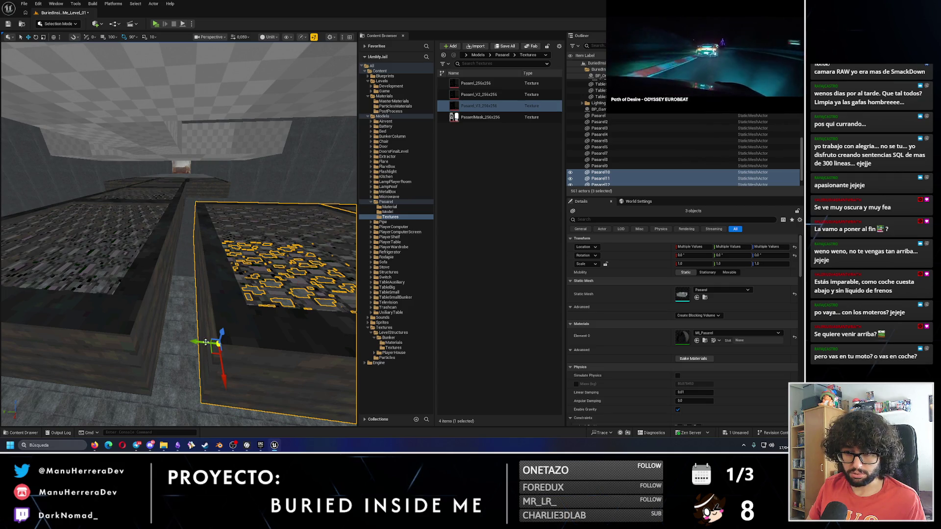
- Alt-drag the tiles further along the row to create and place new copies
{"action": "mouse_move", "coordinate": [202, 341]}
{"action": "left_mouse_down"}
{"action": "mouse_move", "coordinate": [121, 337]}
{"action": "mouse_move", "coordinate": [133, 334]}
{"action": "mouse_move", "coordinate": [34, 340]}
{"action": "left_mouse_up"}
{"action": "left_click", "coordinate": [211, 290]}
{"action": "left_click_drag", "start_coordinate": [205, 283], "coordinate": [160, 286]}
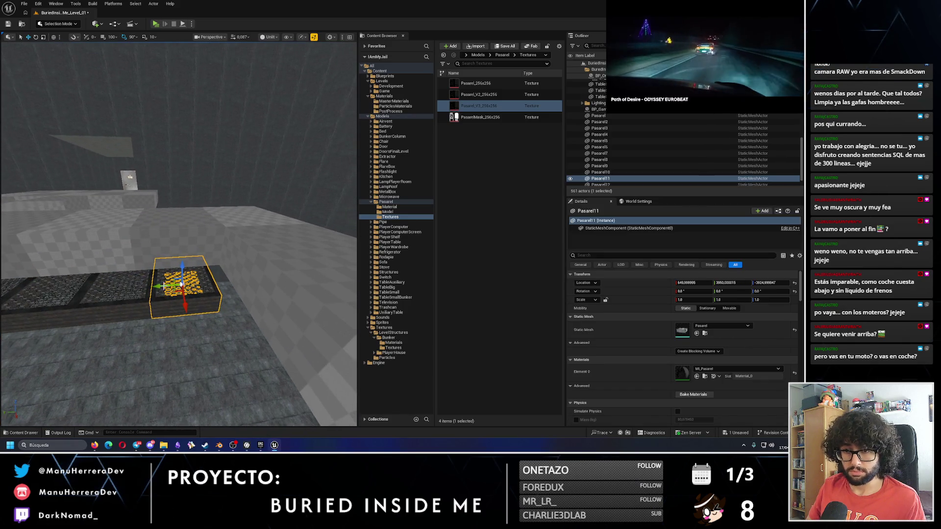
{"action": "mouse_move", "coordinate": [230, 290]}
{"action": "left_mouse_down"}
{"action": "mouse_move", "coordinate": [221, 262]}
{"action": "mouse_move", "coordinate": [207, 281]}
{"action": "left_mouse_up"}
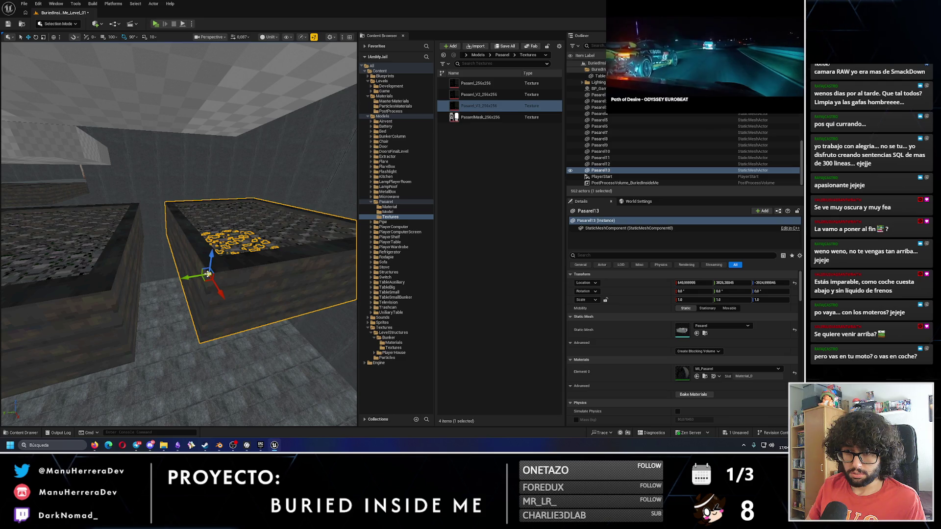
{"action": "mouse_move", "coordinate": [206, 273]}
{"action": "left_mouse_down"}
{"action": "mouse_move", "coordinate": [206, 259]}
{"action": "mouse_move", "coordinate": [199, 301]}
{"action": "mouse_move", "coordinate": [85, 292]}
{"action": "mouse_move", "coordinate": [104, 284]}
{"action": "mouse_move", "coordinate": [105, 270]}
{"action": "mouse_move", "coordinate": [136, 267]}
{"action": "mouse_move", "coordinate": [136, 257]}
{"action": "mouse_move", "coordinate": [136, 273]}
{"action": "left_mouse_up"}
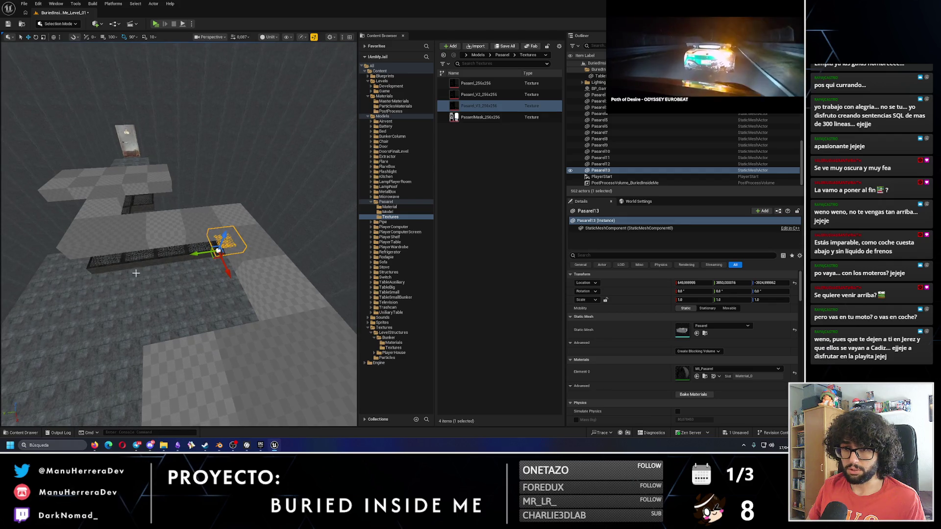
- Select the three newer tiles Pasarel10–12
{"action": "left_click", "coordinate": [143, 261]}
{"action": "left_click", "coordinate": [174, 255], "text": "ctrl"}
{"action": "left_click", "coordinate": [201, 249], "text": "ctrl"}
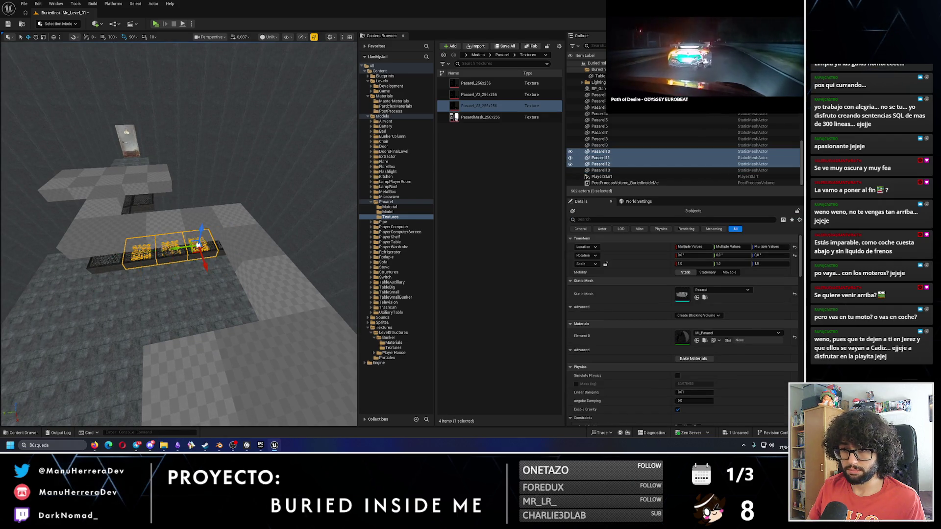
- Duplicate Pasarel10–12 and rotate the three copies to -90° on Z
{"action": "left_click_drag", "start_coordinate": [201, 250], "coordinate": [165, 239]}
{"action": "key", "text": "ctrl+d"}
{"action": "key", "text": "e"}
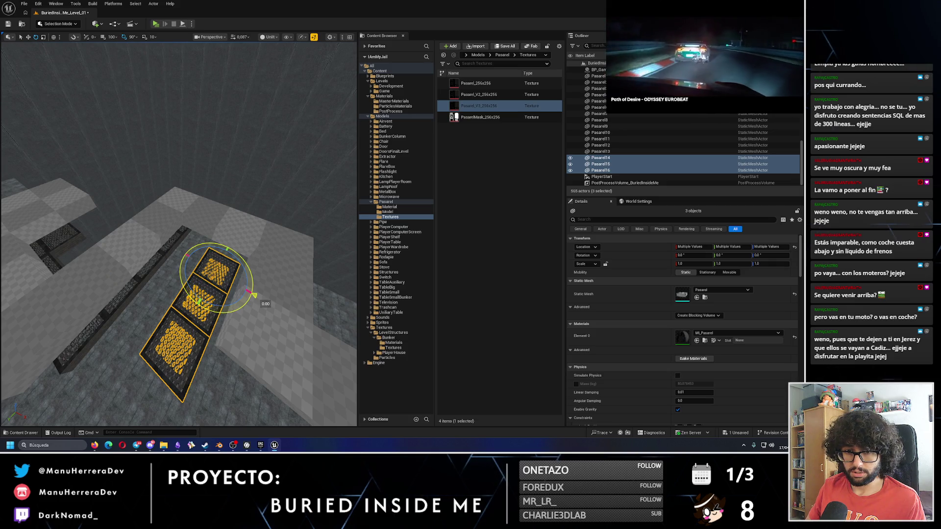
{"action": "left_click_drag", "start_coordinate": [255, 295], "coordinate": [183, 280]}
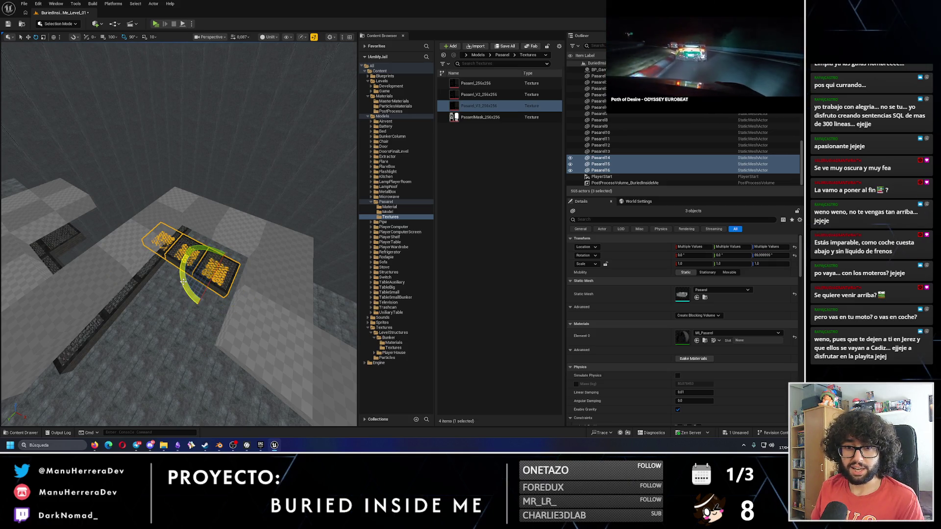
{"action": "left_click_drag", "start_coordinate": [167, 300], "coordinate": [147, 262]}
{"action": "mouse_move", "coordinate": [212, 294]}
{"action": "left_mouse_down"}
{"action": "mouse_move", "coordinate": [196, 311]}
{"action": "mouse_move", "coordinate": [142, 268]}
{"action": "left_mouse_up"}
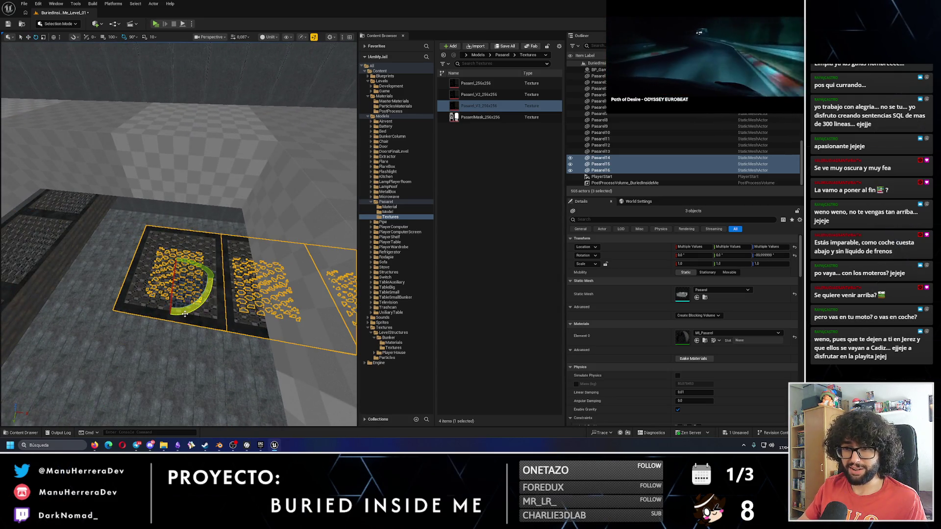
{"action": "mouse_move", "coordinate": [267, 305]}
{"action": "left_mouse_down"}
{"action": "mouse_move", "coordinate": [174, 259]}
{"action": "mouse_move", "coordinate": [156, 240]}
{"action": "mouse_move", "coordinate": [156, 223]}
{"action": "mouse_move", "coordinate": [155, 291]}
{"action": "left_mouse_up"}
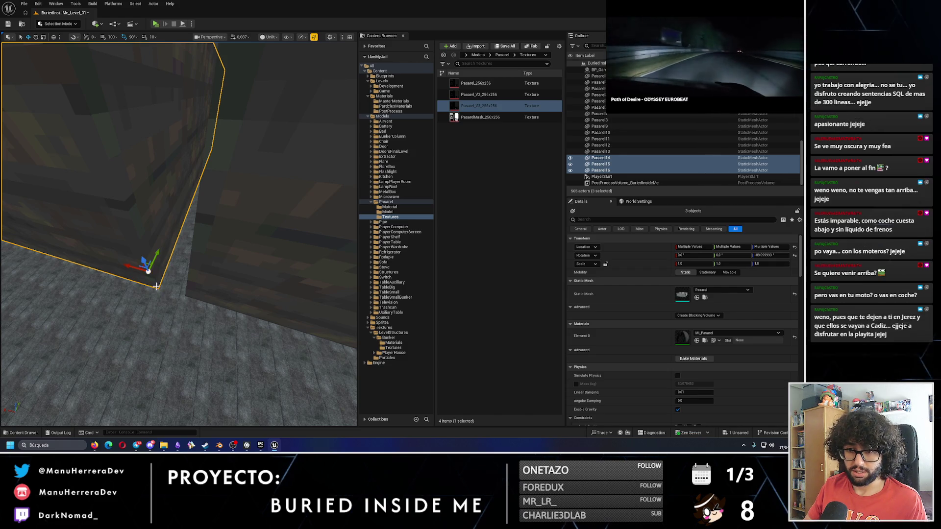
- Move the rotated copies so their corner meets the walkway row
{"action": "left_click_drag", "start_coordinate": [148, 286], "coordinate": [183, 298]}
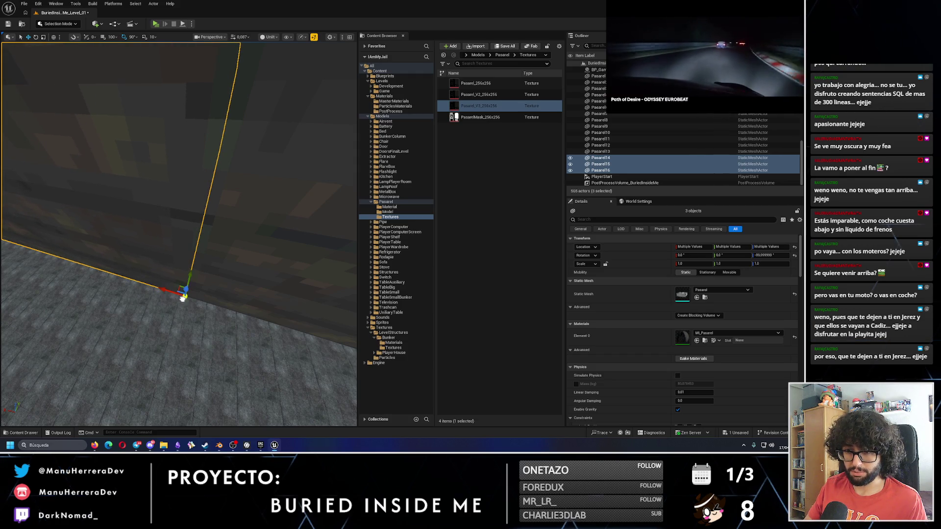
{"action": "key", "text": "f"}
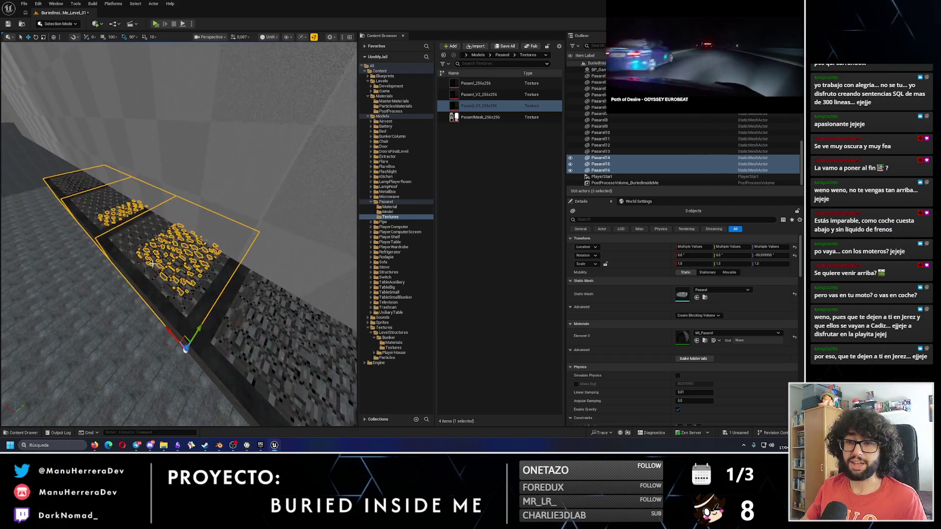
{"action": "mouse_move", "coordinate": [136, 229]}
{"action": "left_mouse_down"}
{"action": "mouse_move", "coordinate": [269, 230]}
{"action": "mouse_move", "coordinate": [225, 252]}
{"action": "mouse_move", "coordinate": [235, 253]}
{"action": "mouse_move", "coordinate": [211, 248]}
{"action": "mouse_move", "coordinate": [152, 202]}
{"action": "left_mouse_up"}
- Duplicate into two further tiles and rotate them to -180°
{"action": "left_click", "coordinate": [235, 253]}
{"action": "key", "text": "ctrl+d"}
{"action": "key", "text": "e"}
{"action": "key", "text": "w"}
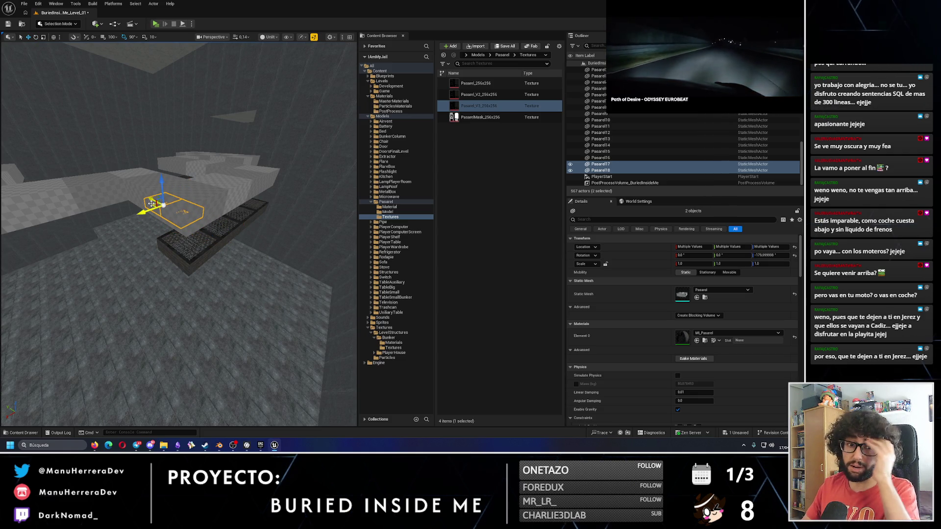
- Drag Pasarel17 and Pasarel18 to the end of the walkway row and frame them
{"action": "mouse_move", "coordinate": [169, 207]}
{"action": "left_mouse_down"}
{"action": "mouse_move", "coordinate": [133, 217]}
{"action": "mouse_move", "coordinate": [190, 227]}
{"action": "mouse_move", "coordinate": [152, 205]}
{"action": "mouse_move", "coordinate": [25, 193]}
{"action": "left_mouse_up"}
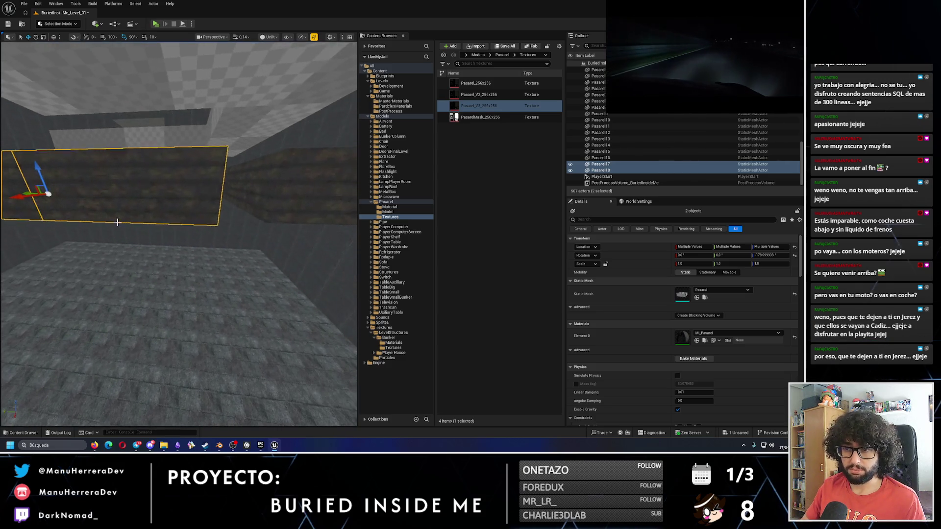
{"action": "mouse_move", "coordinate": [211, 227]}
{"action": "left_mouse_down"}
{"action": "mouse_move", "coordinate": [54, 194]}
{"action": "mouse_move", "coordinate": [15, 216]}
{"action": "left_mouse_up"}
{"action": "left_click_drag", "start_coordinate": [181, 267], "coordinate": [181, 269]}
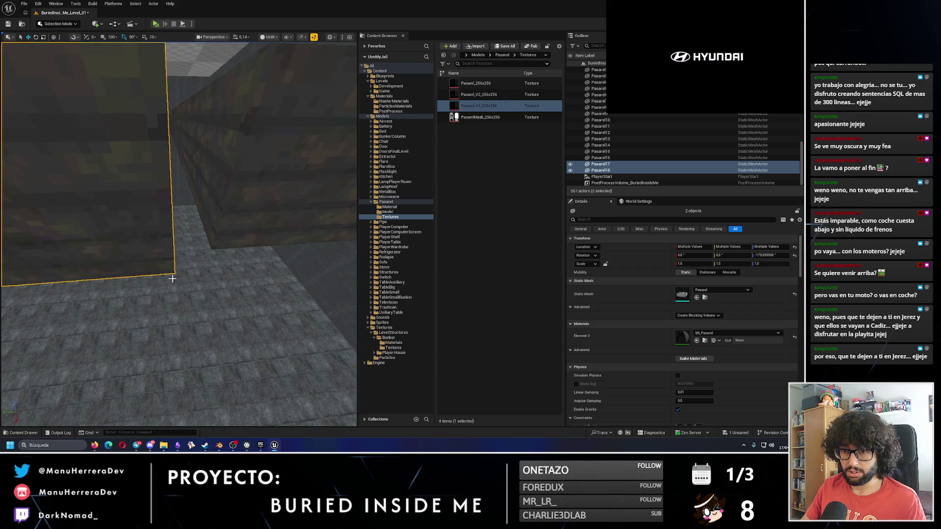
{"action": "key", "text": "f"}
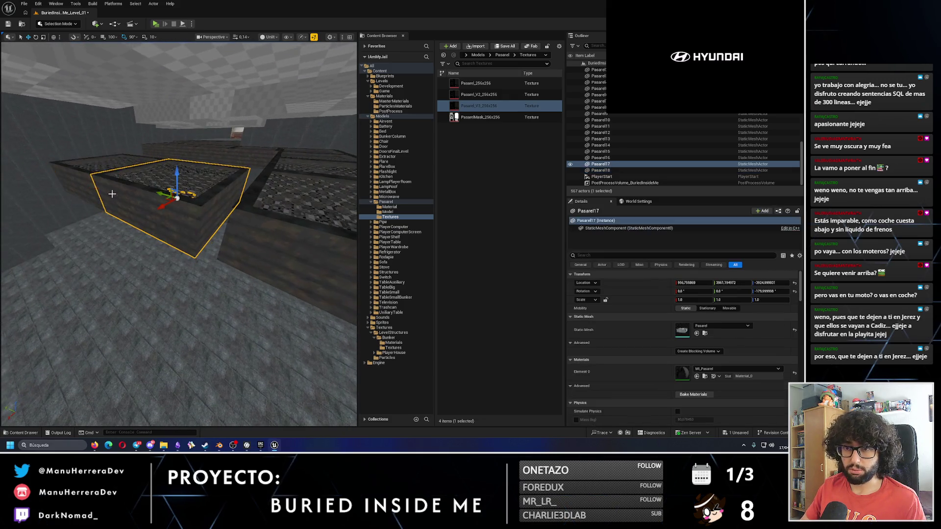
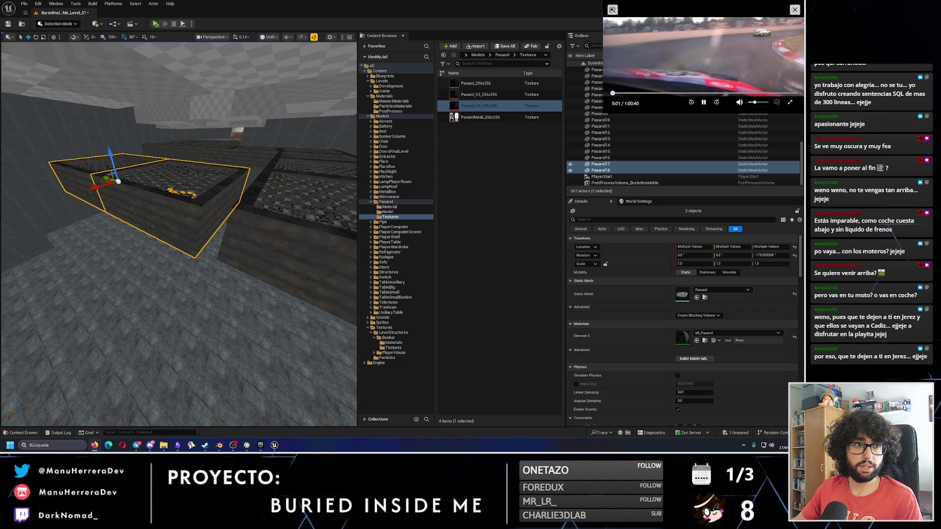
- Slide the selected Pasarel walkway pieces to the right
{"action": "scroll", "coordinate": [179, 289], "scroll_direction": "up", "scroll_amount": 5}
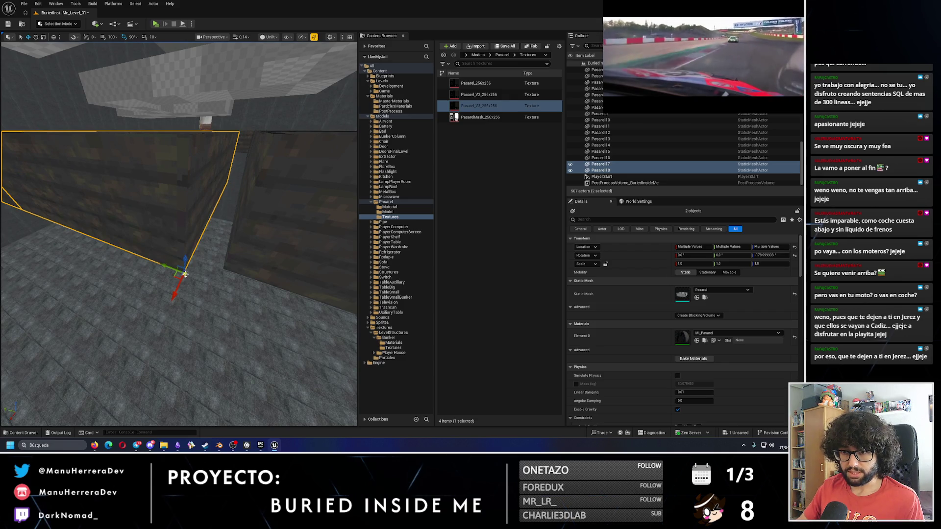
{"action": "left_click_drag", "start_coordinate": [171, 271], "coordinate": [218, 267]}
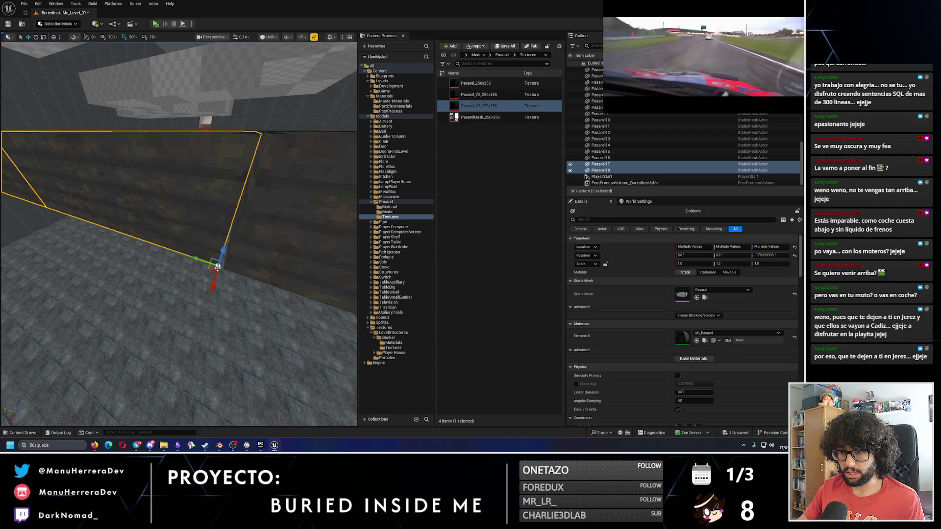
{"action": "scroll", "coordinate": [219, 267], "scroll_direction": "down", "scroll_amount": 8}
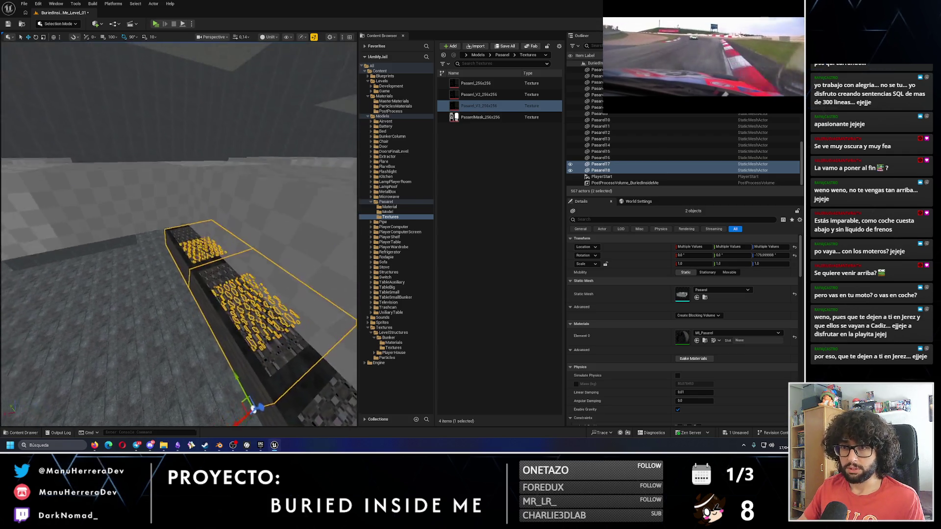
{"action": "scroll", "coordinate": [211, 266], "scroll_direction": "down", "scroll_amount": 5}
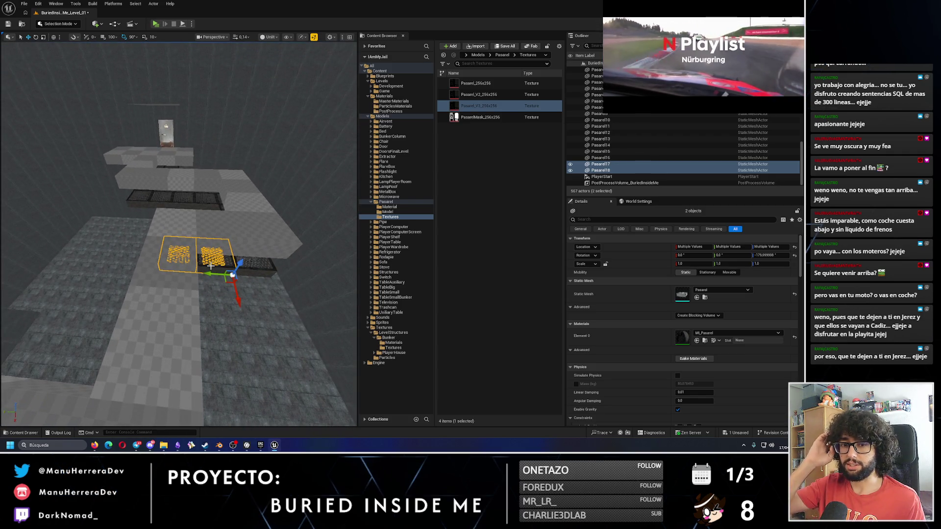
{"action": "mouse_move", "coordinate": [211, 266]}
{"action": "left_mouse_down"}
{"action": "mouse_move", "coordinate": [142, 269]}
{"action": "mouse_move", "coordinate": [186, 235]}
{"action": "mouse_move", "coordinate": [164, 197]}
{"action": "mouse_move", "coordinate": [128, 279]}
{"action": "left_mouse_up"}
- Add a third piece, duplicate all three, and turn the copies 90 degrees
{"action": "left_click", "coordinate": [189, 232], "text": "ctrl"}
{"action": "mouse_move", "coordinate": [127, 312]}
{"action": "left_mouse_down"}
{"action": "mouse_move", "coordinate": [241, 328]}
{"action": "mouse_move", "coordinate": [211, 339]}
{"action": "mouse_move", "coordinate": [196, 303]}
{"action": "mouse_move", "coordinate": [157, 343]}
{"action": "mouse_move", "coordinate": [142, 338]}
{"action": "mouse_move", "coordinate": [255, 343]}
{"action": "mouse_move", "coordinate": [226, 275]}
{"action": "mouse_move", "coordinate": [216, 191]}
{"action": "left_mouse_up"}
{"action": "key", "text": "w"}
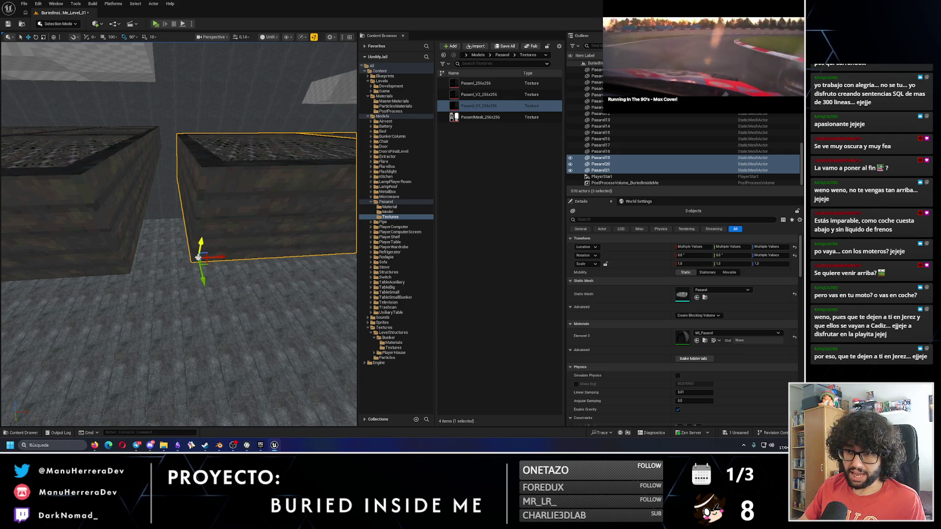
- Butt the three copies against the neighbouring section and add the dark walkway piece to the selection
{"action": "left_click_drag", "start_coordinate": [214, 257], "coordinate": [171, 259]}
{"action": "scroll", "coordinate": [200, 287], "scroll_direction": "up", "scroll_amount": 5}
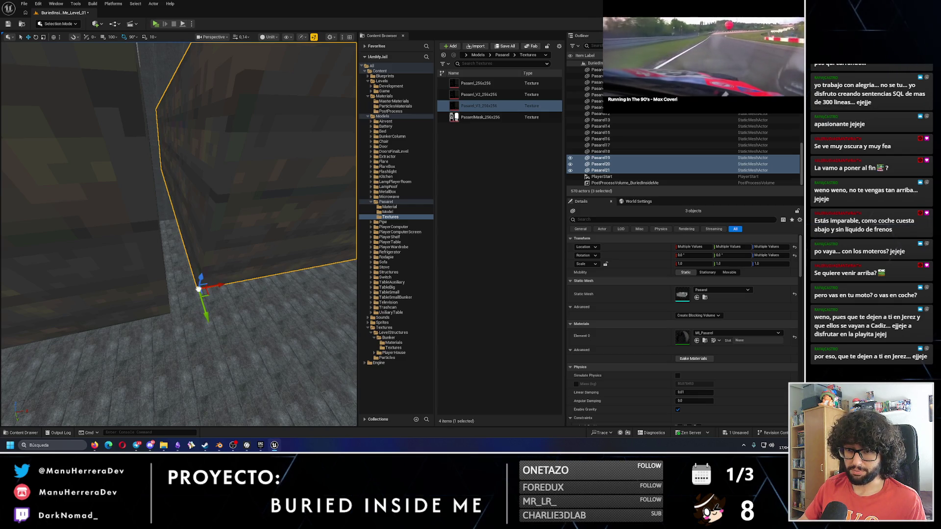
{"action": "mouse_move", "coordinate": [200, 293]}
{"action": "left_mouse_down"}
{"action": "mouse_move", "coordinate": [208, 273]}
{"action": "mouse_move", "coordinate": [167, 294]}
{"action": "mouse_move", "coordinate": [141, 284]}
{"action": "mouse_move", "coordinate": [128, 314]}
{"action": "mouse_move", "coordinate": [169, 360]}
{"action": "left_mouse_up"}
{"action": "key", "text": "f"}
{"action": "left_click", "coordinate": [117, 291], "text": "ctrl"}
- Duplicate the four selected walkway pieces and nudge the copies into alignment with the walls
{"action": "key", "text": "e"}
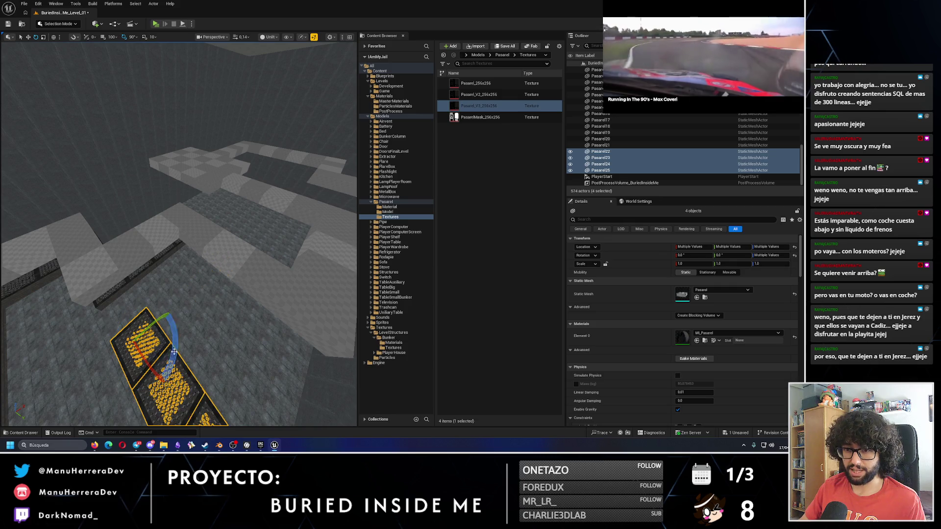
{"action": "key", "text": "w"}
{"action": "left_click_drag", "start_coordinate": [162, 323], "coordinate": [186, 308]}
{"action": "mouse_move", "coordinate": [175, 263]}
{"action": "left_mouse_down"}
{"action": "mouse_move", "coordinate": [139, 284]}
{"action": "mouse_move", "coordinate": [220, 283]}
{"action": "mouse_move", "coordinate": [174, 262]}
{"action": "mouse_move", "coordinate": [127, 264]}
{"action": "mouse_move", "coordinate": [187, 264]}
{"action": "mouse_move", "coordinate": [166, 268]}
{"action": "left_mouse_up"}
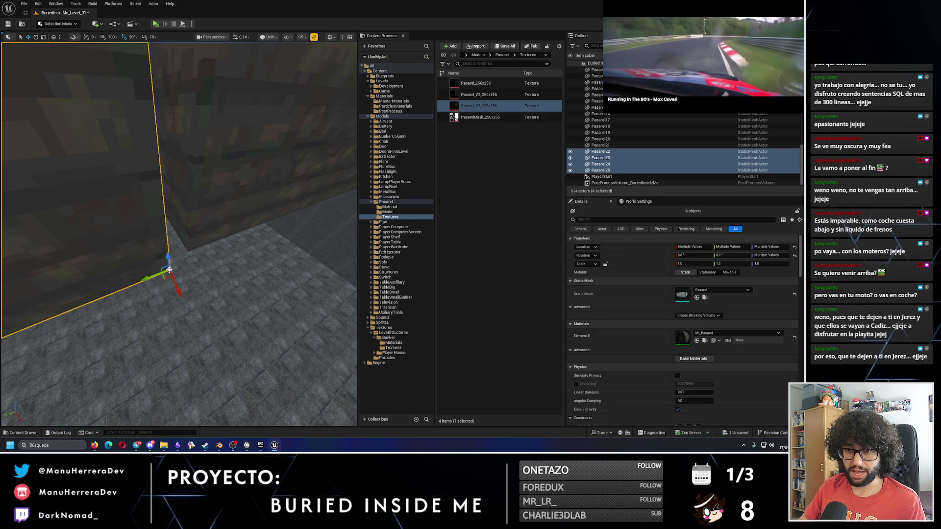
{"action": "mouse_move", "coordinate": [226, 320]}
{"action": "left_mouse_down"}
{"action": "mouse_move", "coordinate": [230, 309]}
{"action": "mouse_move", "coordinate": [226, 320]}
{"action": "left_mouse_up"}
{"action": "mouse_move", "coordinate": [196, 267]}
{"action": "left_mouse_down"}
{"action": "mouse_move", "coordinate": [198, 260]}
{"action": "mouse_move", "coordinate": [196, 267]}
{"action": "left_mouse_up"}
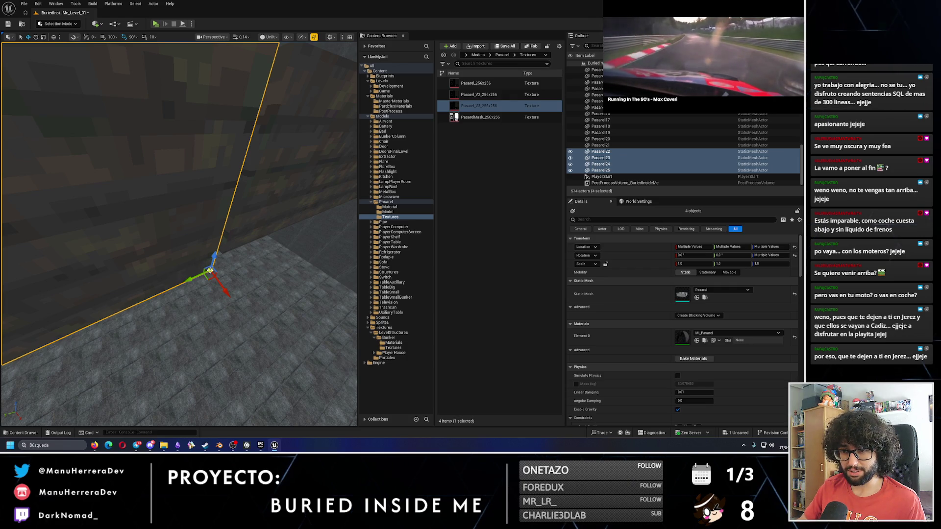
{"action": "left_click_drag", "start_coordinate": [210, 270], "coordinate": [211, 271]}
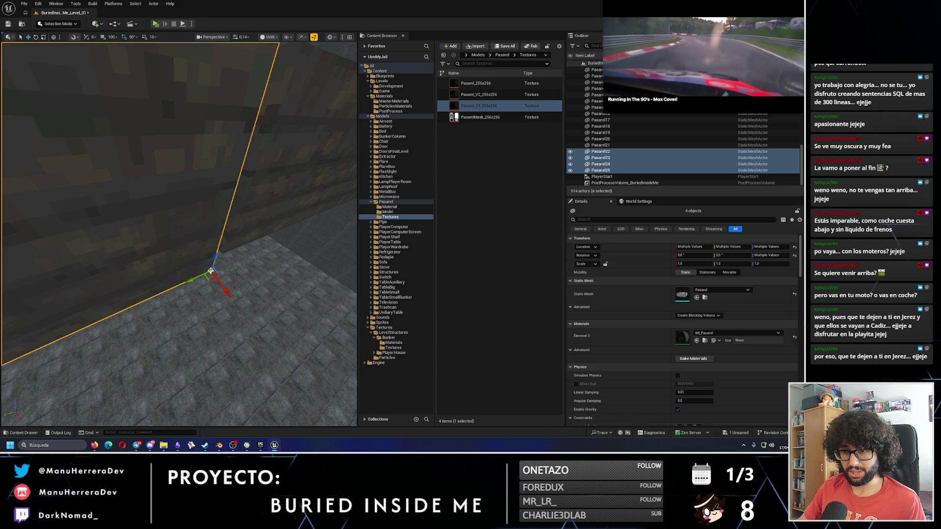
{"action": "mouse_move", "coordinate": [210, 268]}
{"action": "left_mouse_down"}
{"action": "mouse_move", "coordinate": [164, 270]}
{"action": "mouse_move", "coordinate": [190, 263]}
{"action": "left_mouse_up"}
{"action": "key", "text": "f"}
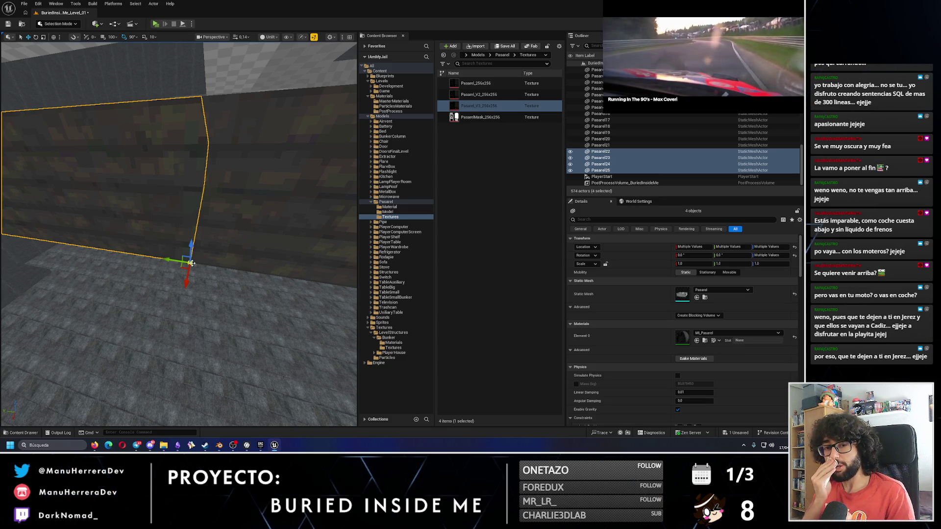
- Drop the leftmost piece, duplicate the other three toward the camera, and rotate them 90 degrees
{"action": "left_click_drag", "start_coordinate": [238, 248], "coordinate": [239, 248]}
{"action": "left_click_drag", "start_coordinate": [188, 225], "coordinate": [188, 225]}
{"action": "left_click", "coordinate": [176, 229], "text": "ctrl"}
{"action": "mouse_move", "coordinate": [231, 246]}
{"action": "left_mouse_down"}
{"action": "mouse_move", "coordinate": [215, 304]}
{"action": "mouse_move", "coordinate": [206, 292]}
{"action": "left_mouse_up"}
{"action": "key", "text": "e"}
{"action": "key", "text": "w"}
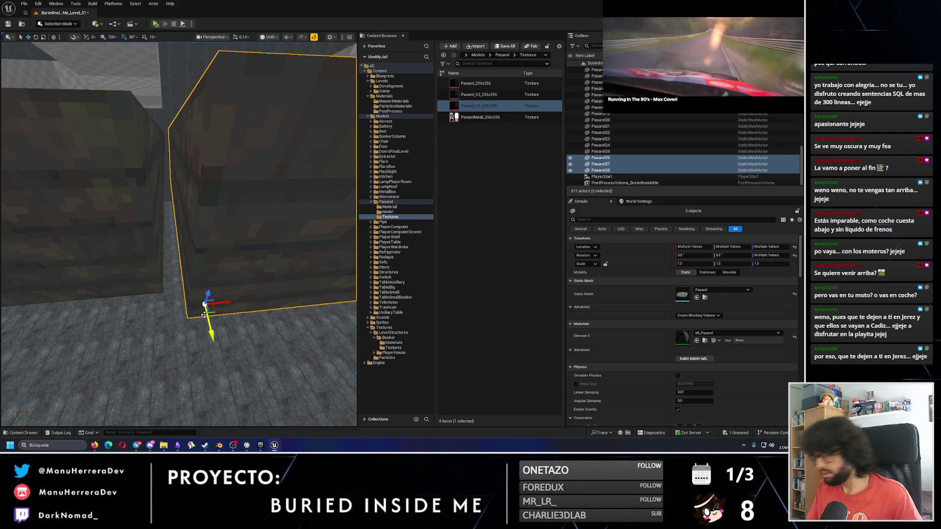
- Move the pieces back on Y, pivot on the wall's bottom corner, and slide them flush onto it
{"action": "left_click_drag", "start_coordinate": [211, 333], "coordinate": [202, 289]}
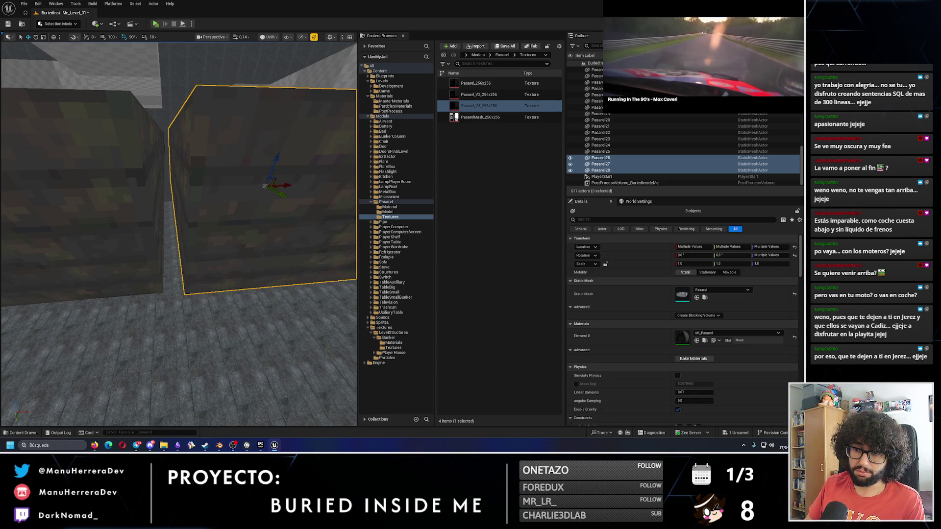
{"action": "scroll", "coordinate": [202, 287], "scroll_direction": "up", "scroll_amount": 3}
{"action": "middle_click", "coordinate": [190, 278], "text": "alt"}
{"action": "middle_click", "coordinate": [187, 280], "text": "alt"}
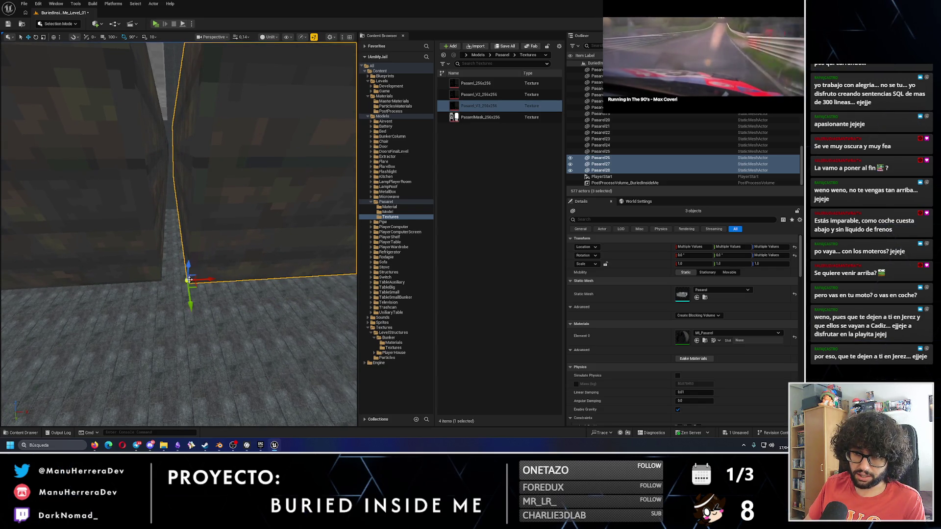
{"action": "middle_click", "coordinate": [190, 281], "text": "alt"}
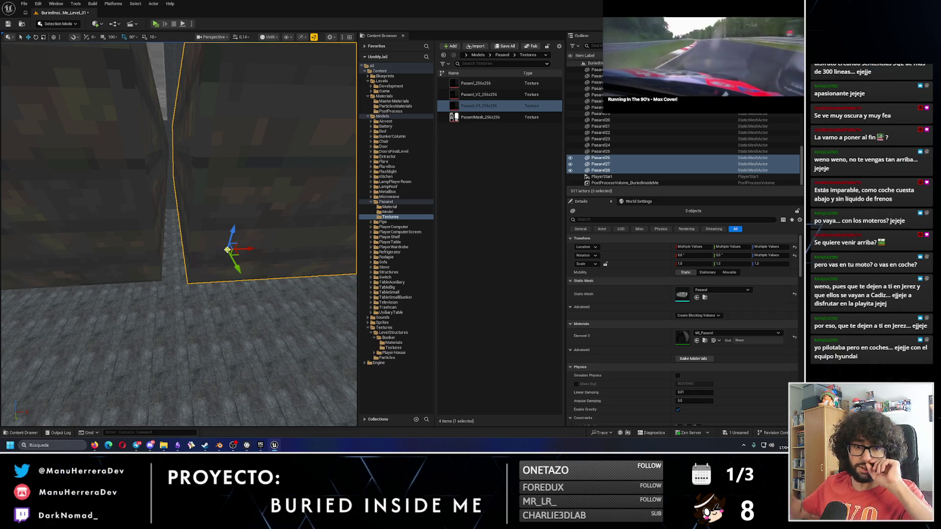
{"action": "key", "text": "super"}
{"action": "left_click_drag", "start_coordinate": [236, 214], "coordinate": [191, 264]}
{"action": "middle_click", "coordinate": [189, 266]}
{"action": "middle_click", "coordinate": [188, 265]}
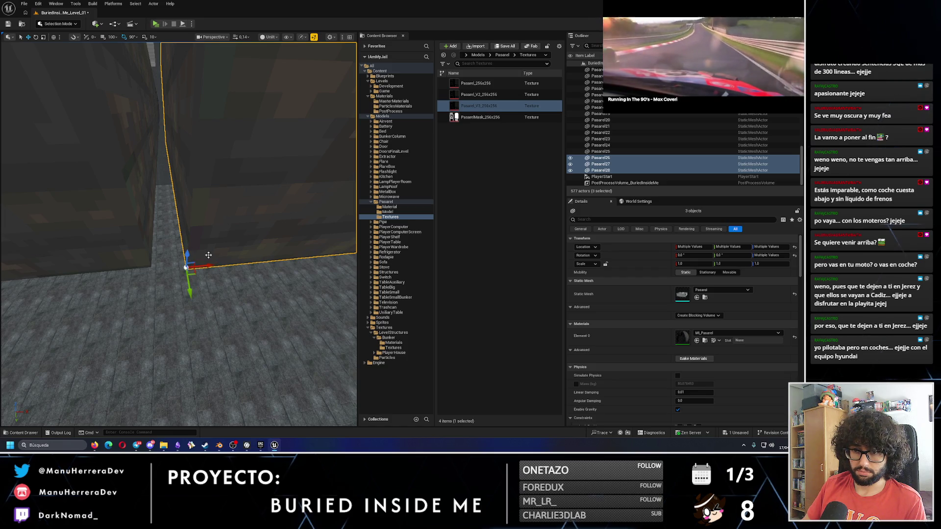
{"action": "middle_click", "coordinate": [188, 266]}
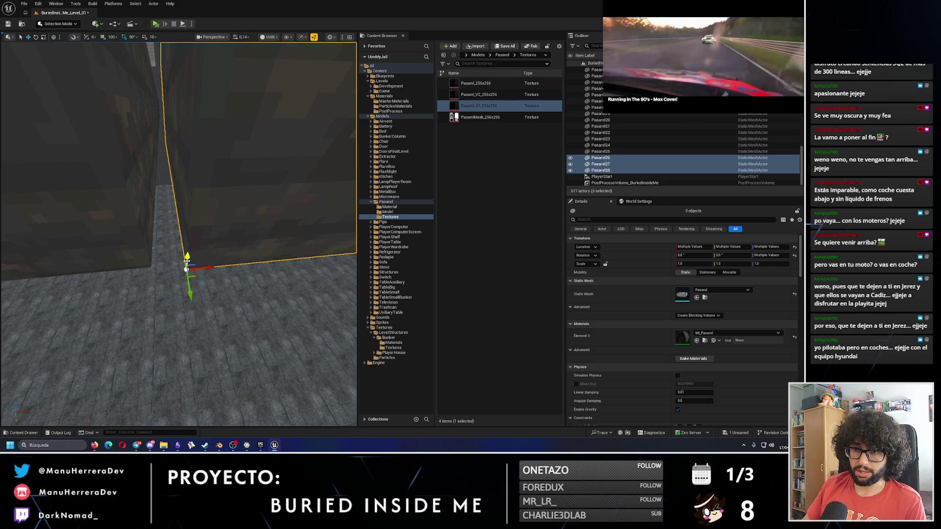
{"action": "mouse_move", "coordinate": [208, 268]}
{"action": "left_mouse_down"}
{"action": "mouse_move", "coordinate": [166, 268]}
{"action": "mouse_move", "coordinate": [175, 268]}
{"action": "left_mouse_up"}
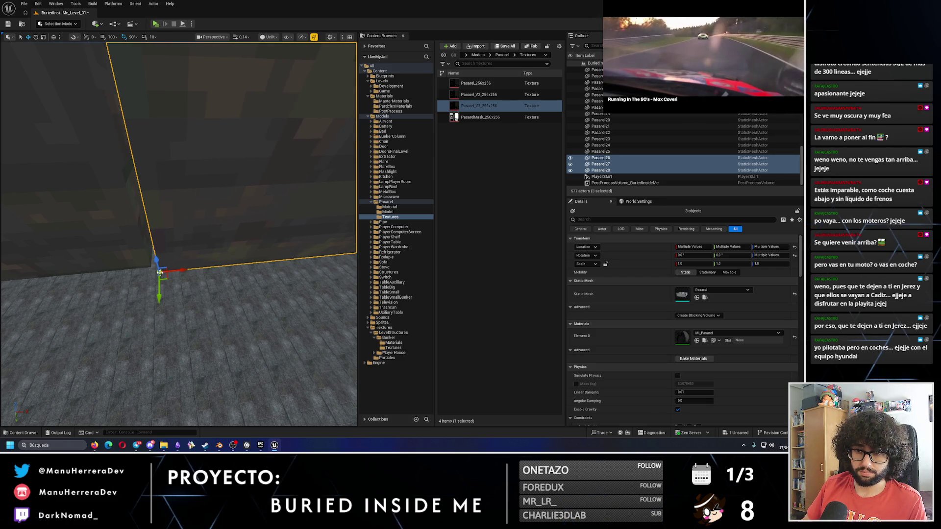
{"action": "key", "text": "f"}
{"action": "left_click_drag", "start_coordinate": [179, 236], "coordinate": [147, 196]}
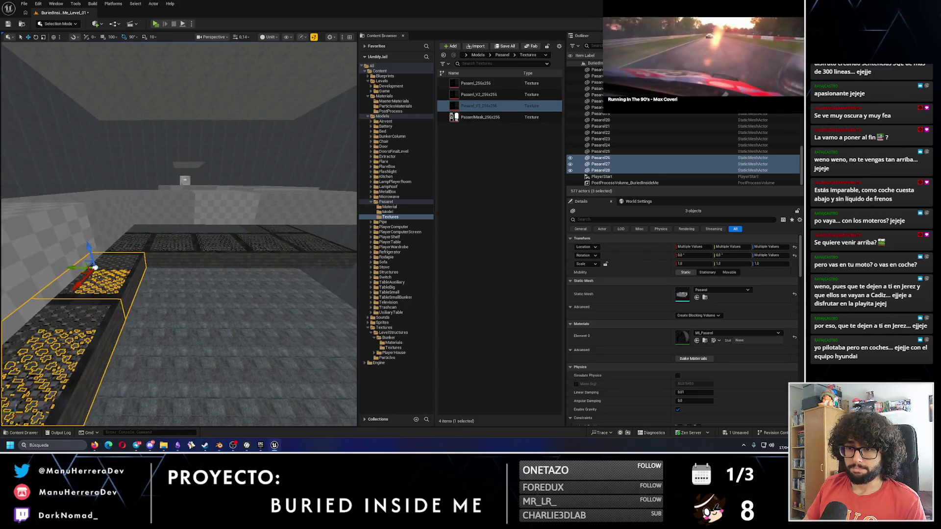
- Select the four-piece walkway run and duplicate it with Ctrl+D to the floor centre
{"action": "left_click", "coordinate": [211, 247]}
{"action": "left_click", "coordinate": [267, 247], "text": "ctrl"}
{"action": "left_click", "coordinate": [314, 247], "text": "ctrl"}
{"action": "left_click_drag", "start_coordinate": [314, 248], "coordinate": [196, 206]}
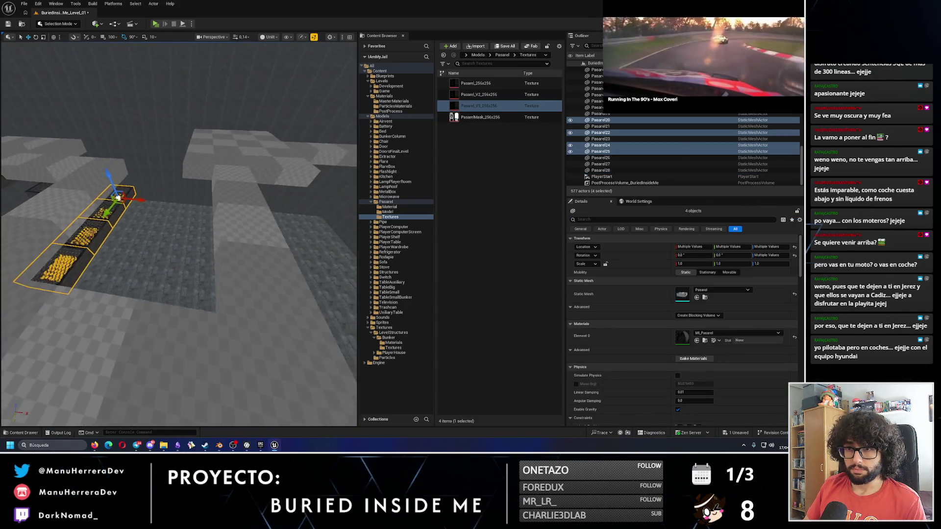
{"action": "key", "text": "ctrl+d"}
{"action": "mouse_move", "coordinate": [137, 204]}
{"action": "left_mouse_down"}
{"action": "mouse_move", "coordinate": [222, 209]}
{"action": "mouse_move", "coordinate": [191, 196]}
{"action": "mouse_move", "coordinate": [172, 218]}
{"action": "left_mouse_up"}
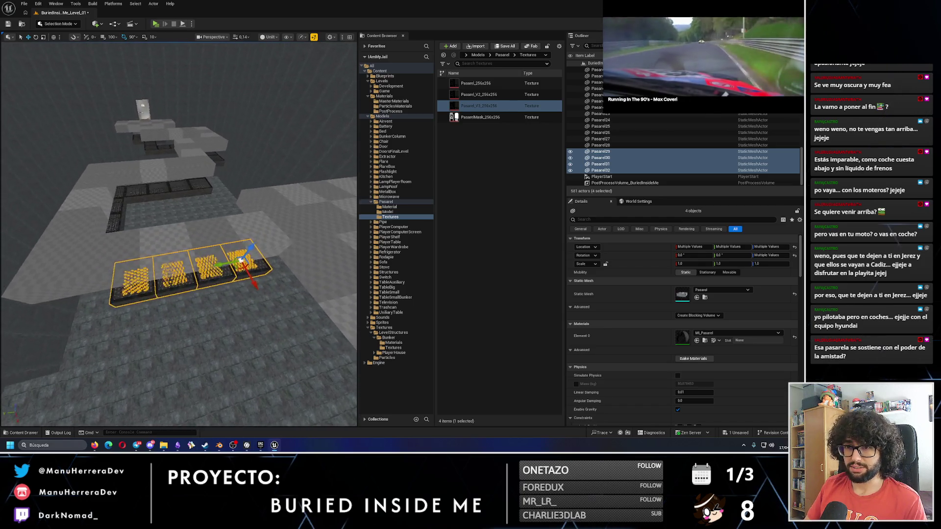
- Inspect the new copies from a level view and select only the end piece Pasarel32
{"action": "mouse_move", "coordinate": [255, 274]}
{"action": "left_mouse_down"}
{"action": "mouse_move", "coordinate": [254, 236]}
{"action": "mouse_move", "coordinate": [241, 206]}
{"action": "mouse_move", "coordinate": [166, 244]}
{"action": "mouse_move", "coordinate": [179, 243]}
{"action": "mouse_move", "coordinate": [185, 223]}
{"action": "mouse_move", "coordinate": [234, 233]}
{"action": "mouse_move", "coordinate": [248, 222]}
{"action": "mouse_move", "coordinate": [131, 330]}
{"action": "mouse_move", "coordinate": [157, 339]}
{"action": "mouse_move", "coordinate": [191, 328]}
{"action": "mouse_move", "coordinate": [151, 300]}
{"action": "left_mouse_up"}
{"action": "scroll", "coordinate": [221, 215], "scroll_direction": "up", "scroll_amount": 2}
{"action": "scroll", "coordinate": [169, 242], "scroll_direction": "up", "scroll_amount": 2}
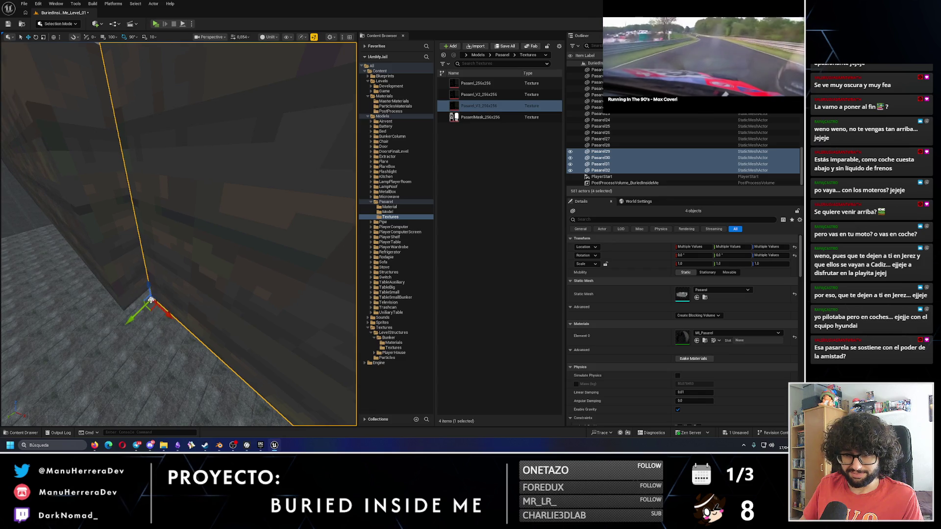
{"action": "scroll", "coordinate": [135, 312], "scroll_direction": "down", "scroll_amount": 5}
{"action": "scroll", "coordinate": [133, 318], "scroll_direction": "up", "scroll_amount": 5}
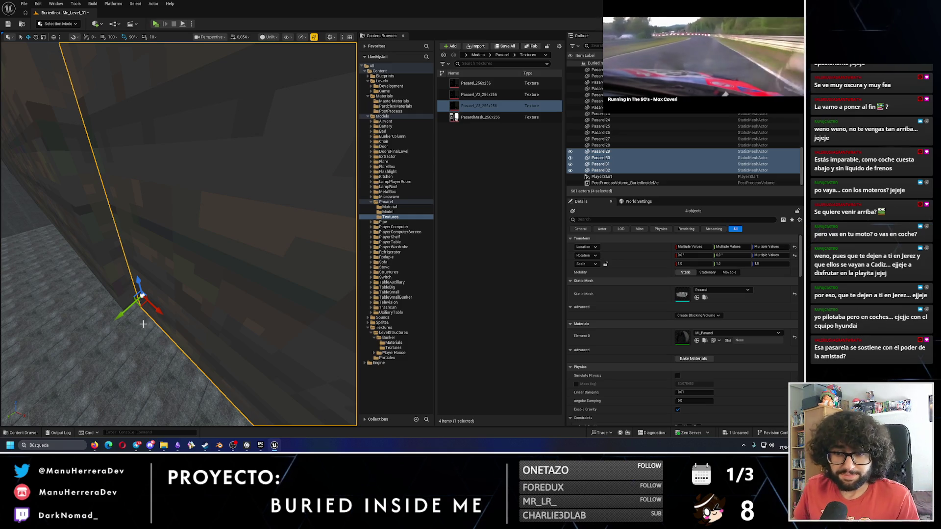
{"action": "mouse_move", "coordinate": [188, 225]}
{"action": "left_mouse_down"}
{"action": "mouse_move", "coordinate": [167, 225]}
{"action": "mouse_move", "coordinate": [176, 221]}
{"action": "mouse_move", "coordinate": [181, 266]}
{"action": "left_mouse_up"}
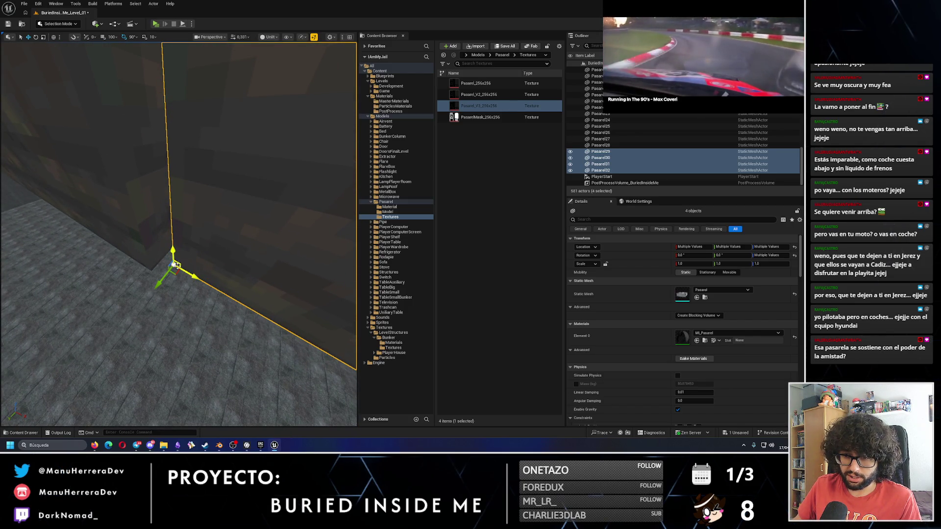
{"action": "left_click_drag", "start_coordinate": [165, 275], "coordinate": [158, 279]}
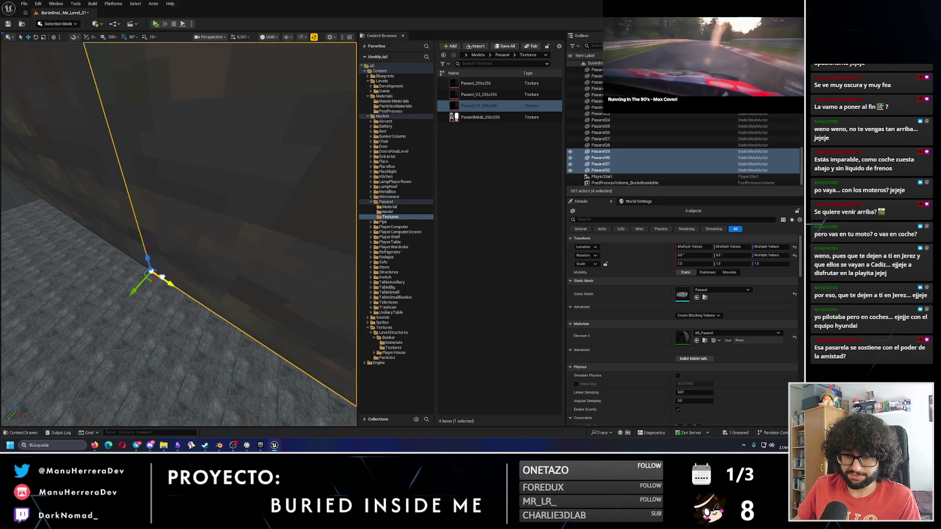
{"action": "key", "text": "f"}
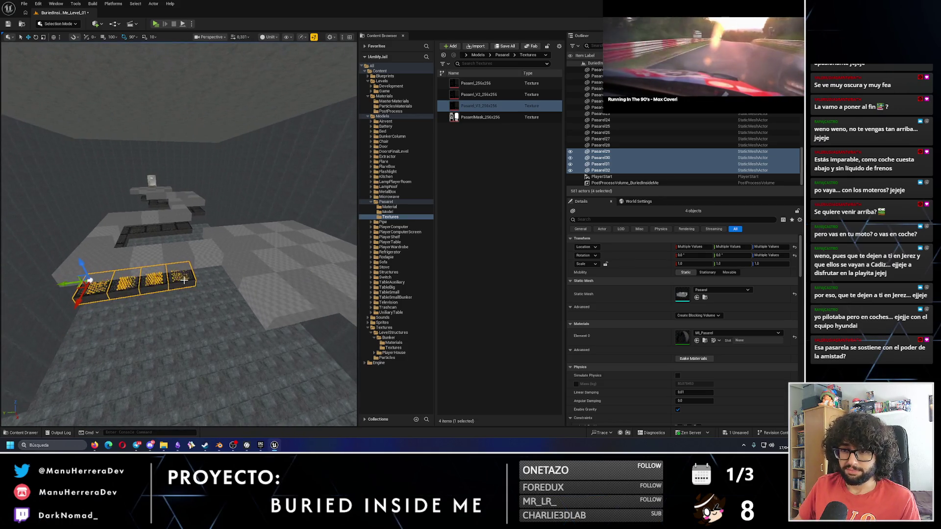
{"action": "left_click", "coordinate": [176, 280]}
- Frame the end piece and select walkway tiles Pasarel30, Pasarel31 and Pasarel32 in move mode
{"action": "key", "text": "f"}
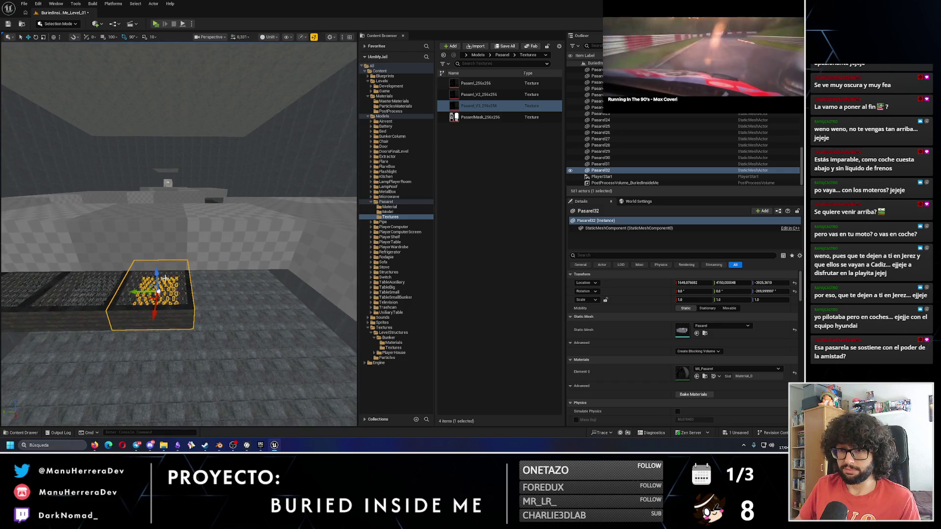
{"action": "mouse_move", "coordinate": [176, 235]}
{"action": "left_mouse_down"}
{"action": "mouse_move", "coordinate": [176, 196]}
{"action": "mouse_move", "coordinate": [142, 167]}
{"action": "mouse_move", "coordinate": [193, 276]}
{"action": "mouse_move", "coordinate": [118, 289]}
{"action": "left_mouse_up"}
{"action": "left_click", "coordinate": [193, 276]}
{"action": "left_click", "coordinate": [221, 283]}
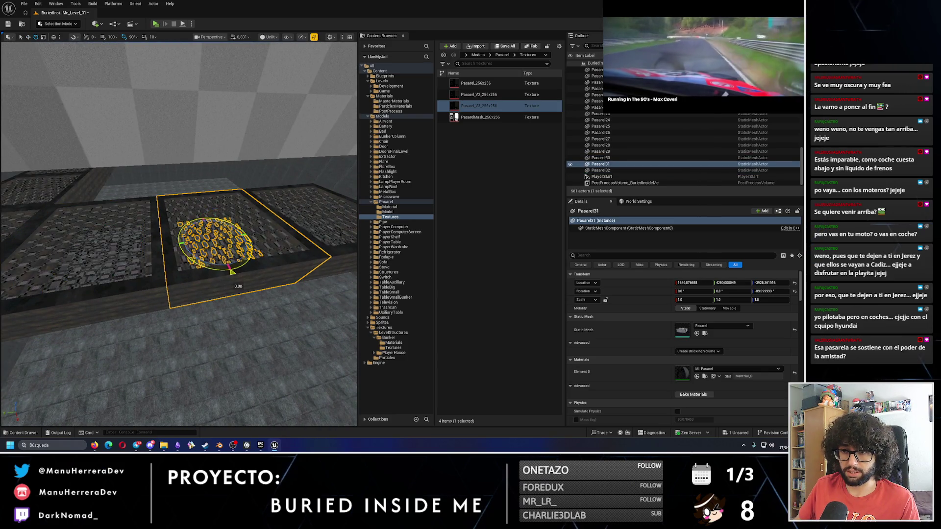
{"action": "left_click", "coordinate": [200, 250]}
{"action": "key", "text": "w"}
{"action": "mouse_move", "coordinate": [204, 250]}
{"action": "left_mouse_down"}
{"action": "mouse_move", "coordinate": [171, 276]}
{"action": "mouse_move", "coordinate": [294, 263]}
{"action": "mouse_move", "coordinate": [246, 267]}
{"action": "left_mouse_up"}
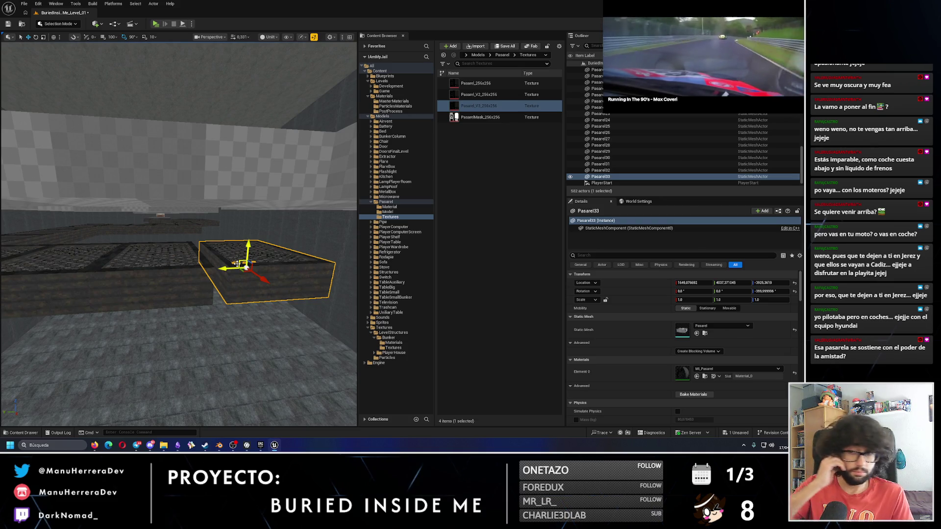
- Slide Pasarel33 sideways along Y to about 4050, lining it up with the platform
{"action": "left_click_drag", "start_coordinate": [243, 286], "coordinate": [242, 285]}
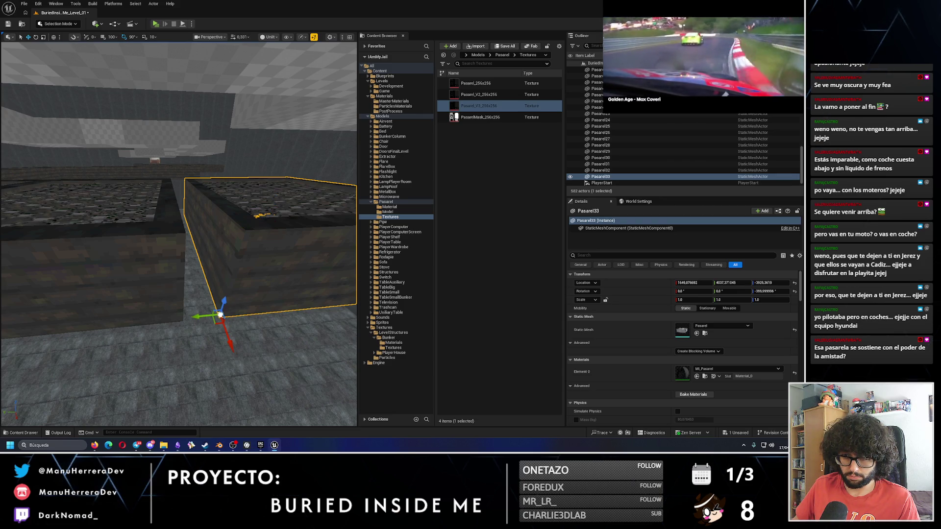
{"action": "left_click_drag", "start_coordinate": [221, 315], "coordinate": [232, 310]}
{"action": "key", "text": "ctrl+z"}
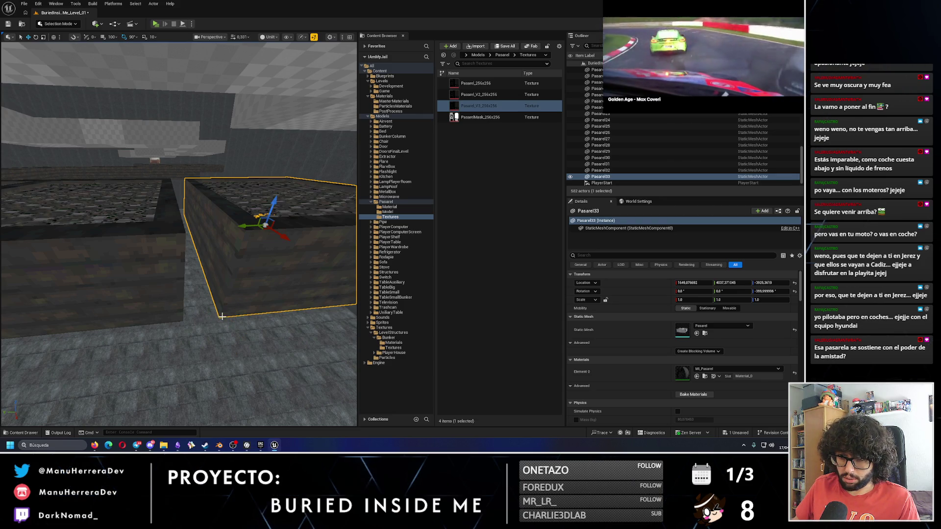
{"action": "left_click_drag", "start_coordinate": [203, 320], "coordinate": [184, 322]}
{"action": "scroll", "coordinate": [185, 322], "scroll_direction": "down", "scroll_amount": 10}
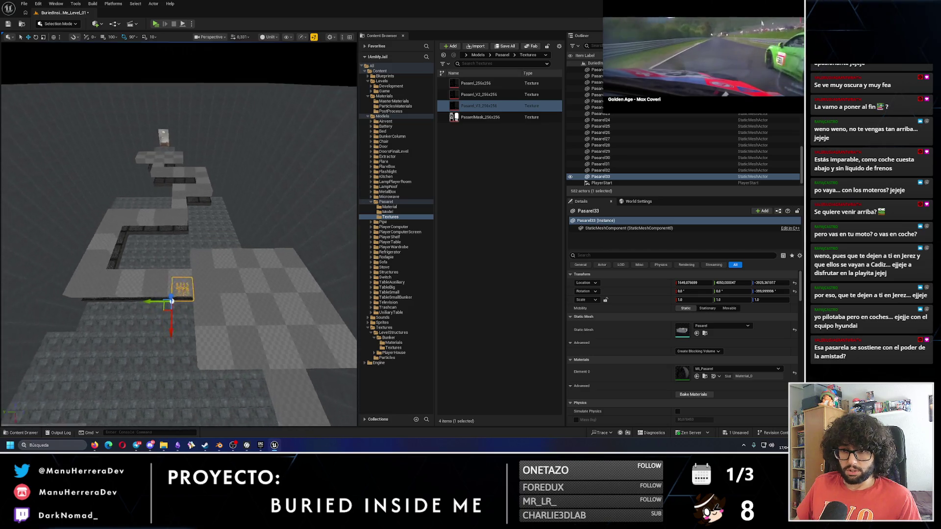
{"action": "scroll", "coordinate": [184, 322], "scroll_direction": "up", "scroll_amount": 10}
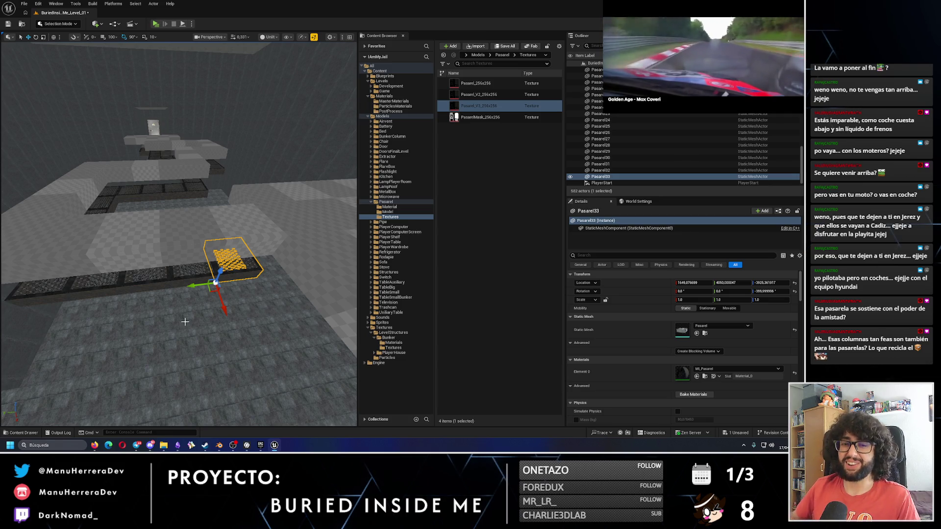
- Duplicate the five-piece row including Pasarel29 along X and push it flush against the left platform
{"action": "left_click", "coordinate": [119, 285], "text": "ctrl"}
{"action": "left_click", "coordinate": [189, 276], "text": "ctrl"}
{"action": "left_click", "coordinate": [161, 280], "text": "ctrl"}
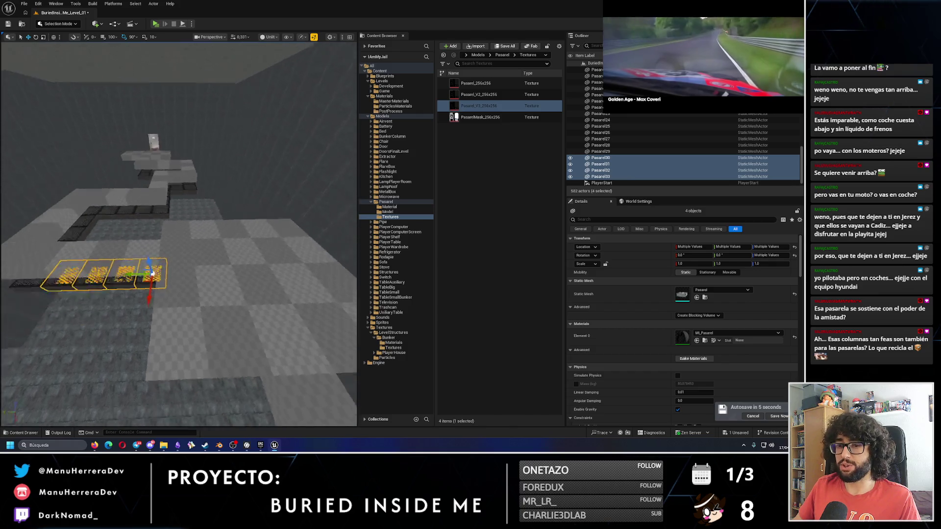
{"action": "left_click", "coordinate": [126, 262], "text": "ctrl"}
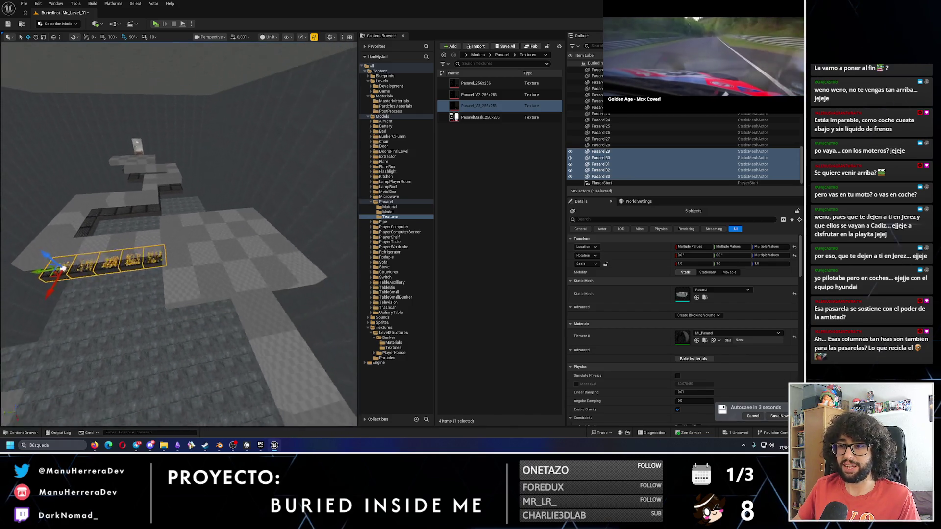
{"action": "scroll", "coordinate": [129, 254], "scroll_direction": "down", "scroll_amount": 3}
{"action": "mouse_move", "coordinate": [40, 255]}
{"action": "left_mouse_down"}
{"action": "mouse_move", "coordinate": [174, 245]}
{"action": "mouse_move", "coordinate": [187, 258]}
{"action": "left_mouse_up"}
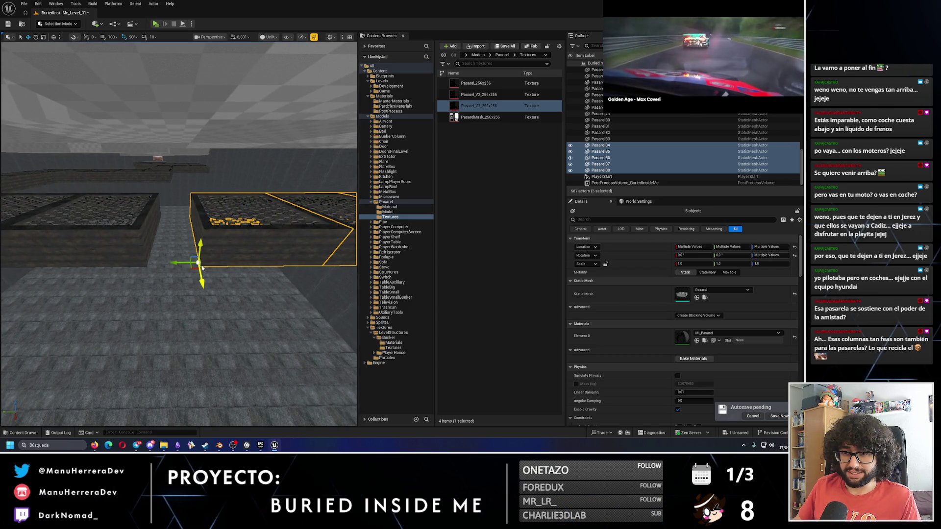
{"action": "mouse_move", "coordinate": [175, 263]}
{"action": "left_mouse_down"}
{"action": "mouse_move", "coordinate": [167, 257]}
{"action": "mouse_move", "coordinate": [202, 279]}
{"action": "left_mouse_up"}
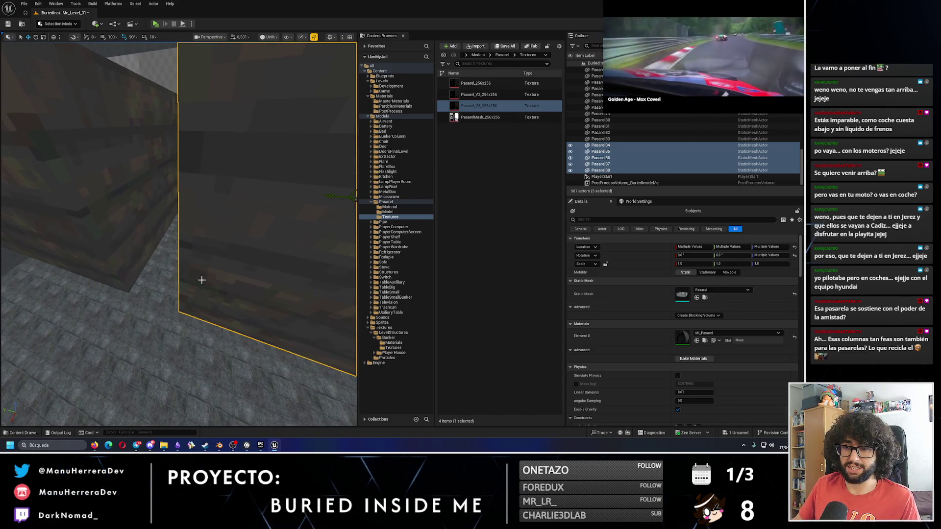
{"action": "left_click_drag", "start_coordinate": [170, 308], "coordinate": [133, 303]}
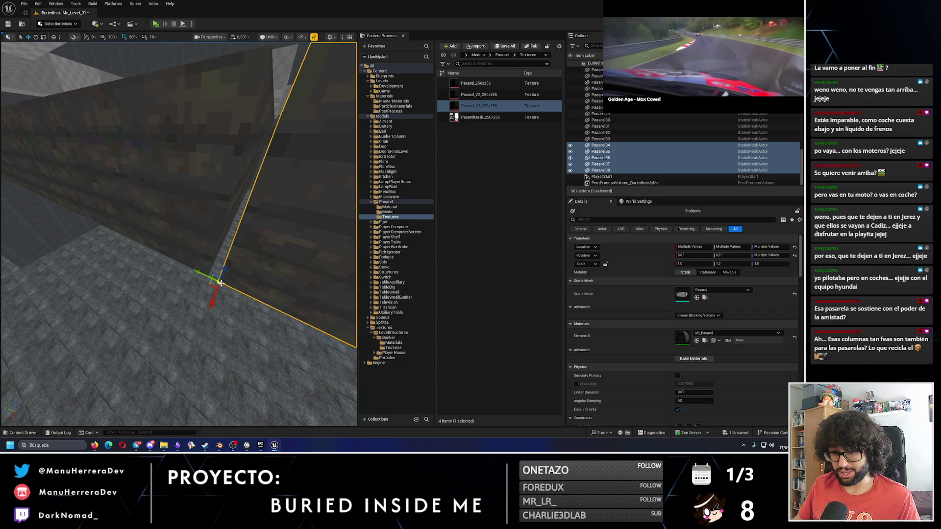
- Check the copies against the wall, undoing a stray move, and select Pasarel37
{"action": "left_click_drag", "start_coordinate": [220, 283], "coordinate": [236, 269]}
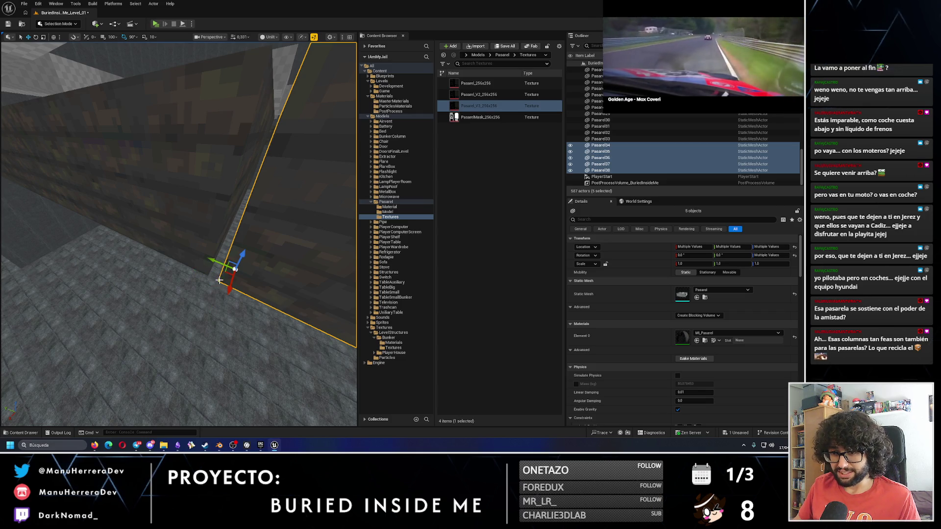
{"action": "key", "text": "ctrl+z"}
{"action": "mouse_move", "coordinate": [220, 282]}
{"action": "left_mouse_down"}
{"action": "mouse_move", "coordinate": [228, 252]}
{"action": "mouse_move", "coordinate": [164, 245]}
{"action": "left_mouse_up"}
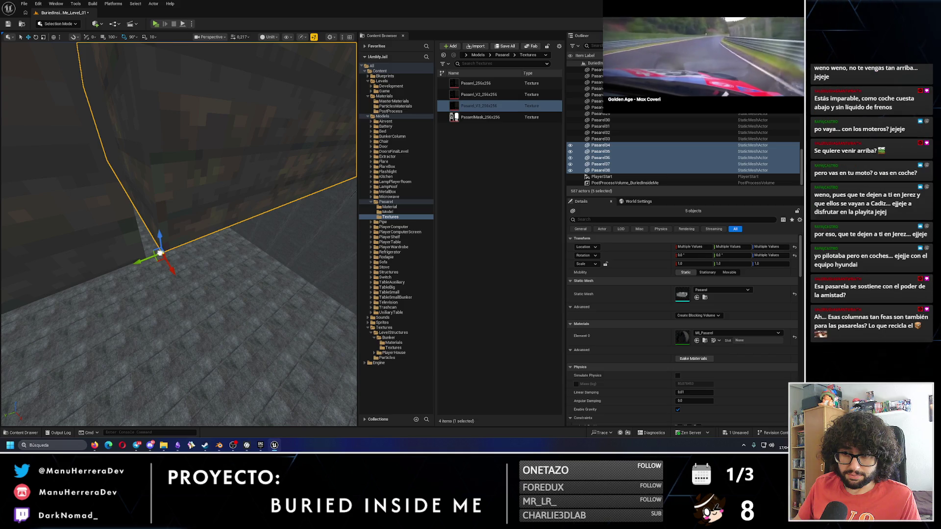
{"action": "mouse_move", "coordinate": [161, 251]}
{"action": "left_mouse_down"}
{"action": "mouse_move", "coordinate": [146, 259]}
{"action": "mouse_move", "coordinate": [142, 248]}
{"action": "mouse_move", "coordinate": [110, 256]}
{"action": "mouse_move", "coordinate": [109, 248]}
{"action": "left_mouse_up"}
{"action": "left_click", "coordinate": [105, 254]}
{"action": "left_click", "coordinate": [182, 248]}
{"action": "left_click_drag", "start_coordinate": [183, 248], "coordinate": [263, 246]}
- Duplicate the five copied pieces again and slide the new row flush against the previous one
{"action": "left_click", "coordinate": [162, 248], "text": "ctrl"}
{"action": "left_click", "coordinate": [209, 245], "text": "ctrl"}
{"action": "left_click", "coordinate": [231, 245], "text": "ctrl"}
{"action": "left_click", "coordinate": [240, 245], "text": "ctrl"}
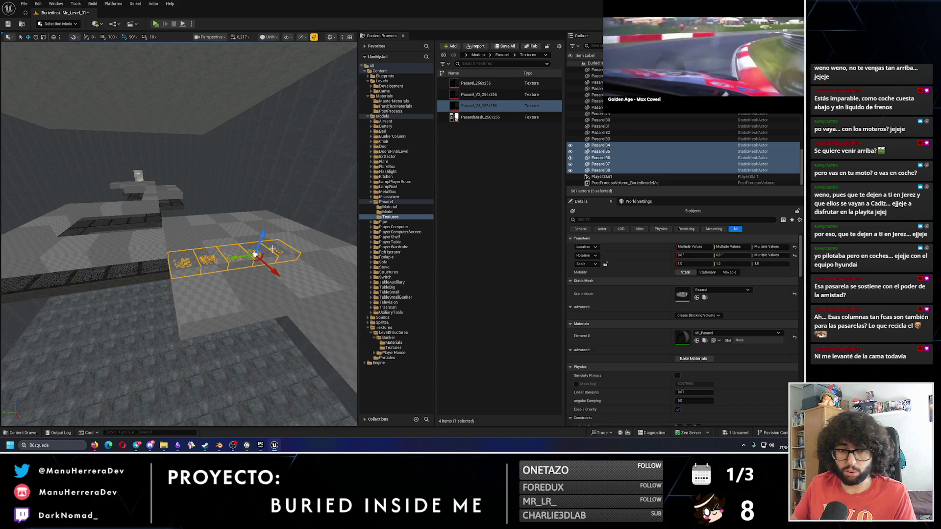
{"action": "scroll", "coordinate": [272, 249], "scroll_direction": "up", "scroll_amount": 5}
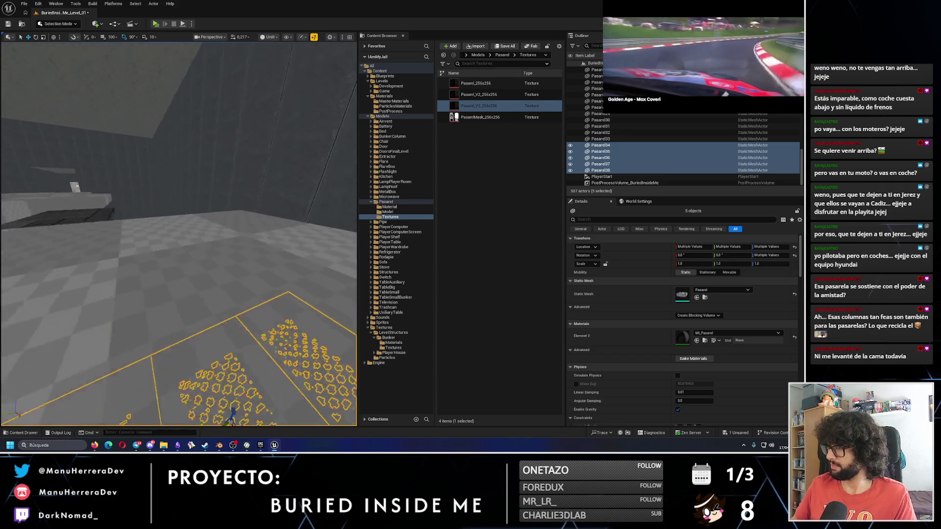
{"action": "key", "text": "f"}
{"action": "mouse_move", "coordinate": [135, 255]}
{"action": "left_mouse_down"}
{"action": "mouse_move", "coordinate": [191, 263]}
{"action": "mouse_move", "coordinate": [200, 285]}
{"action": "left_mouse_up"}
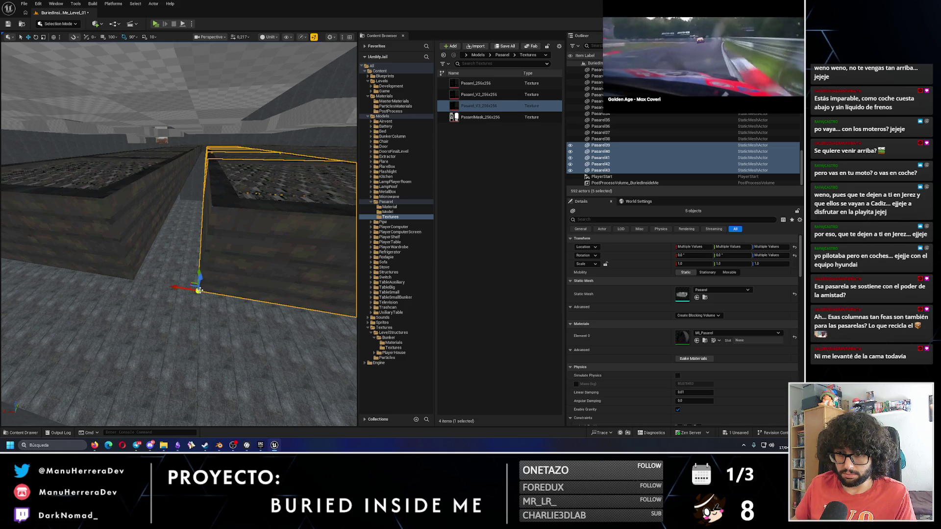
{"action": "left_click_drag", "start_coordinate": [183, 291], "coordinate": [140, 282]}
- Select all ten walkway pieces and duplicate them to lengthen the walkway
{"action": "left_click", "coordinate": [171, 210], "text": "ctrl"}
{"action": "left_click", "coordinate": [170, 210], "text": "ctrl"}
{"action": "left_click_drag", "start_coordinate": [171, 209], "coordinate": [190, 220]}
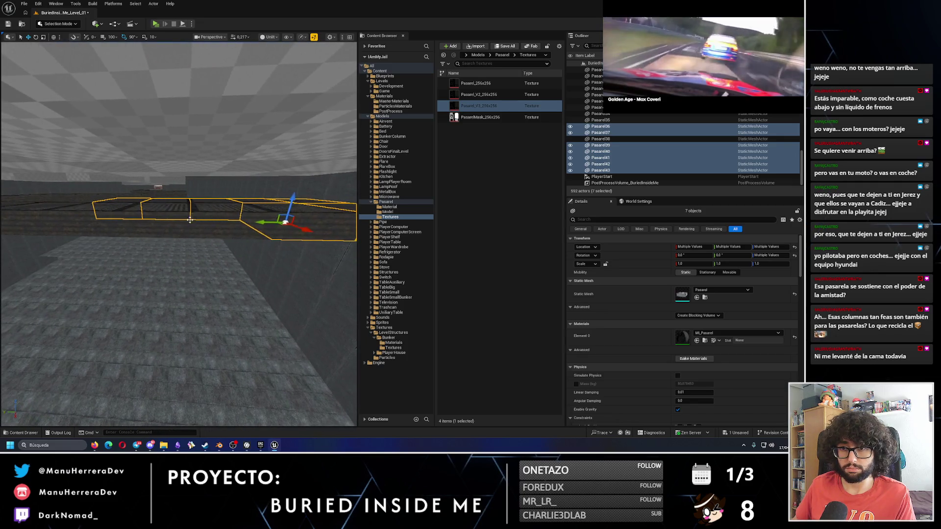
{"action": "left_click", "coordinate": [128, 216], "text": "ctrl"}
{"action": "left_click", "coordinate": [98, 213], "text": "ctrl"}
{"action": "left_click", "coordinate": [64, 211], "text": "ctrl"}
{"action": "left_click_drag", "start_coordinate": [64, 210], "coordinate": [63, 211]}
{"action": "left_click_drag", "start_coordinate": [199, 195], "coordinate": [131, 189]}
- Nudge the ten new tiles up to the wall and focus on the Pasarel51 tile
{"action": "mouse_move", "coordinate": [179, 276]}
{"action": "left_mouse_down"}
{"action": "mouse_move", "coordinate": [179, 255]}
{"action": "mouse_move", "coordinate": [180, 277]}
{"action": "left_mouse_up"}
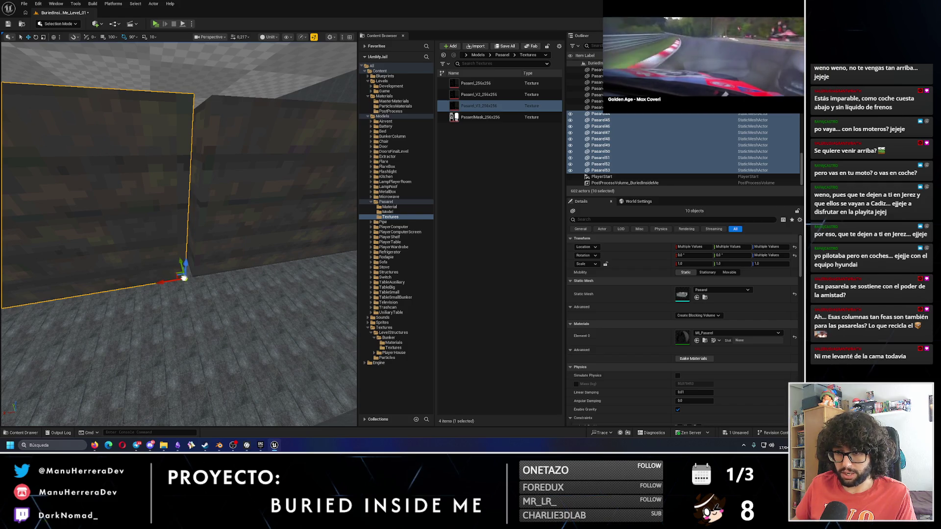
{"action": "left_click", "coordinate": [173, 280]}
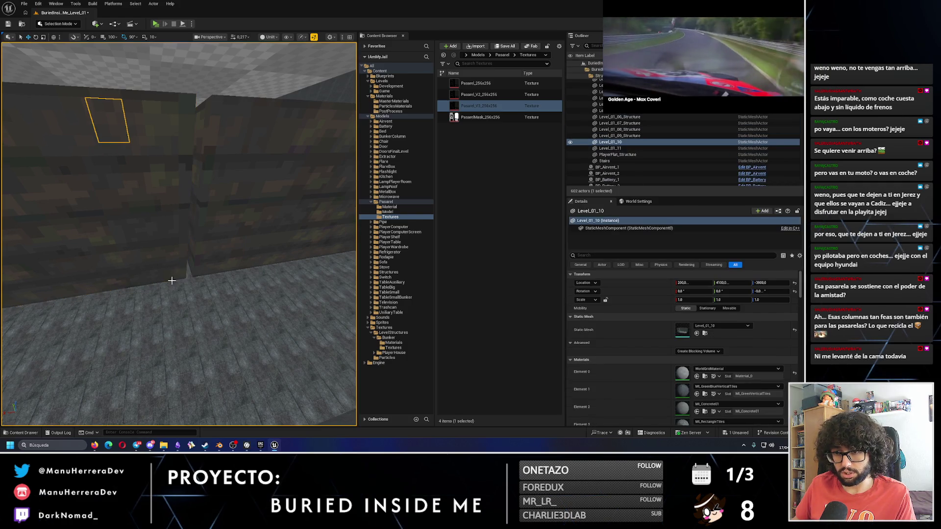
{"action": "key", "text": "ctrl+z"}
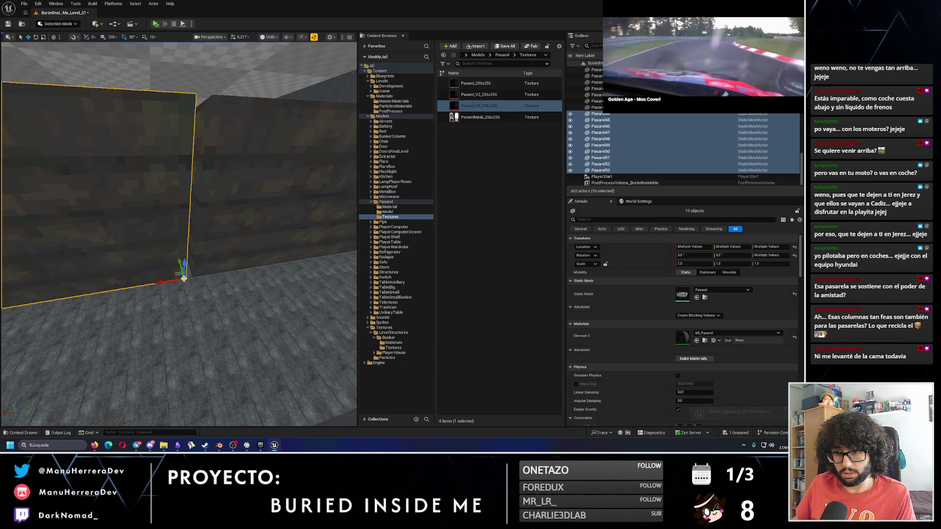
{"action": "left_click_drag", "start_coordinate": [185, 278], "coordinate": [176, 282]}
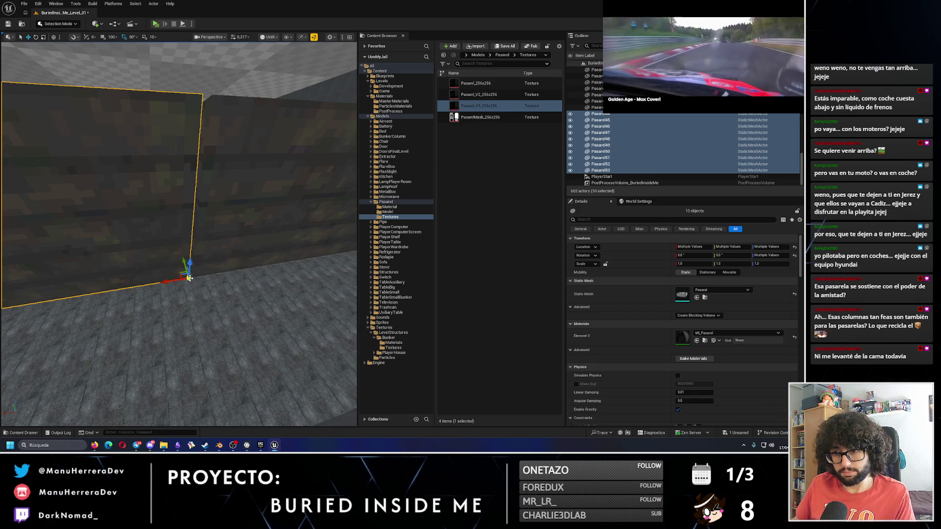
{"action": "key", "text": "f"}
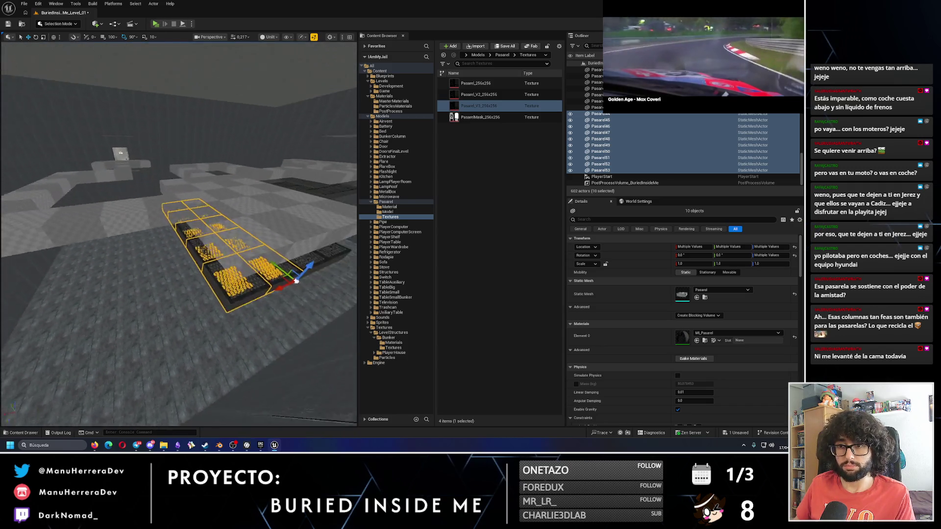
{"action": "left_click", "coordinate": [296, 283]}
{"action": "key", "text": "f"}
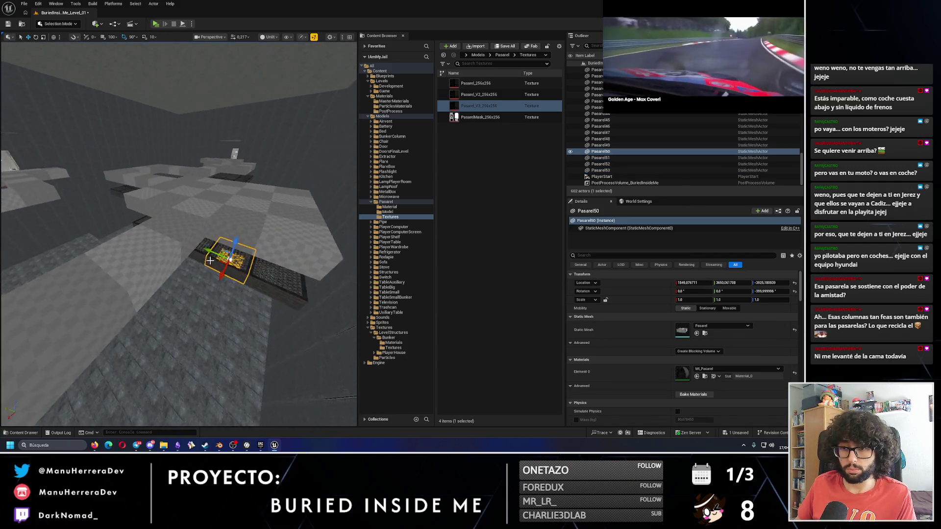
- Duplicate Pasarel51 into a new tile Pasarel54 rotated 90 degrees in Z
{"action": "mouse_move", "coordinate": [214, 246]}
{"action": "left_mouse_down"}
{"action": "mouse_move", "coordinate": [142, 266]}
{"action": "mouse_move", "coordinate": [156, 283]}
{"action": "mouse_move", "coordinate": [133, 268]}
{"action": "left_mouse_up"}
{"action": "key", "text": "e"}
{"action": "key", "text": "w"}
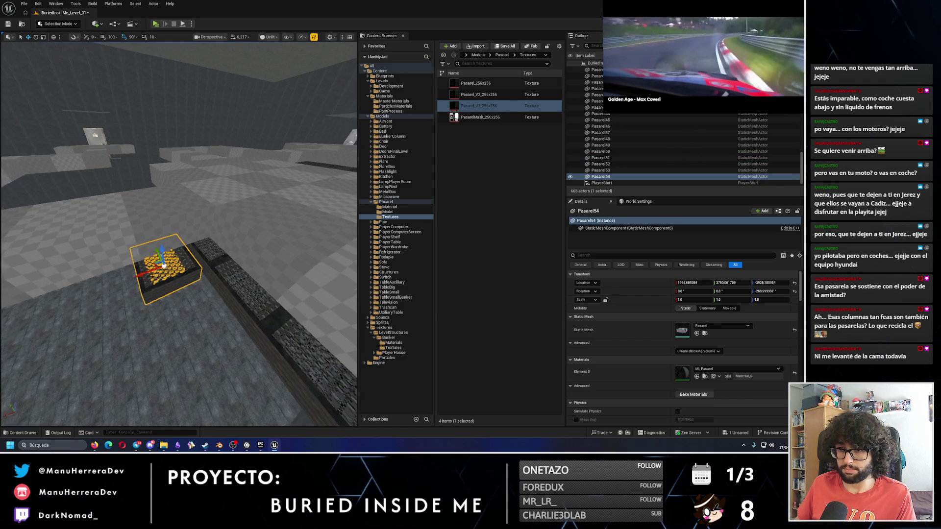
{"action": "left_click_drag", "start_coordinate": [168, 299], "coordinate": [191, 296]}
{"action": "left_click", "coordinate": [203, 286]}
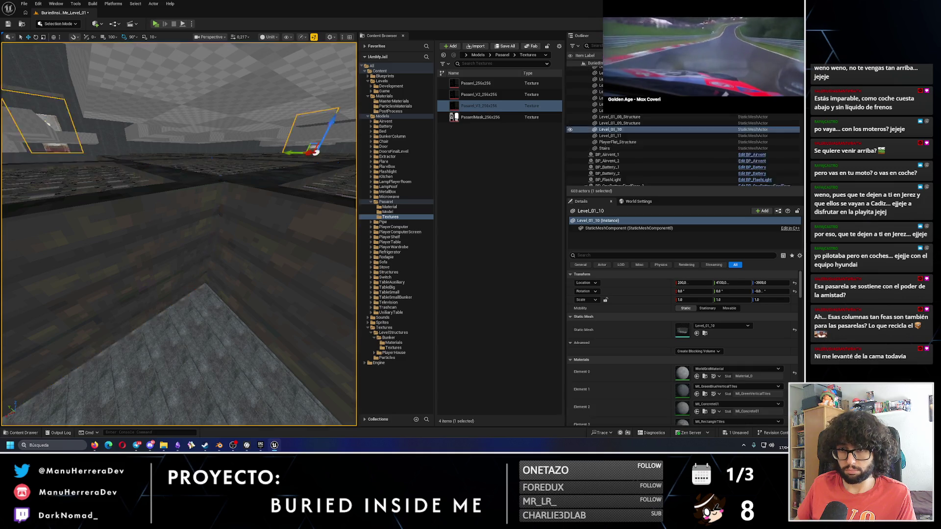
{"action": "key", "text": "f"}
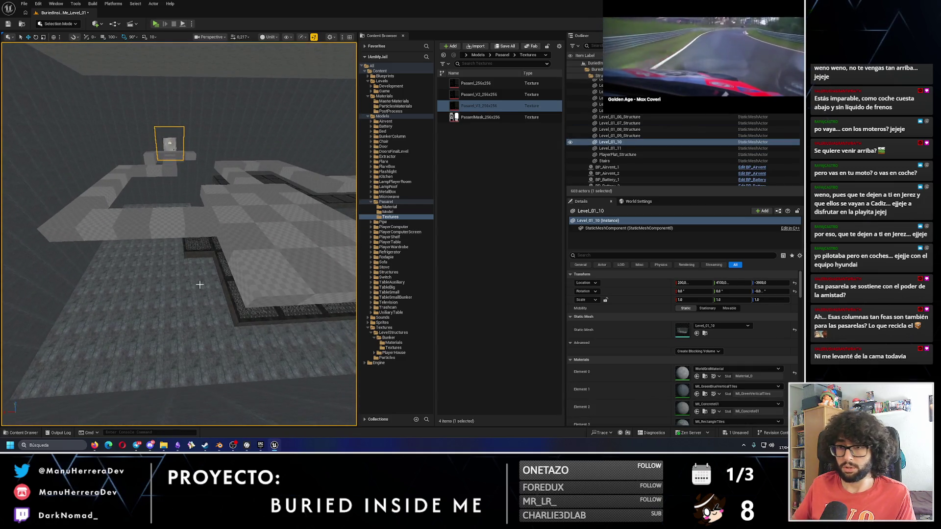
{"action": "left_click_drag", "start_coordinate": [199, 284], "coordinate": [199, 275]}
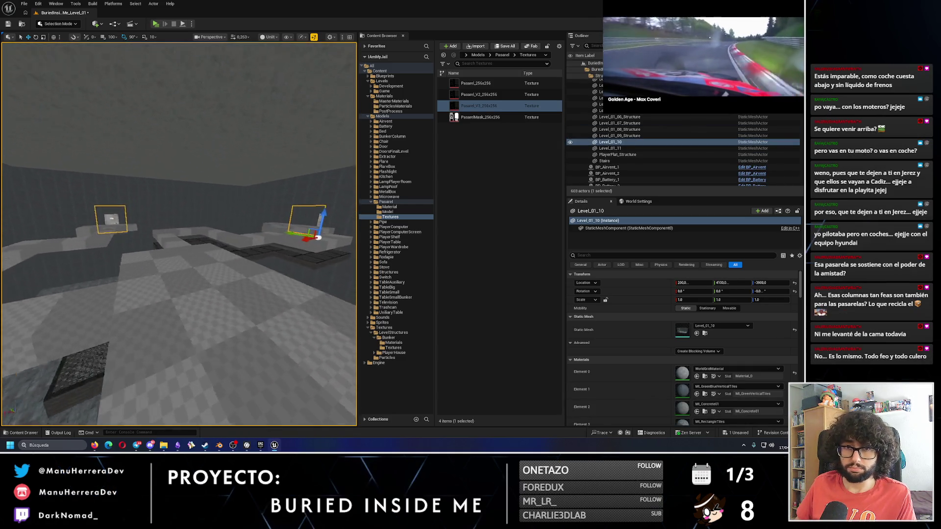
- Duplicate Pasarel19–21, undo the unwanted copies, then duplicate catwalk pieces Pasarel17 and Pasarel18 instead
{"action": "left_click", "coordinate": [196, 256], "text": "ctrl"}
{"action": "left_click", "coordinate": [229, 253], "text": "ctrl"}
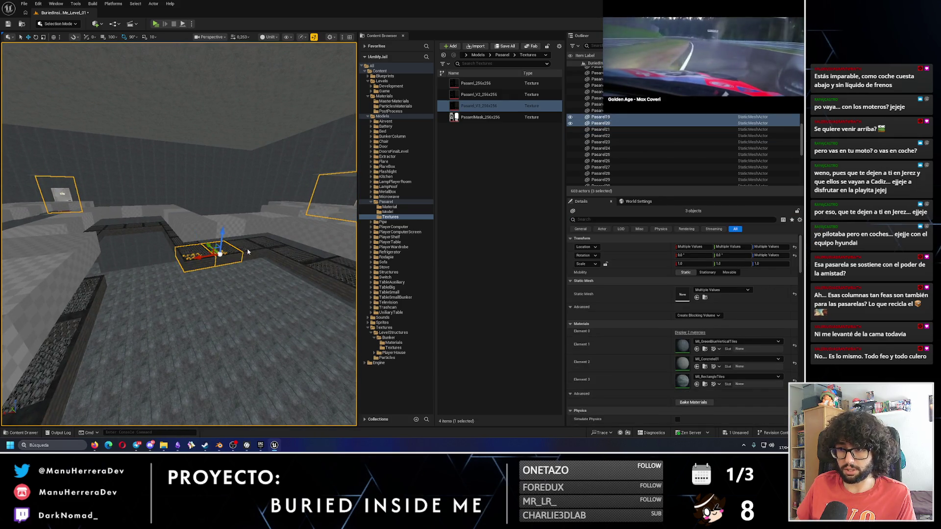
{"action": "left_click", "coordinate": [245, 247], "text": "ctrl"}
{"action": "mouse_move", "coordinate": [245, 247]}
{"action": "left_mouse_down"}
{"action": "mouse_move", "coordinate": [279, 225]}
{"action": "mouse_move", "coordinate": [93, 214]}
{"action": "left_mouse_up"}
{"action": "key", "text": "ctrl+z"}
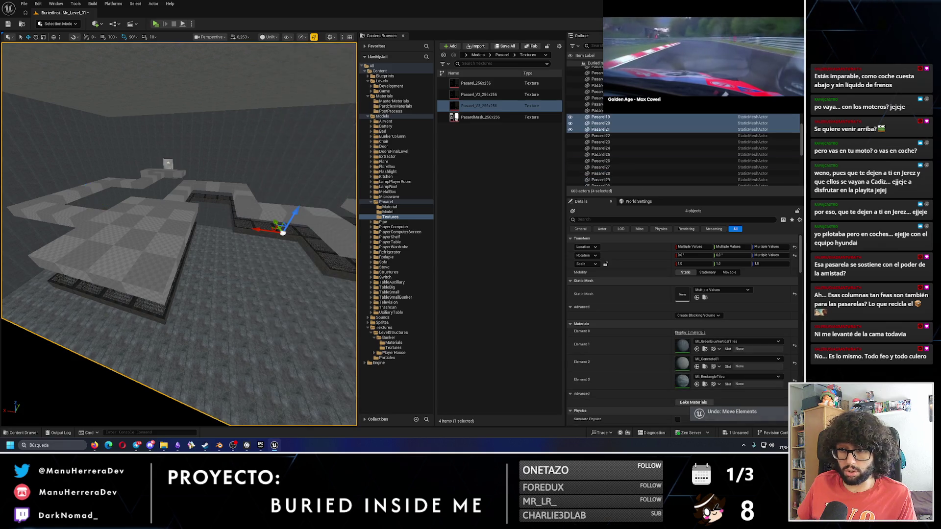
{"action": "left_click", "coordinate": [122, 122]}
{"action": "key", "text": "f"}
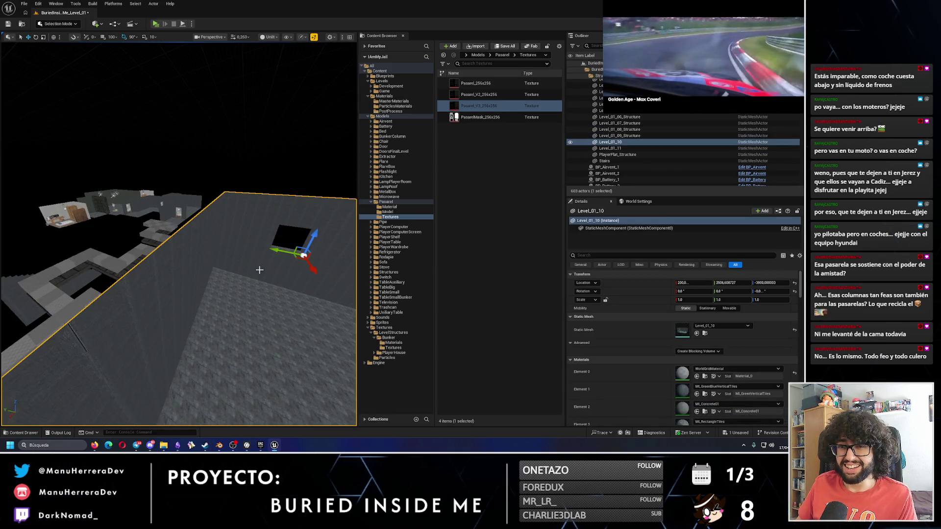
{"action": "key", "text": "ctrl+z"}
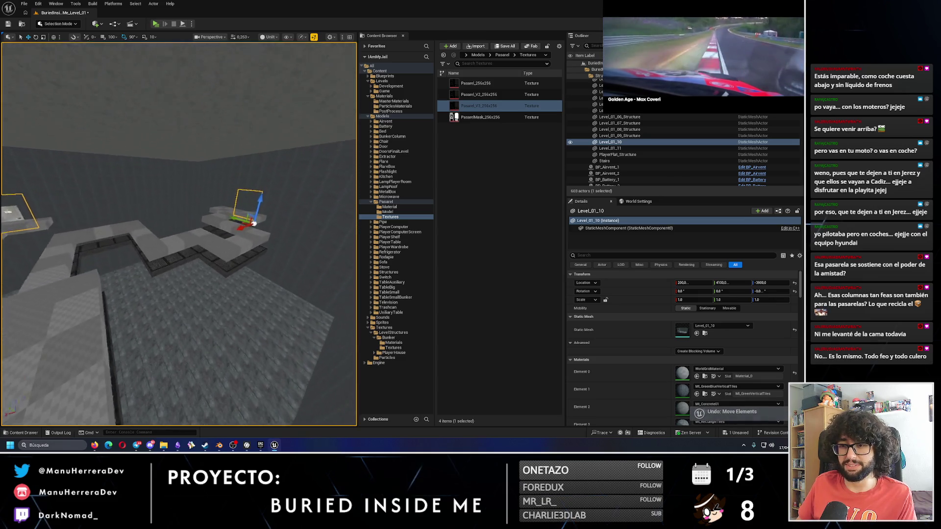
{"action": "left_click", "coordinate": [190, 251]}
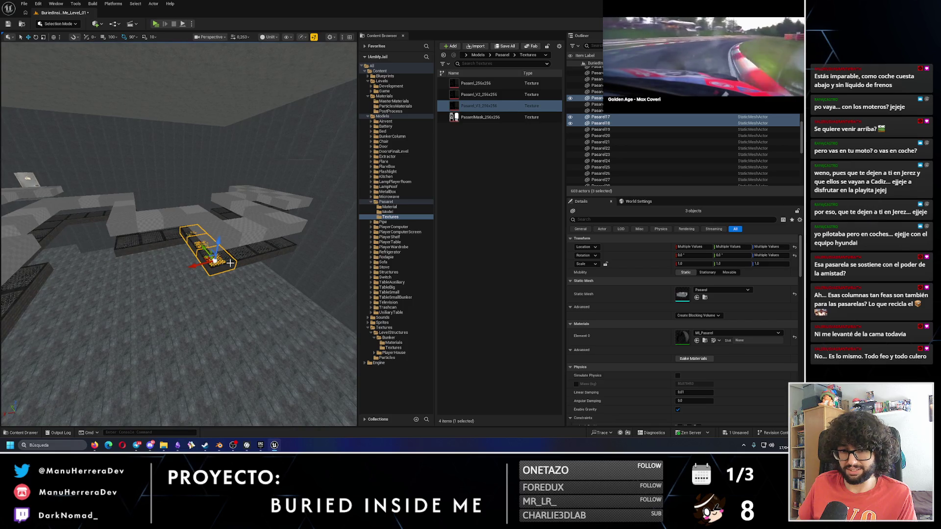
{"action": "left_click_drag", "start_coordinate": [193, 266], "coordinate": [111, 284]}
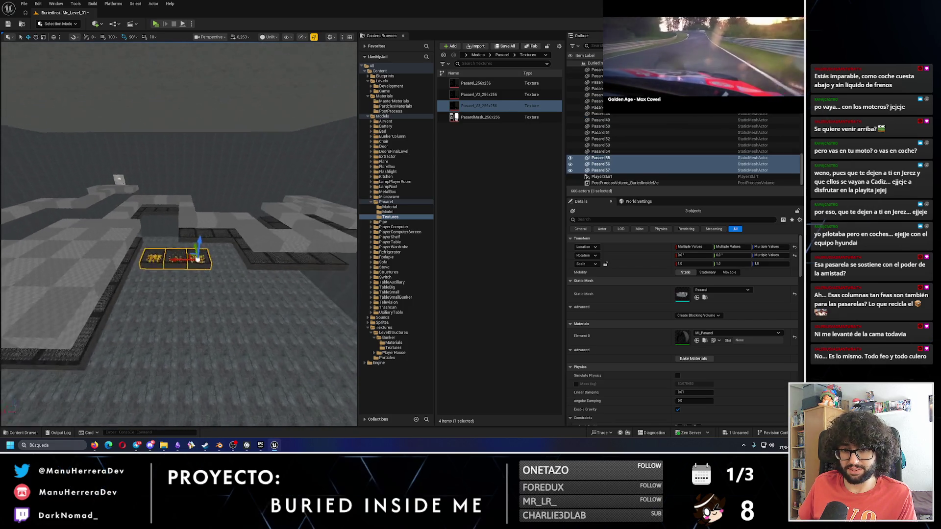
- Slide the catwalk piece to the right, then nudge it back left into position
{"action": "scroll", "coordinate": [240, 258], "scroll_direction": "down", "scroll_amount": 3}
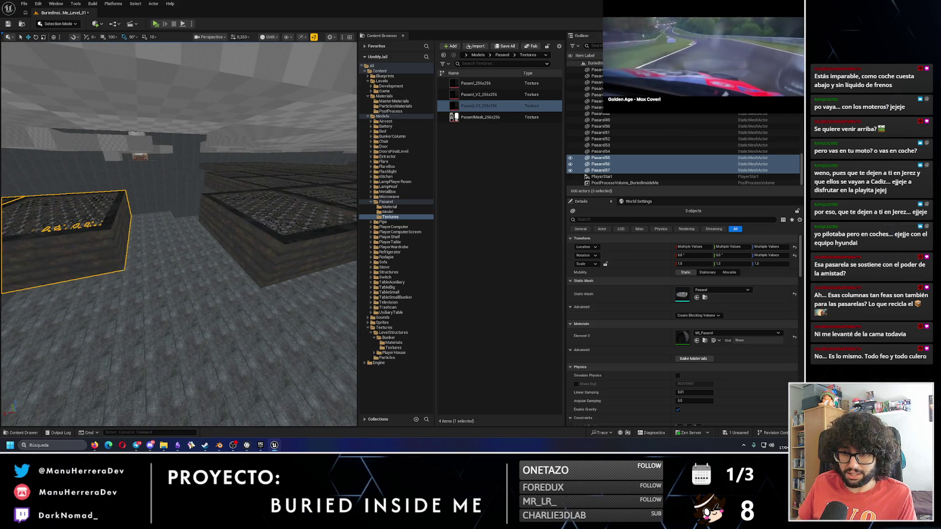
{"action": "left_click_drag", "start_coordinate": [106, 275], "coordinate": [232, 242]}
{"action": "scroll", "coordinate": [227, 236], "scroll_direction": "up", "scroll_amount": 5}
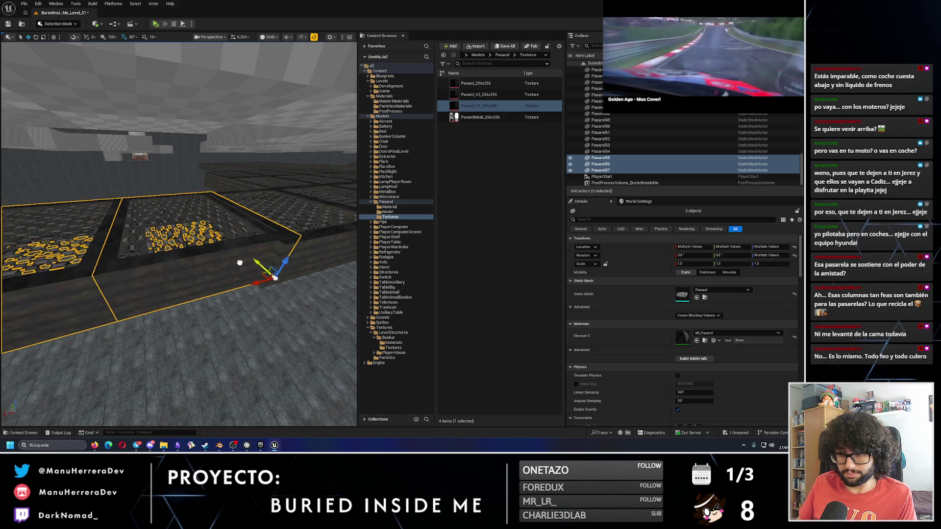
{"action": "left_click_drag", "start_coordinate": [235, 296], "coordinate": [193, 303]}
{"action": "scroll", "coordinate": [251, 329], "scroll_direction": "down", "scroll_amount": 8}
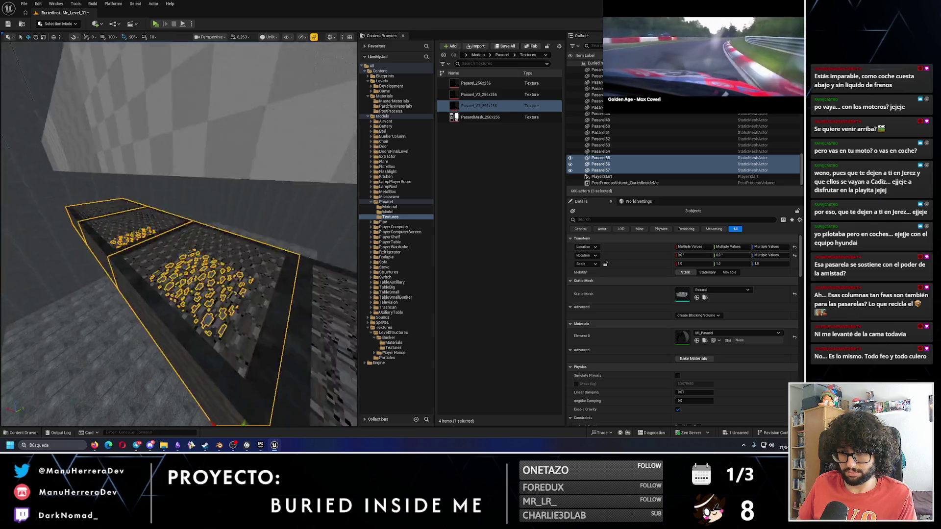
- Duplicate the catwalk pieces, rotate the copies 90° about the corner pivot and slide them along X
{"action": "mouse_move", "coordinate": [196, 317]}
{"action": "left_mouse_down", "text": "alt"}
{"action": "mouse_move", "coordinate": [128, 285]}
{"action": "mouse_move", "coordinate": [157, 321]}
{"action": "left_mouse_up", "text": "alt"}
{"action": "key", "text": "e"}
{"action": "key", "text": "w"}
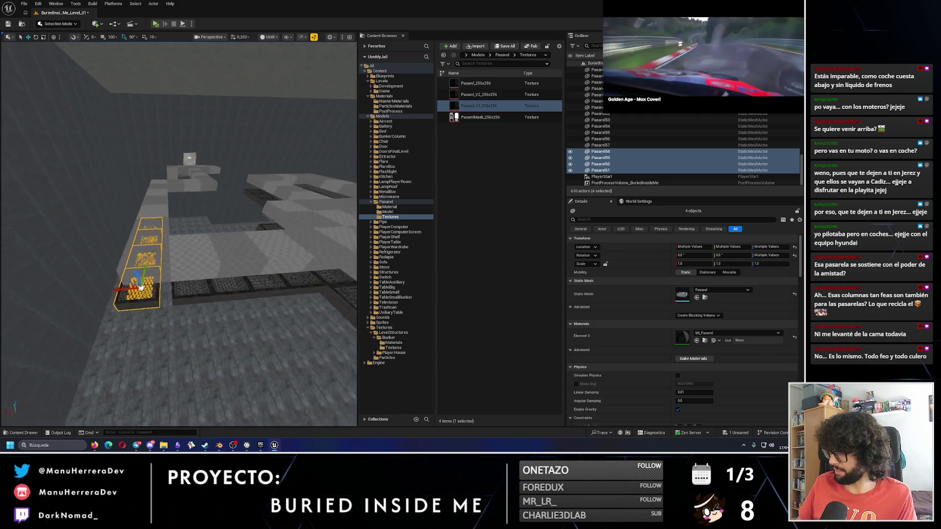
{"action": "key", "text": "w"}
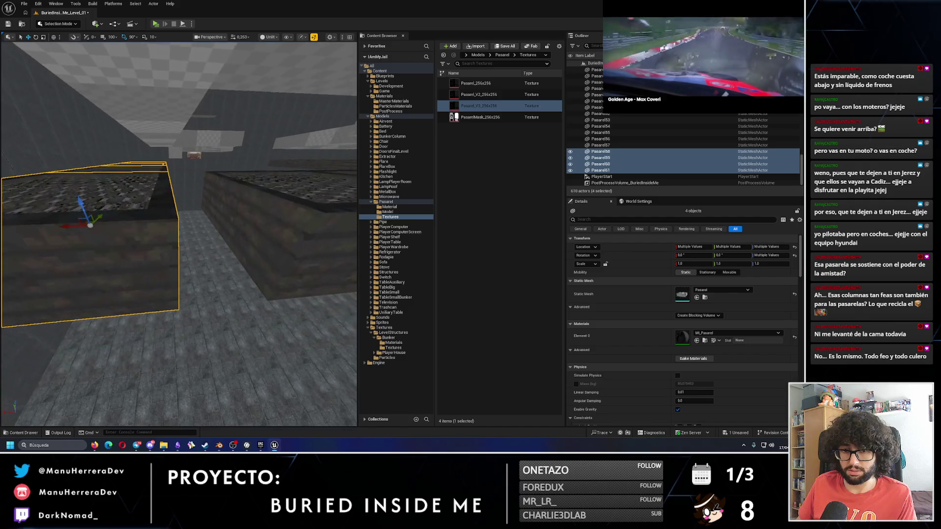
{"action": "middle_click", "coordinate": [175, 308], "text": "alt"}
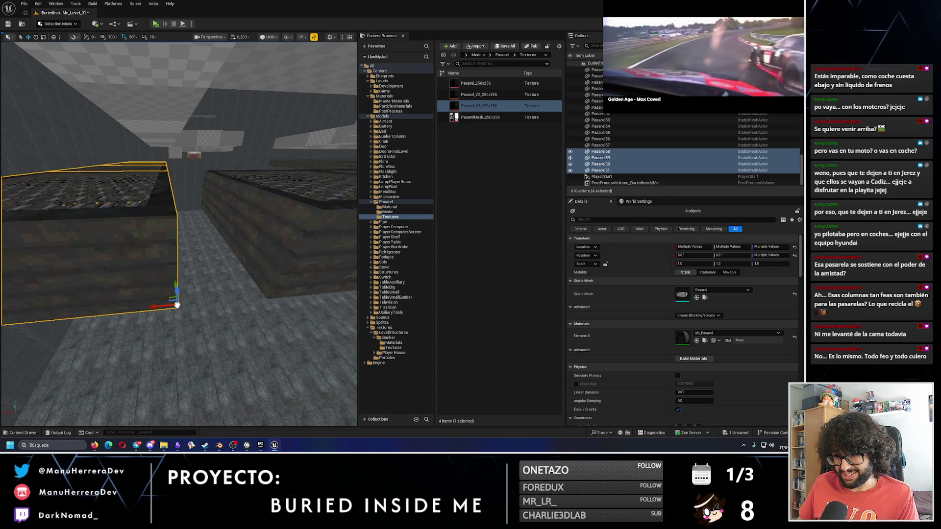
{"action": "left_click_drag", "start_coordinate": [164, 310], "coordinate": [264, 301]}
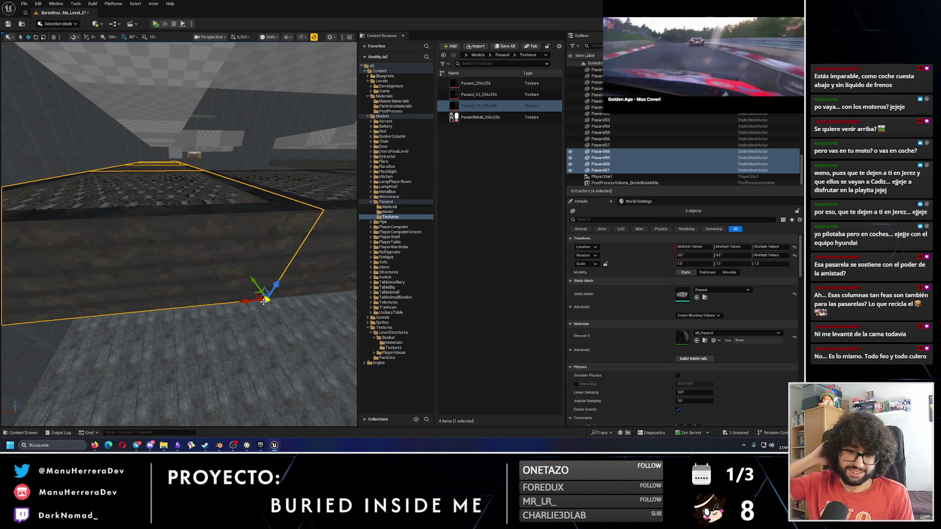
{"action": "scroll", "coordinate": [263, 300], "scroll_direction": "down", "scroll_amount": 10}
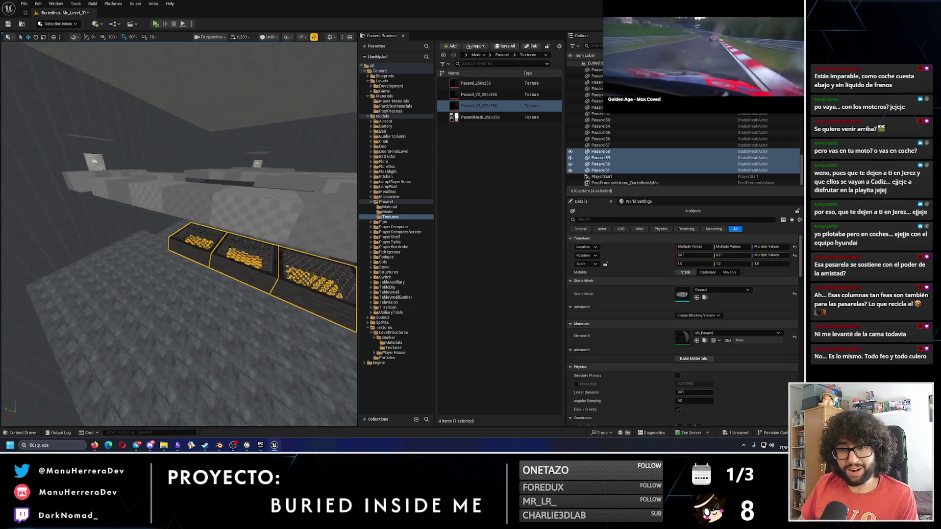
{"action": "scroll", "coordinate": [179, 235], "scroll_direction": "down", "scroll_amount": 3}
- Copy the four pieces further left and line them up as the Pasarel62–65 run along the wall base
{"action": "mouse_move", "coordinate": [243, 230]}
{"action": "left_mouse_down"}
{"action": "mouse_move", "coordinate": [104, 231]}
{"action": "mouse_move", "coordinate": [124, 234]}
{"action": "left_mouse_up"}
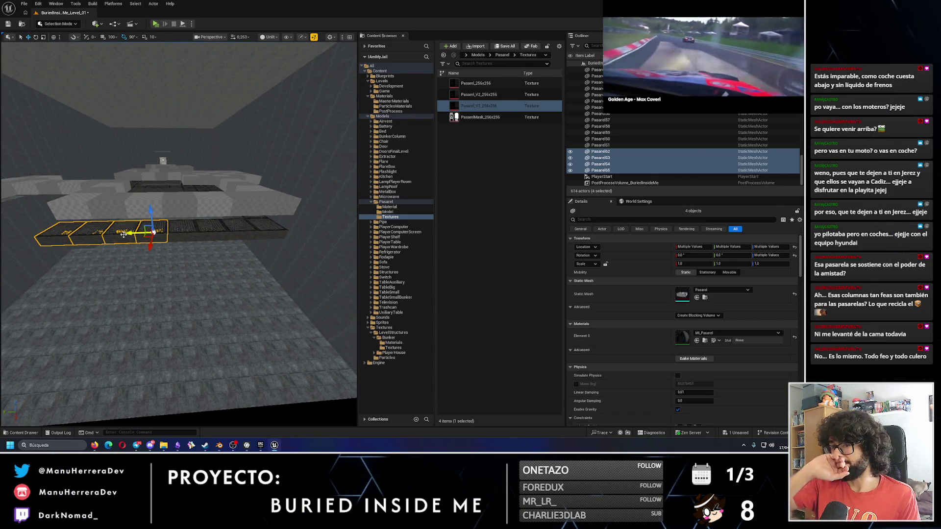
{"action": "scroll", "coordinate": [124, 234], "scroll_direction": "up", "scroll_amount": 10}
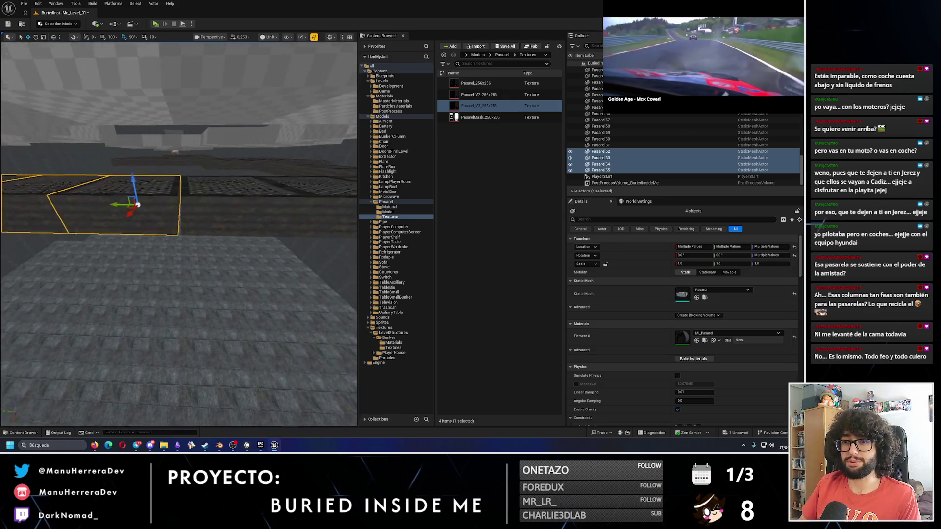
{"action": "scroll", "coordinate": [179, 235], "scroll_direction": "down", "scroll_amount": 3}
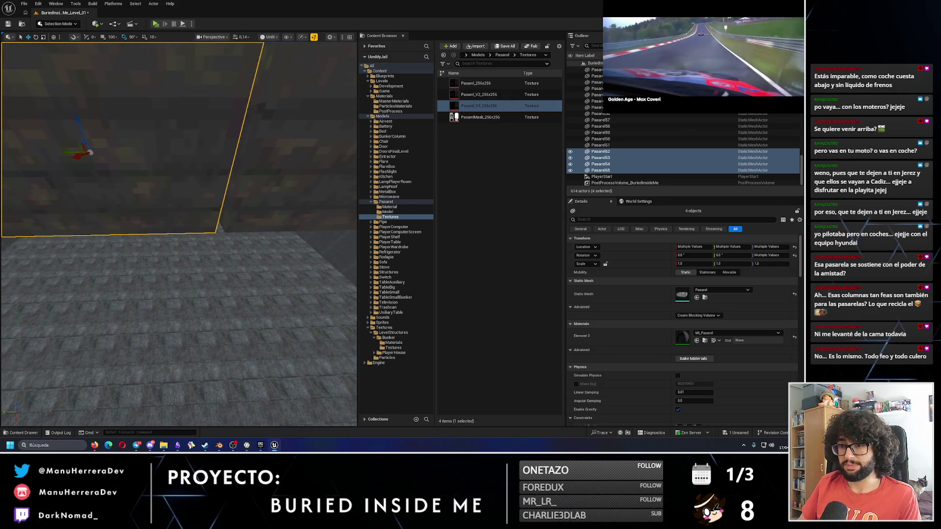
{"action": "mouse_move", "coordinate": [168, 251]}
{"action": "left_mouse_down"}
{"action": "mouse_move", "coordinate": [193, 252]}
{"action": "mouse_move", "coordinate": [168, 250]}
{"action": "left_mouse_up"}
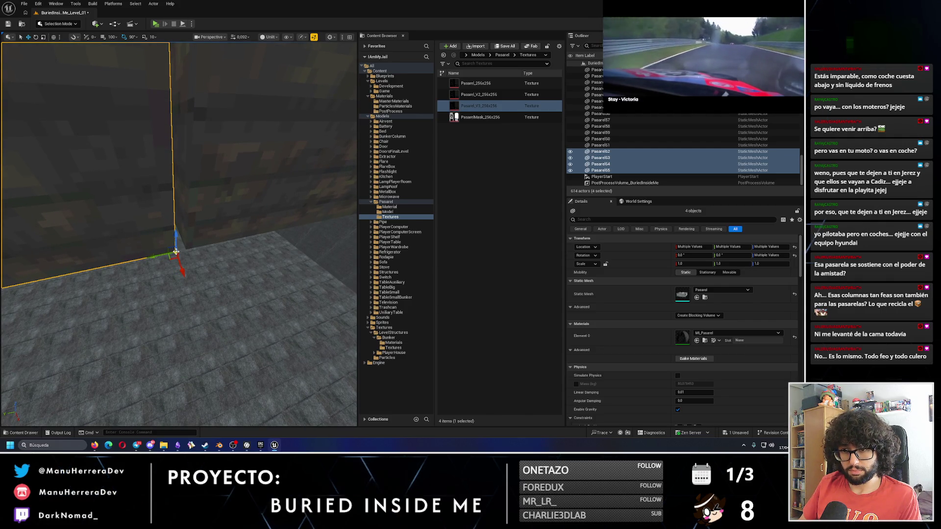
{"action": "left_click_drag", "start_coordinate": [163, 255], "coordinate": [181, 250]}
{"action": "key", "text": "f"}
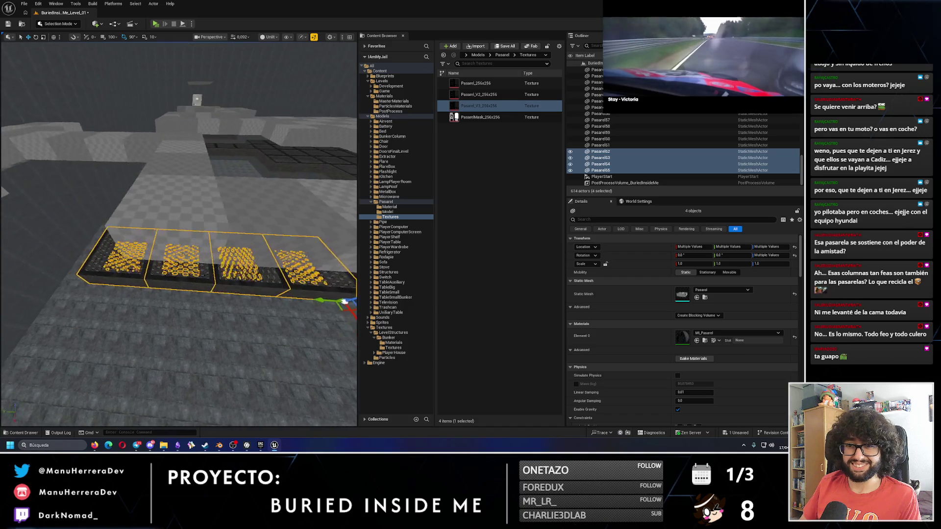
{"action": "left_click", "coordinate": [141, 262]}
- Duplicate three catwalk tiles and slide the copies left along X as Pasarel66–68
{"action": "left_click", "coordinate": [137, 279]}
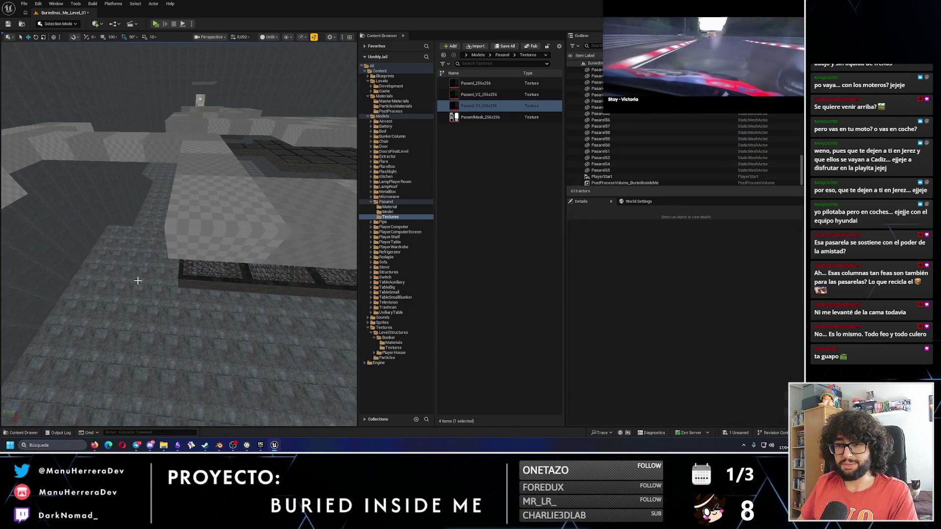
{"action": "left_click", "coordinate": [203, 272]}
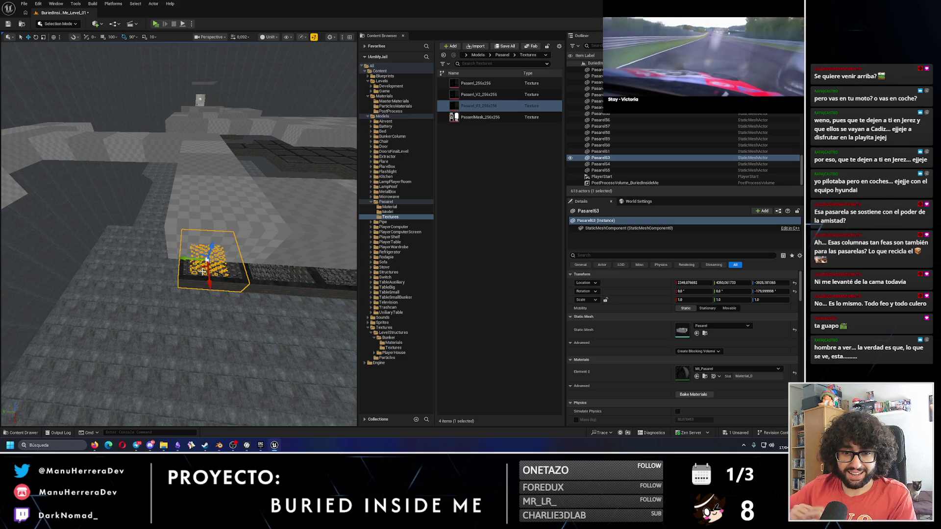
{"action": "mouse_move", "coordinate": [202, 271]}
{"action": "left_mouse_down"}
{"action": "mouse_move", "coordinate": [196, 267]}
{"action": "mouse_move", "coordinate": [241, 277]}
{"action": "mouse_move", "coordinate": [232, 267]}
{"action": "mouse_move", "coordinate": [108, 282]}
{"action": "mouse_move", "coordinate": [98, 309]}
{"action": "left_mouse_up"}
{"action": "left_click", "coordinate": [204, 267], "text": "ctrl"}
{"action": "left_click", "coordinate": [246, 274], "text": "ctrl"}
{"action": "key", "text": "e"}
{"action": "left_click_drag", "start_coordinate": [178, 235], "coordinate": [159, 231]}
{"action": "mouse_move", "coordinate": [215, 290]}
{"action": "left_mouse_down"}
{"action": "mouse_move", "coordinate": [117, 288]}
{"action": "mouse_move", "coordinate": [79, 306]}
{"action": "mouse_move", "coordinate": [39, 303]}
{"action": "mouse_move", "coordinate": [127, 294]}
{"action": "mouse_move", "coordinate": [188, 393]}
{"action": "mouse_move", "coordinate": [122, 309]}
{"action": "left_mouse_up"}
- Switch the viewport to Lit and fly around the bunker
{"action": "key", "text": "alt+4"}
{"action": "scroll", "coordinate": [153, 348], "scroll_direction": "down", "scroll_amount": 2}
{"action": "scroll", "coordinate": [145, 338], "scroll_direction": "down", "scroll_amount": 1}
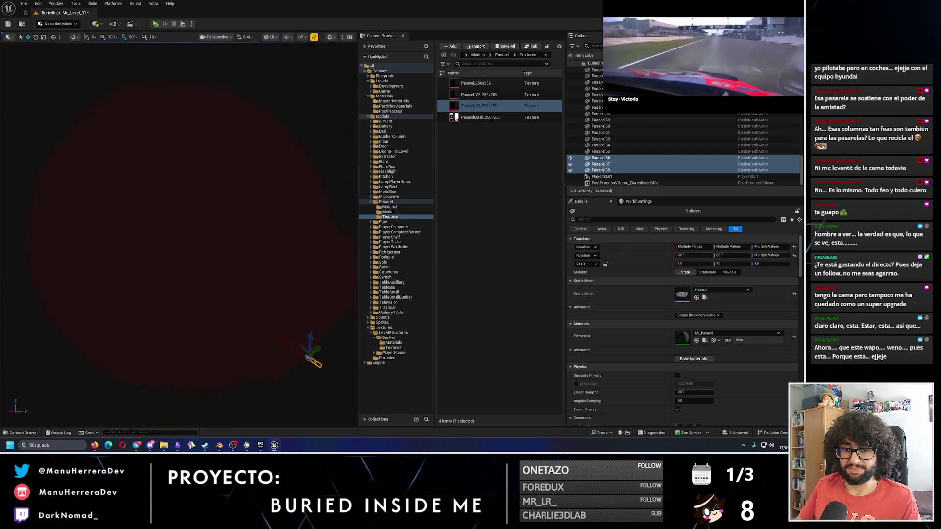
- Select five walkway pieces and duplicate them toward the raised platform
{"action": "scroll", "coordinate": [179, 233], "scroll_direction": "up", "scroll_amount": 1}
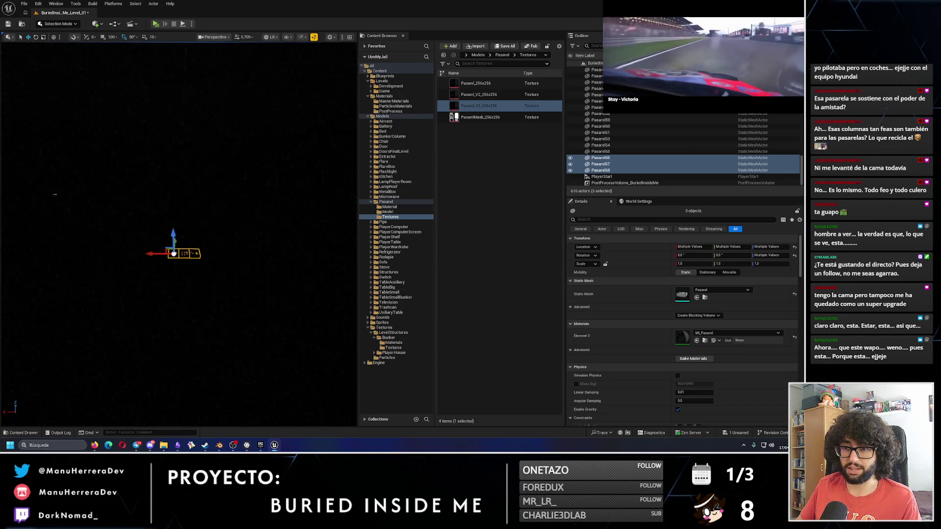
{"action": "key", "text": "w"}
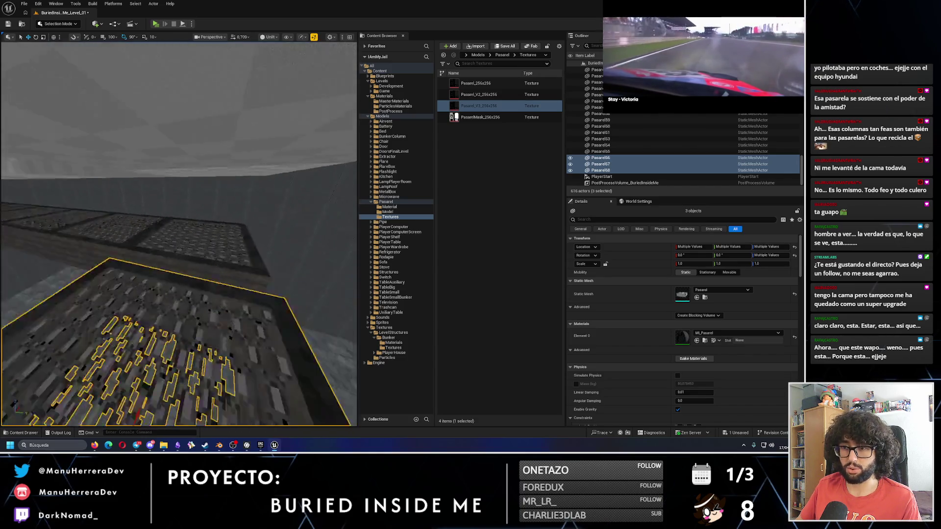
{"action": "scroll", "coordinate": [179, 232], "scroll_direction": "down", "scroll_amount": 2}
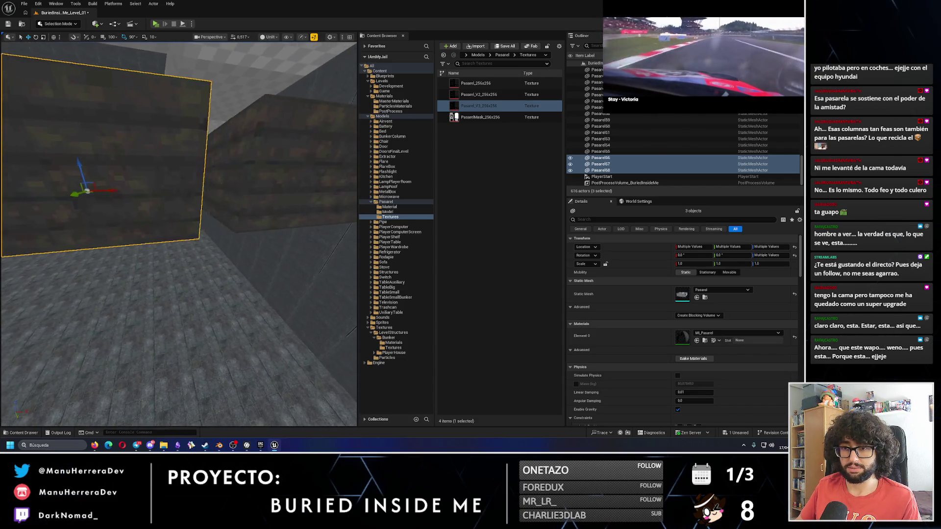
{"action": "scroll", "coordinate": [186, 258], "scroll_direction": "up", "scroll_amount": 3}
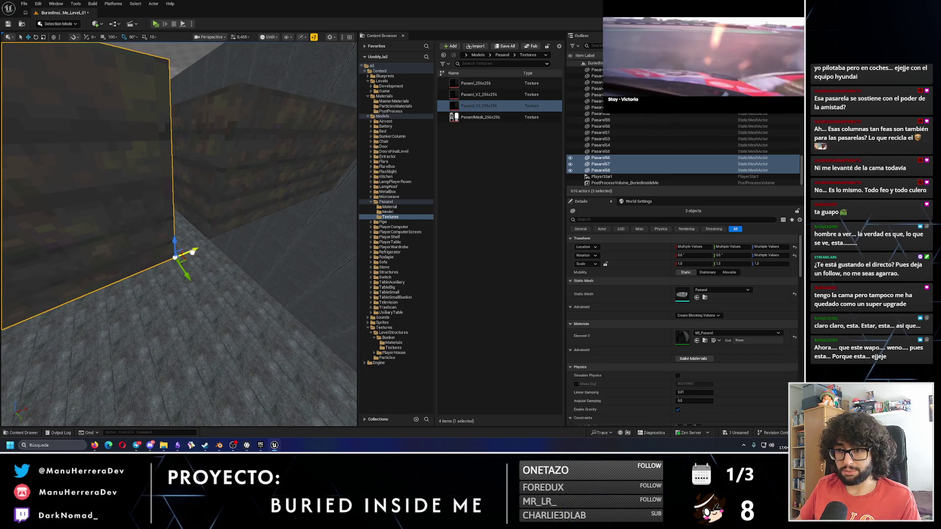
{"action": "key", "text": "a"}
{"action": "mouse_move", "coordinate": [199, 247]}
{"action": "left_mouse_down"}
{"action": "mouse_move", "coordinate": [305, 223]}
{"action": "mouse_move", "coordinate": [248, 231]}
{"action": "mouse_move", "coordinate": [262, 245]}
{"action": "mouse_move", "coordinate": [230, 215]}
{"action": "mouse_move", "coordinate": [152, 225]}
{"action": "mouse_move", "coordinate": [135, 218]}
{"action": "left_mouse_up"}
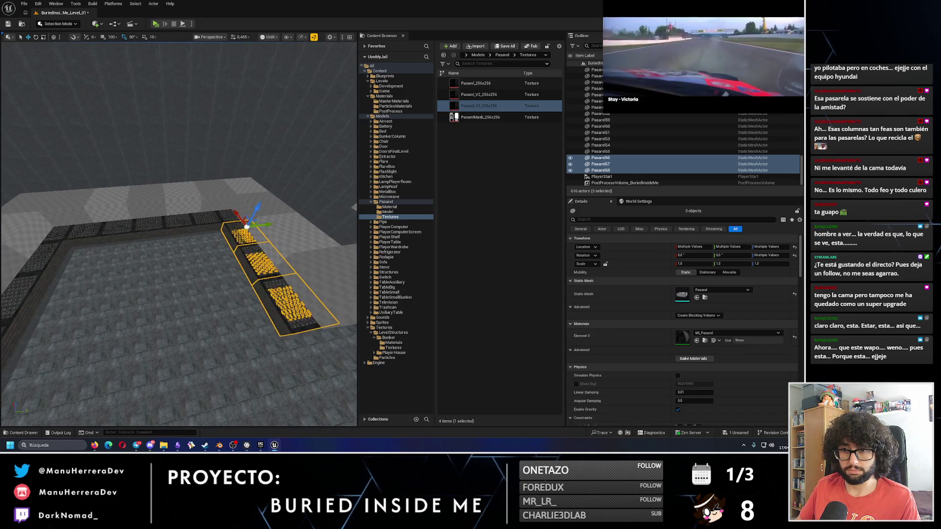
{"action": "left_click", "coordinate": [126, 221]}
{"action": "left_click", "coordinate": [162, 219], "text": "ctrl"}
{"action": "left_click", "coordinate": [183, 219], "text": "ctrl"}
{"action": "left_click", "coordinate": [129, 223], "text": "ctrl"}
{"action": "mouse_move", "coordinate": [128, 223]}
{"action": "left_mouse_down"}
{"action": "mouse_move", "coordinate": [156, 224]}
{"action": "mouse_move", "coordinate": [236, 387]}
{"action": "mouse_move", "coordinate": [267, 315]}
{"action": "mouse_move", "coordinate": [289, 215]}
{"action": "left_mouse_up"}
{"action": "key", "text": "ctrl+d"}
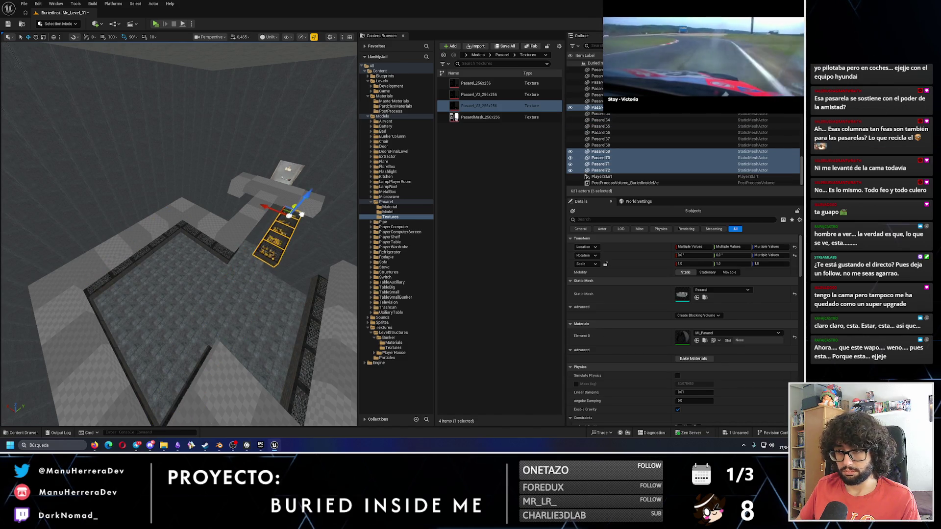
- Slide the copied walkway piece left along Y
{"action": "scroll", "coordinate": [275, 228], "scroll_direction": "up", "scroll_amount": 5}
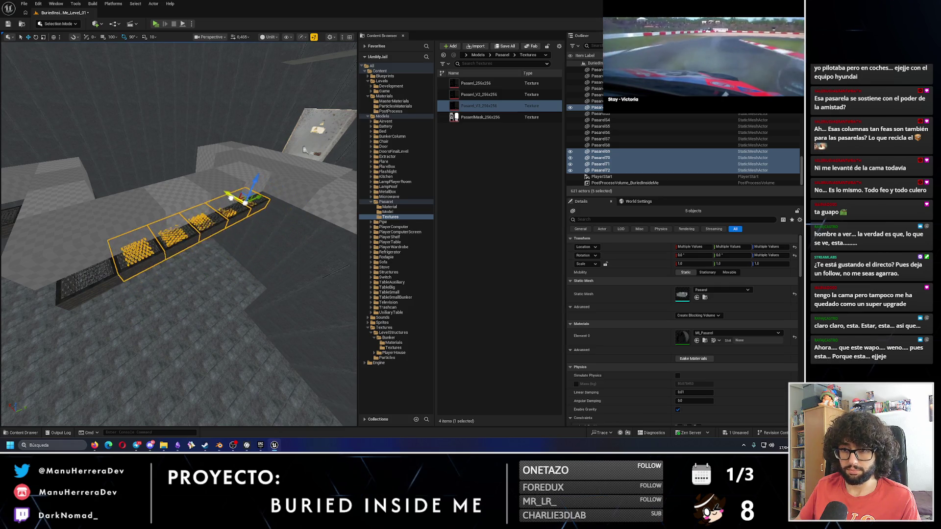
{"action": "scroll", "coordinate": [175, 201], "scroll_direction": "up", "scroll_amount": 5}
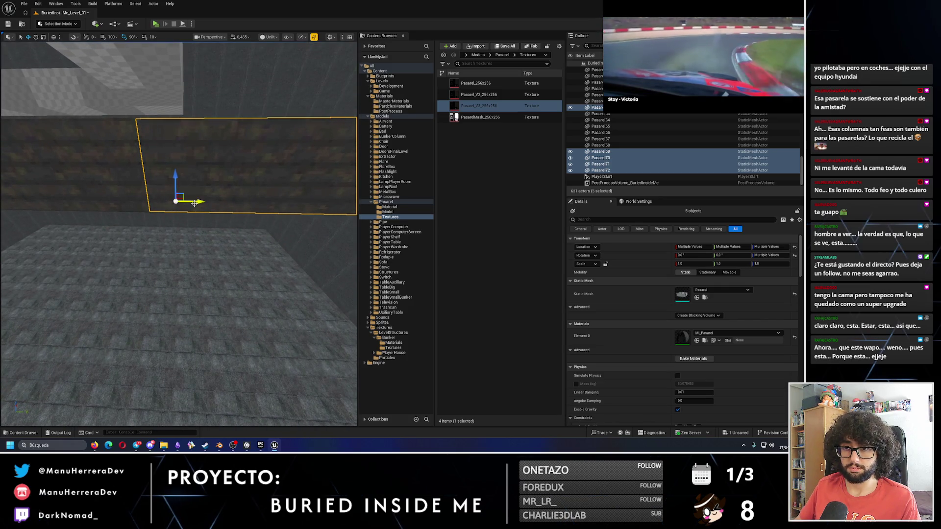
{"action": "scroll", "coordinate": [209, 206], "scroll_direction": "up", "scroll_amount": 5}
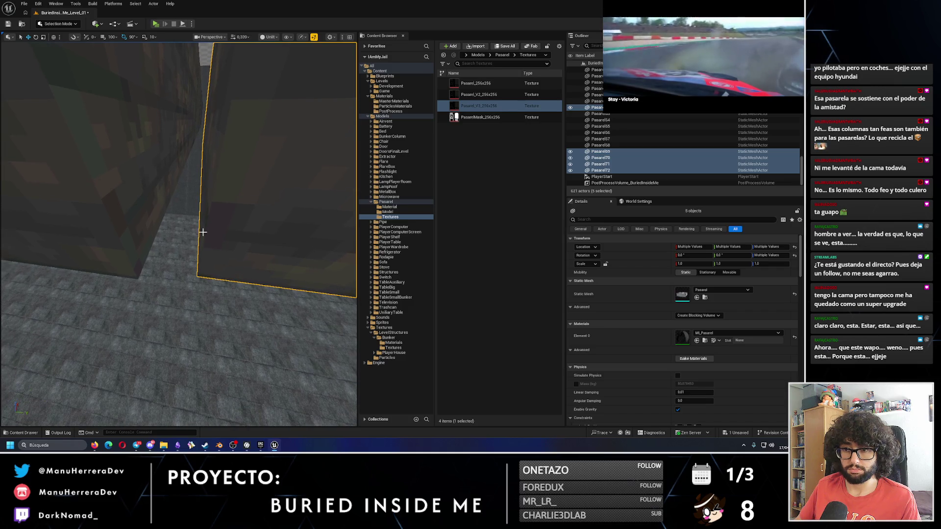
{"action": "mouse_move", "coordinate": [212, 279]}
{"action": "left_mouse_down"}
{"action": "mouse_move", "coordinate": [173, 279]}
{"action": "mouse_move", "coordinate": [160, 263]}
{"action": "left_mouse_up"}
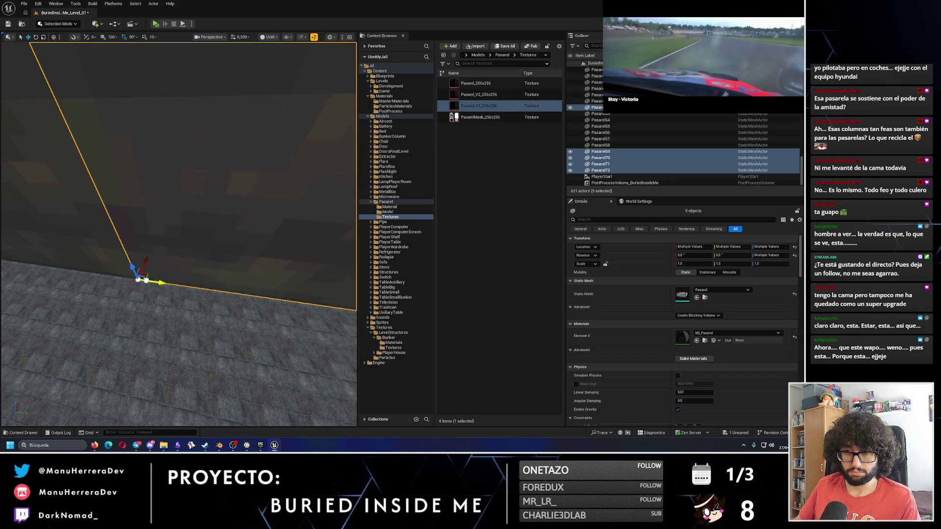
- Delete the single surplus walkway piece
{"action": "scroll", "coordinate": [147, 280], "scroll_direction": "down", "scroll_amount": 10}
{"action": "left_click_drag", "start_coordinate": [150, 253], "coordinate": [150, 254]}
{"action": "left_click", "coordinate": [161, 210]}
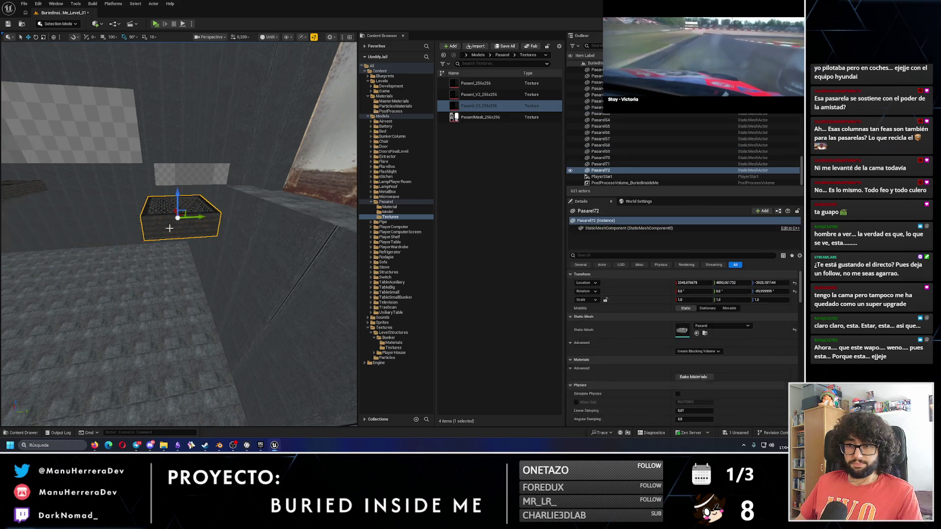
{"action": "key", "text": "Delete"}
{"action": "mouse_move", "coordinate": [157, 220]}
{"action": "left_mouse_down"}
{"action": "mouse_move", "coordinate": [185, 236]}
{"action": "mouse_move", "coordinate": [208, 225]}
{"action": "left_mouse_up"}
{"action": "scroll", "coordinate": [157, 220], "scroll_direction": "up", "scroll_amount": 1}
- Select six walkway pieces and duplicate them along X as Pasarel72–77
{"action": "left_click", "coordinate": [248, 237]}
{"action": "left_click", "coordinate": [146, 223], "text": "ctrl"}
{"action": "left_click", "coordinate": [150, 218], "text": "ctrl"}
{"action": "left_click_drag", "start_coordinate": [150, 219], "coordinate": [147, 218]}
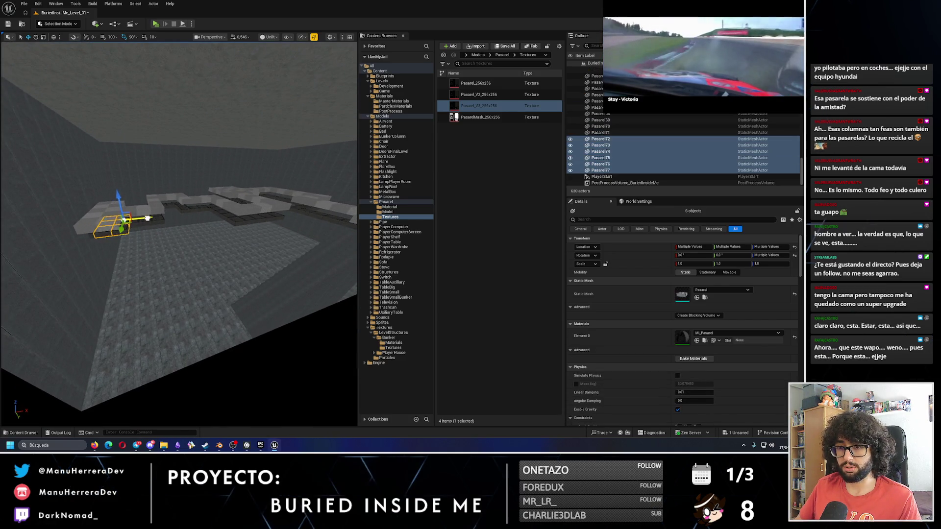
- Move the Pasarel72–77 group against the wall corner, checking the fit from above and below
{"action": "left_click_drag", "start_coordinate": [228, 225], "coordinate": [121, 265]}
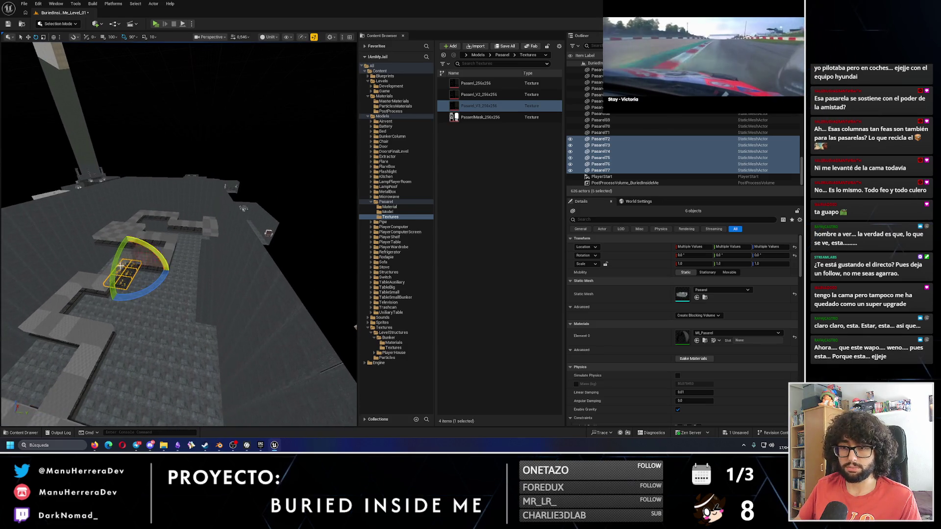
{"action": "mouse_move", "coordinate": [221, 257]}
{"action": "left_mouse_down"}
{"action": "mouse_move", "coordinate": [229, 287]}
{"action": "mouse_move", "coordinate": [209, 279]}
{"action": "mouse_move", "coordinate": [261, 280]}
{"action": "mouse_move", "coordinate": [153, 251]}
{"action": "left_mouse_up"}
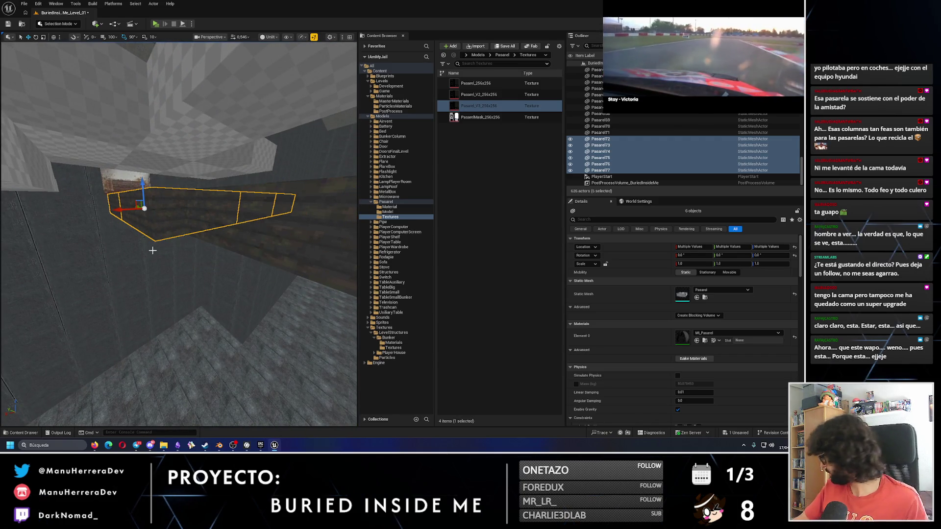
{"action": "mouse_move", "coordinate": [195, 225]}
{"action": "left_mouse_down"}
{"action": "mouse_move", "coordinate": [245, 386]}
{"action": "mouse_move", "coordinate": [105, 316]}
{"action": "mouse_move", "coordinate": [132, 338]}
{"action": "left_mouse_up"}
{"action": "left_click_drag", "start_coordinate": [113, 269], "coordinate": [124, 282]}
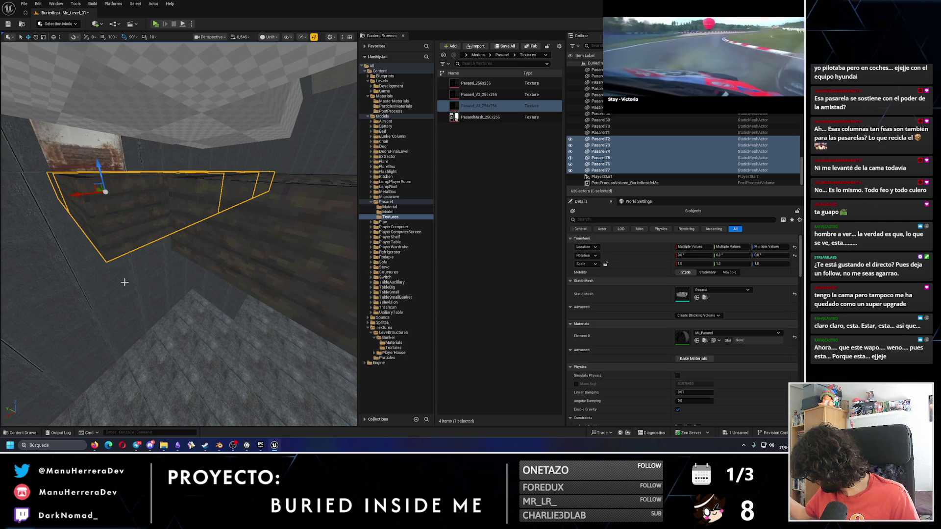
{"action": "left_click_drag", "start_coordinate": [107, 270], "coordinate": [146, 230]}
{"action": "mouse_move", "coordinate": [164, 266]}
{"action": "left_mouse_down"}
{"action": "mouse_move", "coordinate": [189, 231]}
{"action": "mouse_move", "coordinate": [186, 181]}
{"action": "left_mouse_up"}
{"action": "left_click_drag", "start_coordinate": [194, 301], "coordinate": [193, 299]}
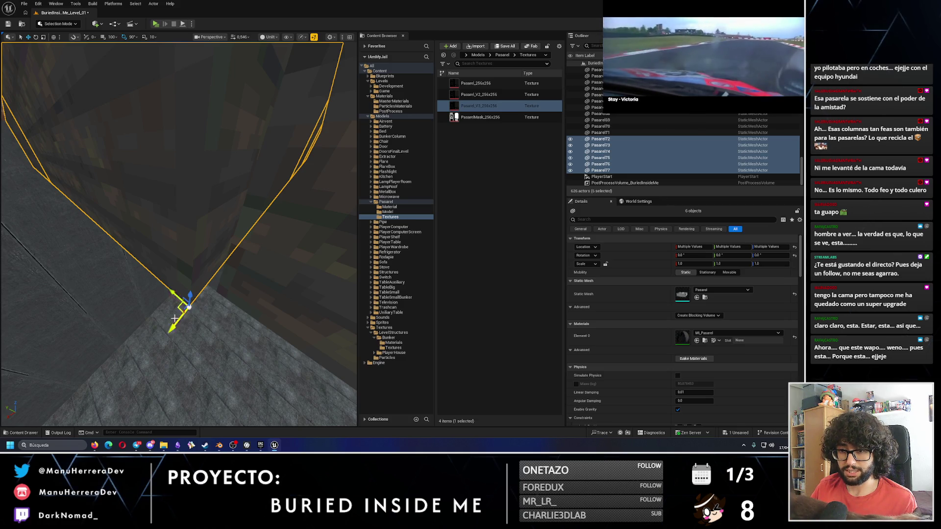
{"action": "mouse_move", "coordinate": [171, 325]}
{"action": "left_mouse_down"}
{"action": "mouse_move", "coordinate": [179, 295]}
{"action": "mouse_move", "coordinate": [175, 363]}
{"action": "left_mouse_up"}
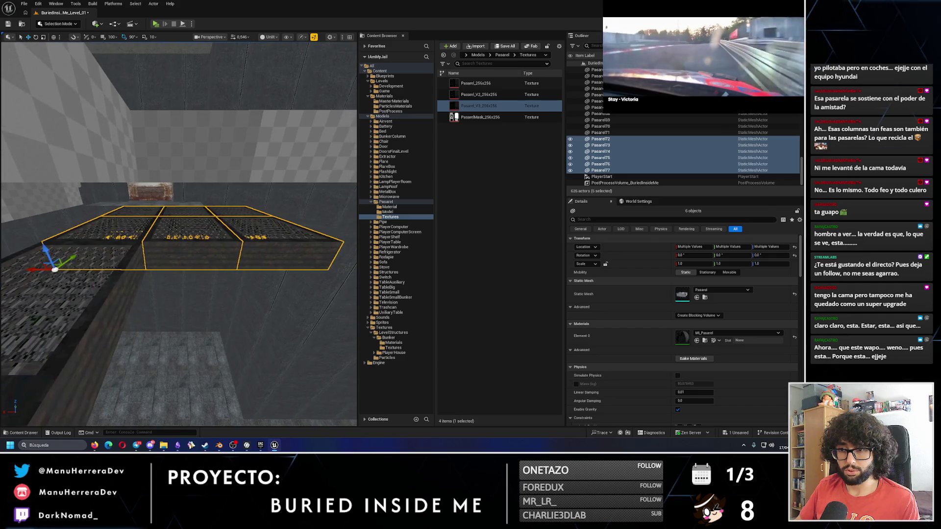
- Select the Pasarel72–75 walkway blocks and briefly check the bed reference picture
{"action": "left_click", "coordinate": [206, 231]}
{"action": "left_click", "coordinate": [229, 211], "text": "ctrl"}
{"action": "left_click", "coordinate": [246, 250], "text": "ctrl"}
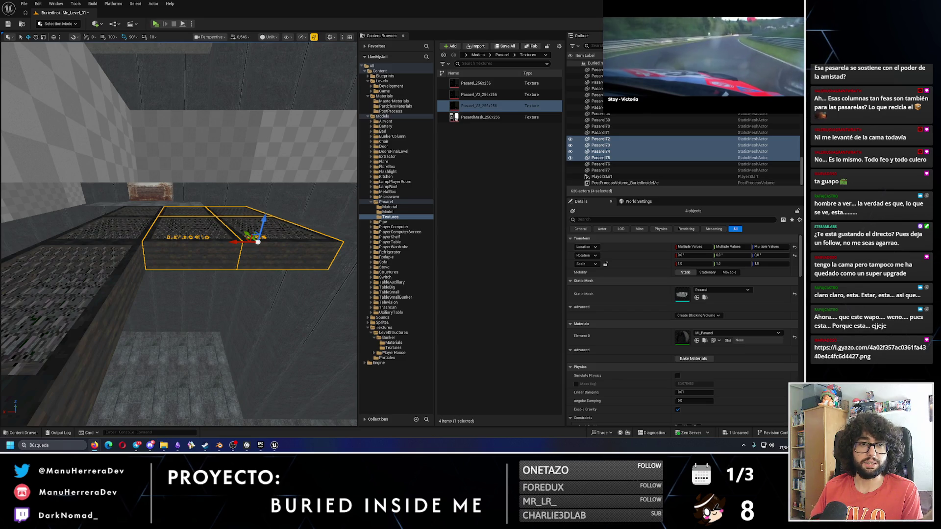
{"action": "left_click_drag", "start_coordinate": [0, 142], "coordinate": [312, 5]}
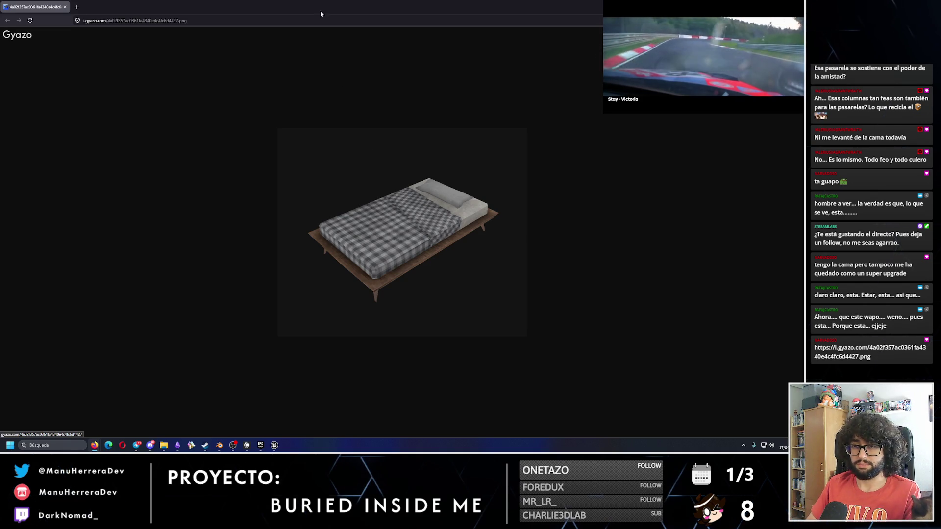
{"action": "key", "text": "super+Down"}
{"action": "key", "text": "super+Down"}
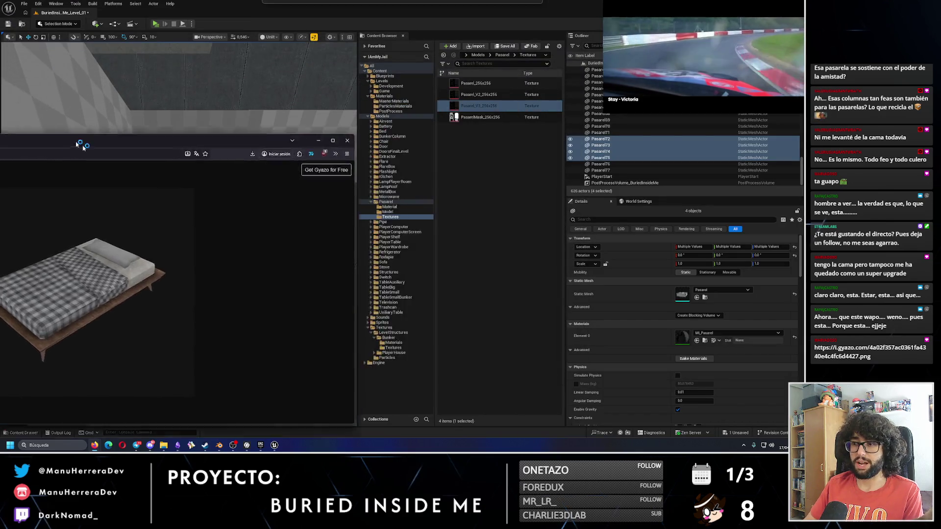
{"action": "scroll", "coordinate": [202, 310], "scroll_direction": "down", "scroll_amount": 10}
{"action": "scroll", "coordinate": [190, 177], "scroll_direction": "up", "scroll_amount": 10}
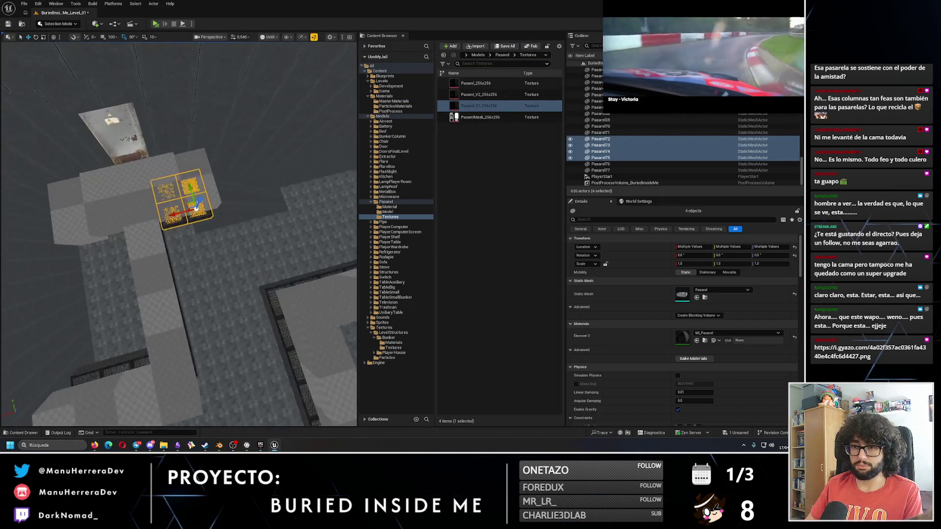
- Frame the four blocks and duplicate them further along the walkway as Pasarel78–81
{"action": "left_click_drag", "start_coordinate": [190, 178], "coordinate": [135, 177]}
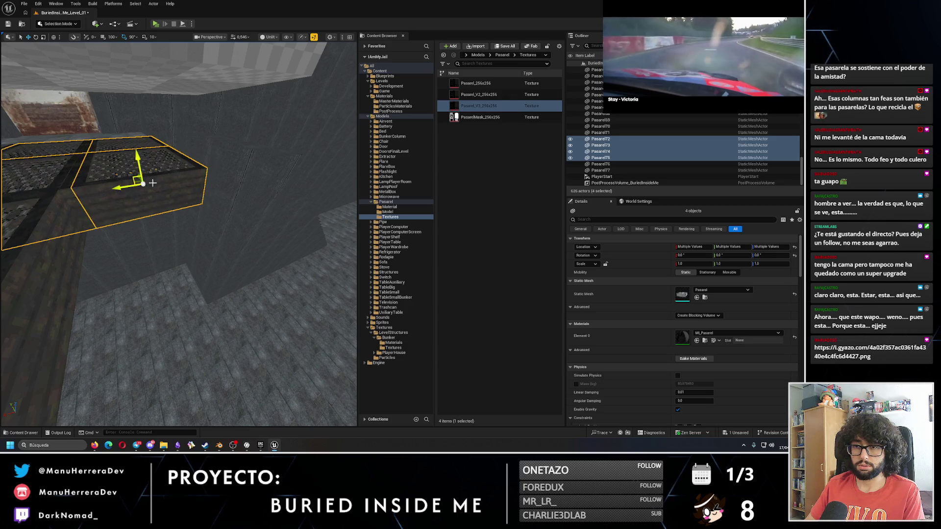
{"action": "key", "text": "ctrl+z"}
{"action": "key", "text": "f"}
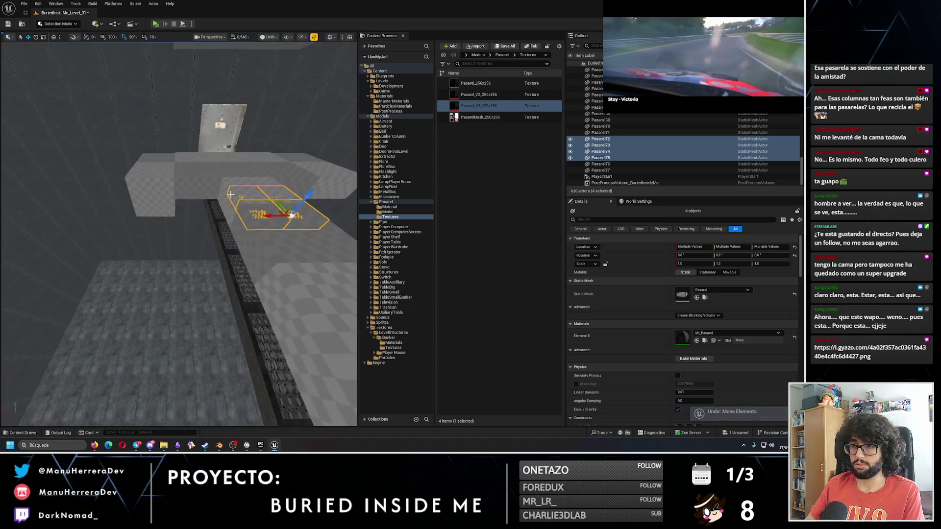
{"action": "left_click_drag", "start_coordinate": [255, 216], "coordinate": [118, 216]}
{"action": "scroll", "coordinate": [118, 216], "scroll_direction": "down", "scroll_amount": 10}
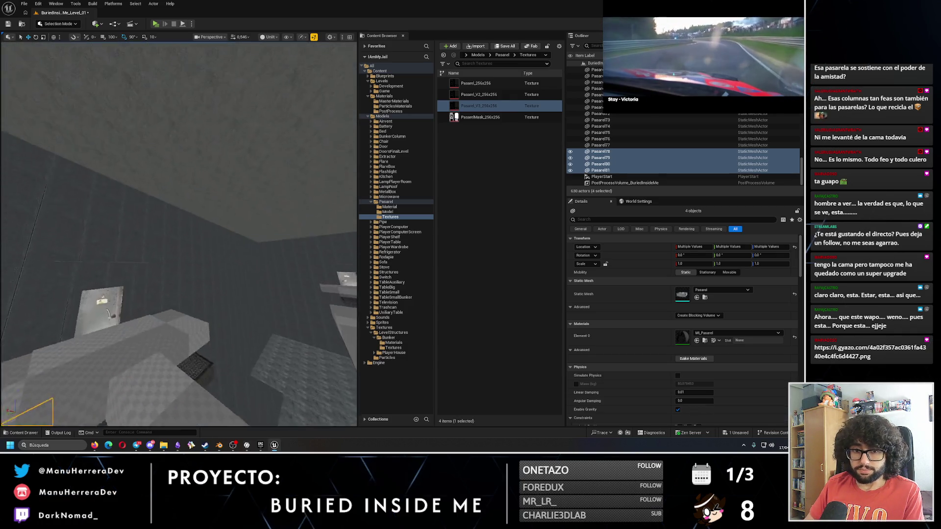
{"action": "scroll", "coordinate": [179, 234], "scroll_direction": "up", "scroll_amount": 8}
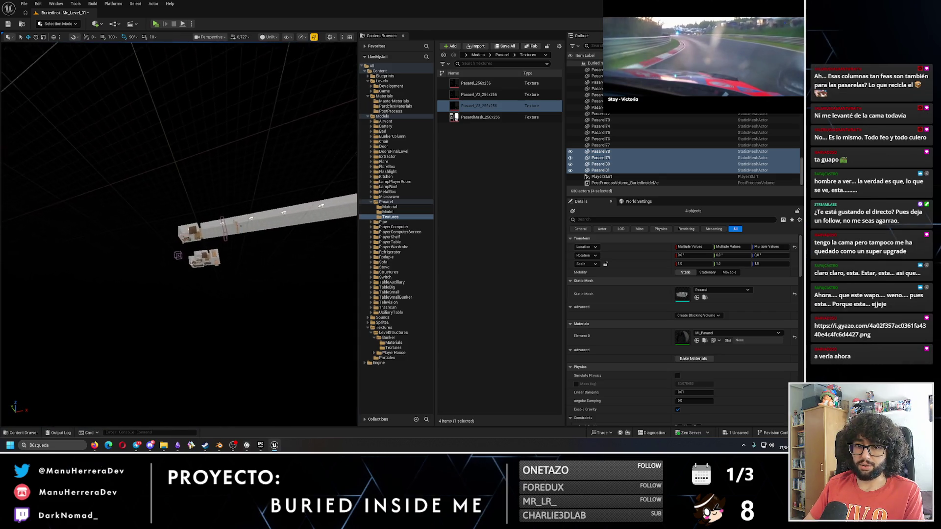
{"action": "scroll", "coordinate": [179, 234], "scroll_direction": "up", "scroll_amount": 6}
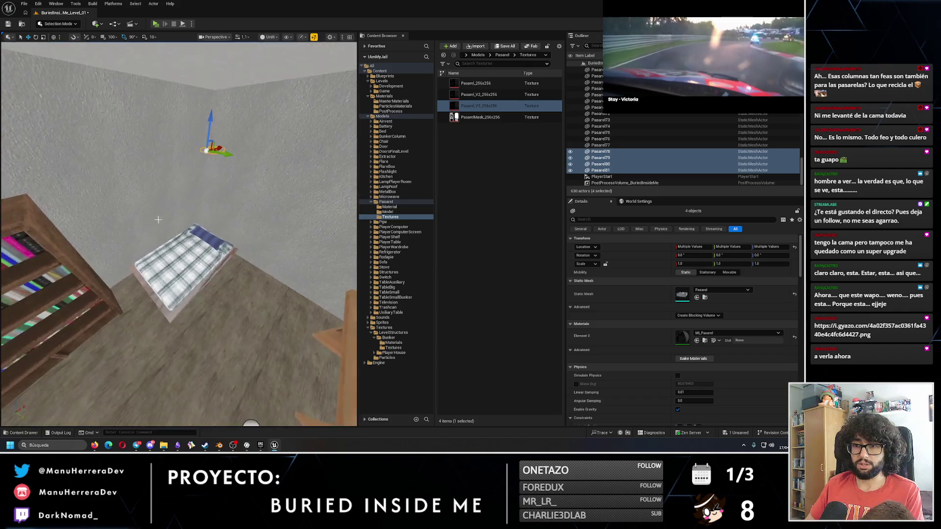
- Switch to Lit view and place the enlarged bed reference picture beside the level view
{"action": "key", "text": "alt+4"}
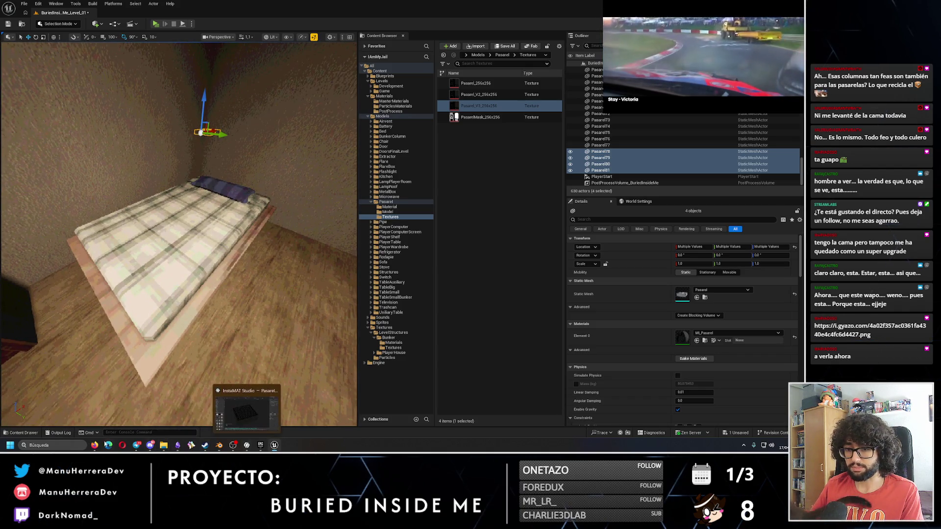
{"action": "mouse_move", "coordinate": [246, 446]}
{"action": "left_click", "coordinate": [172, 408]}
{"action": "mouse_move", "coordinate": [316, 276]}
{"action": "left_mouse_down"}
{"action": "mouse_move", "coordinate": [507, 150]}
{"action": "mouse_move", "coordinate": [568, 94]}
{"action": "left_mouse_up"}
{"action": "left_click_drag", "start_coordinate": [264, 155], "coordinate": [448, 155]}
{"action": "mouse_move", "coordinate": [541, 84]}
{"action": "left_mouse_down"}
{"action": "mouse_move", "coordinate": [551, 101]}
{"action": "mouse_move", "coordinate": [472, 131]}
{"action": "left_mouse_up"}
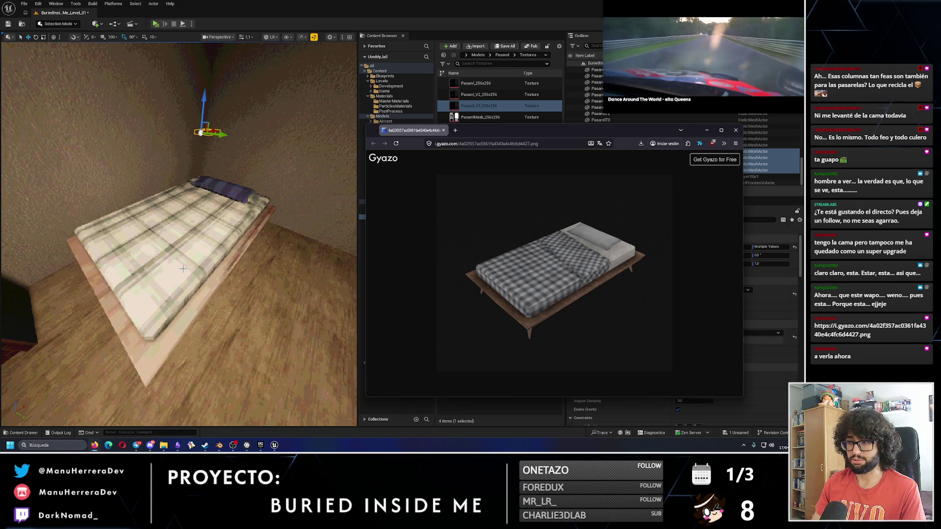
- Compare the player's bed against the reference, then close the reference picture
{"action": "left_click", "coordinate": [152, 308]}
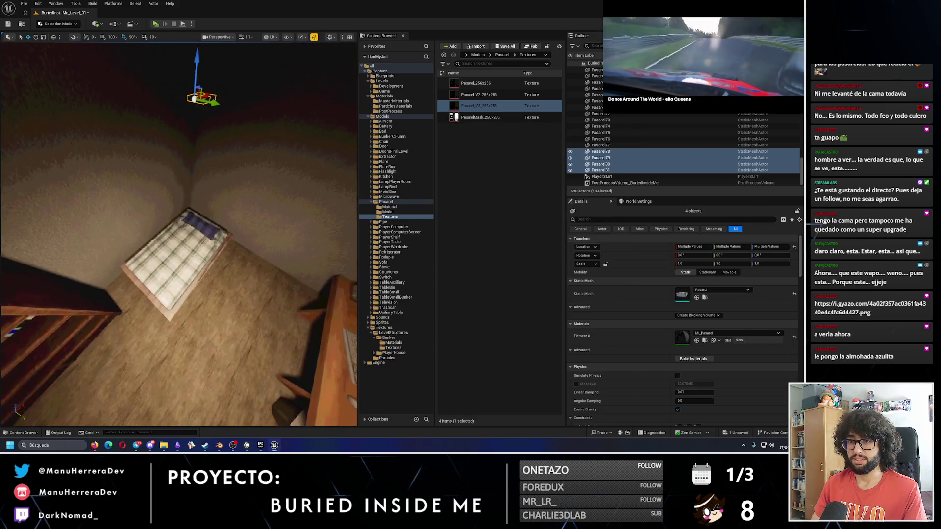
{"action": "mouse_move", "coordinate": [94, 445]}
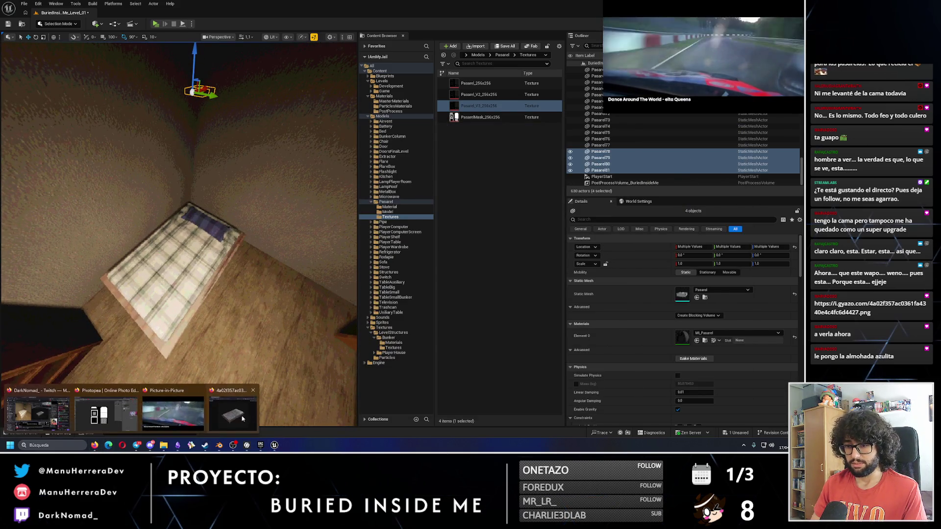
{"action": "left_click", "coordinate": [232, 409]}
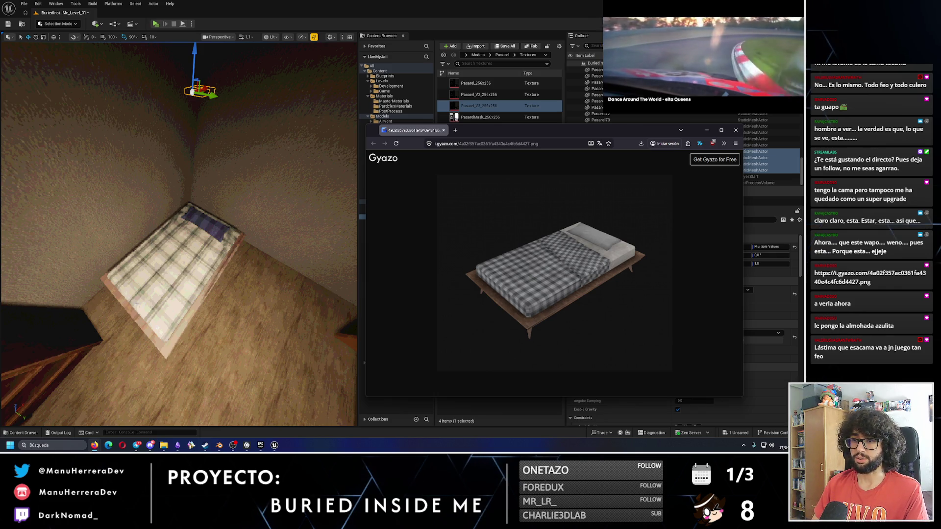
{"action": "left_click", "coordinate": [735, 129]}
- Return to Unlit view and slide Pasarel78–81 sideways into line with the walkway
{"action": "key", "text": "f"}
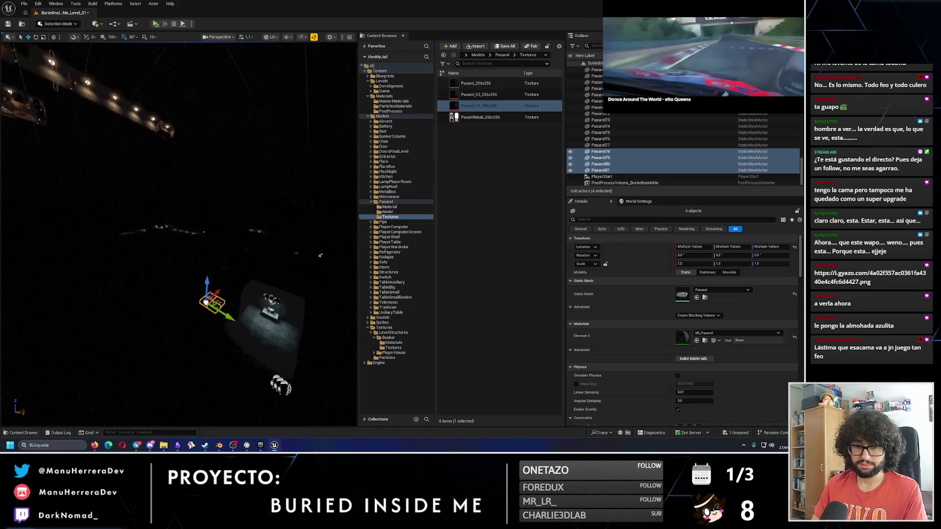
{"action": "key", "text": "alt+3"}
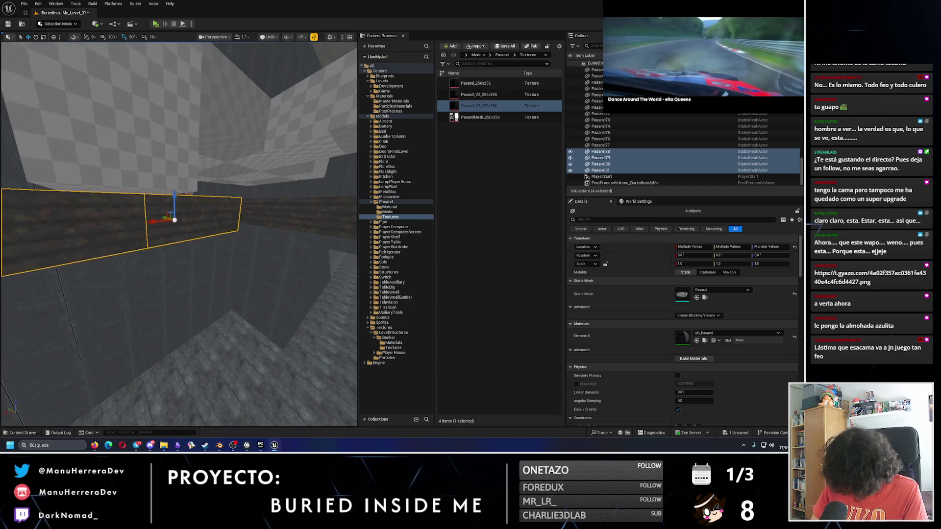
{"action": "scroll", "coordinate": [211, 180], "scroll_direction": "down", "scroll_amount": 1}
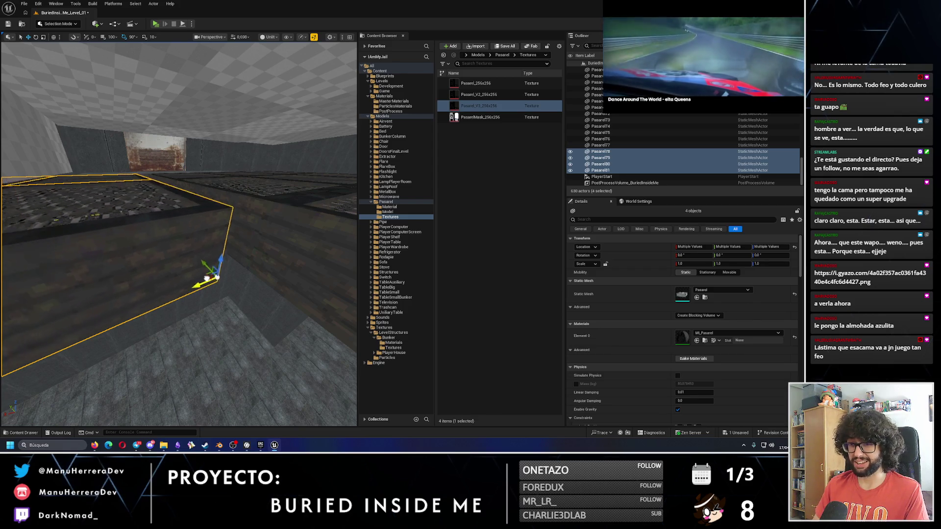
{"action": "scroll", "coordinate": [179, 233], "scroll_direction": "down", "scroll_amount": 2}
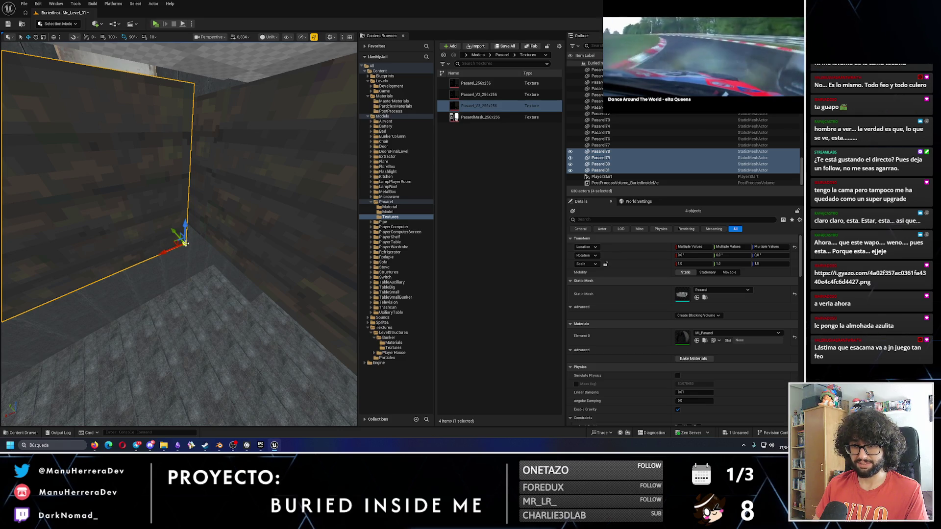
{"action": "mouse_move", "coordinate": [171, 251]}
{"action": "left_mouse_down"}
{"action": "mouse_move", "coordinate": [181, 249]}
{"action": "mouse_move", "coordinate": [197, 274]}
{"action": "left_mouse_up"}
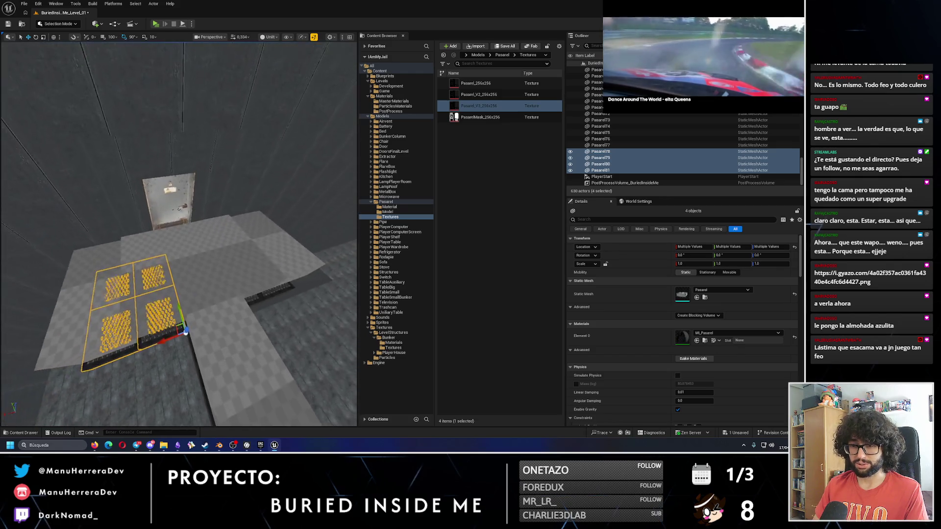
{"action": "left_click", "coordinate": [216, 238]}
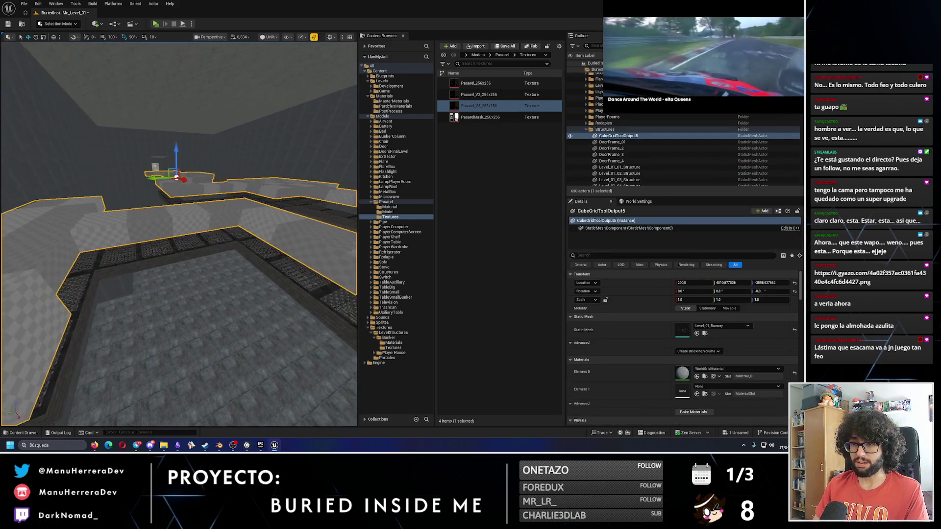
- Raise CubeGridToolOutput5 upward on Z and launch a Standalone Game play test
{"action": "key", "text": "Delete"}
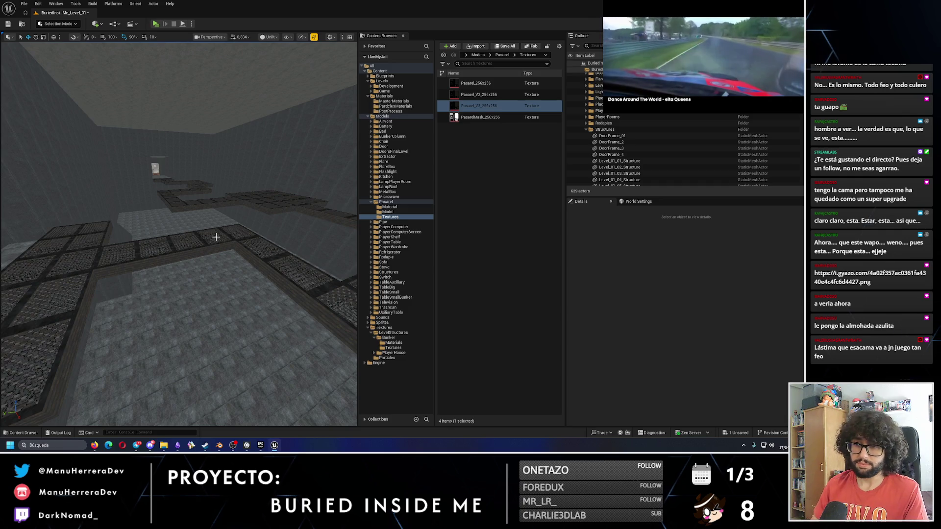
{"action": "key", "text": "ctrl+z"}
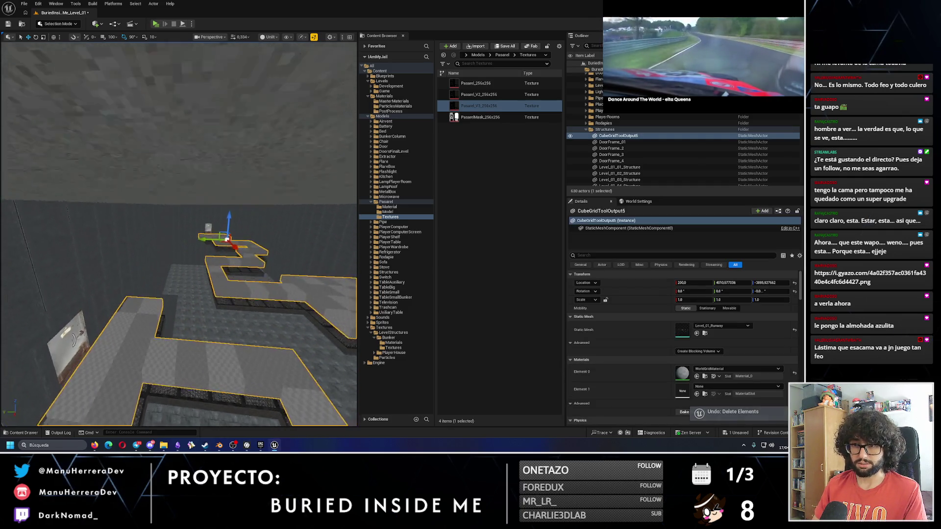
{"action": "mouse_move", "coordinate": [204, 219]}
{"action": "left_mouse_down"}
{"action": "mouse_move", "coordinate": [200, 168]}
{"action": "mouse_move", "coordinate": [247, 83]}
{"action": "mouse_move", "coordinate": [95, 63]}
{"action": "mouse_move", "coordinate": [175, 147]}
{"action": "mouse_move", "coordinate": [211, 130]}
{"action": "mouse_move", "coordinate": [245, 74]}
{"action": "mouse_move", "coordinate": [227, 141]}
{"action": "left_mouse_up"}
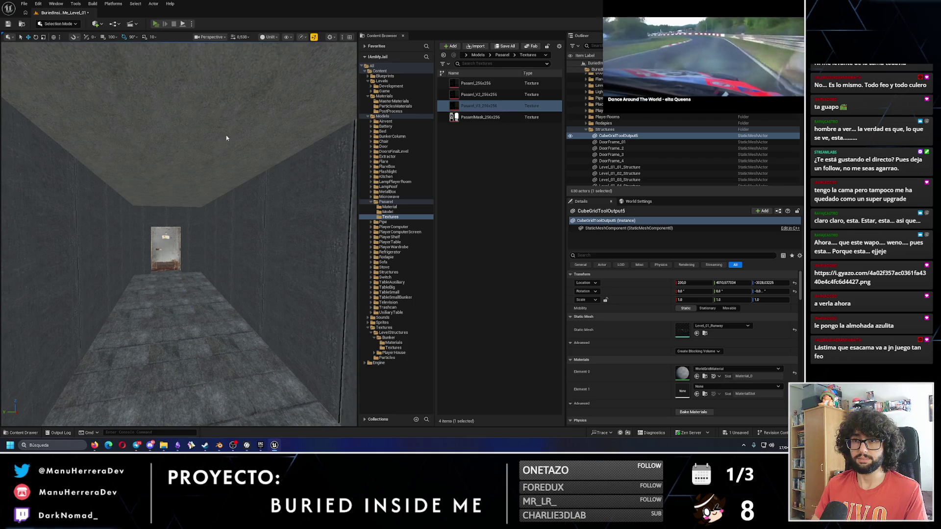
{"action": "key", "text": "alt+p"}
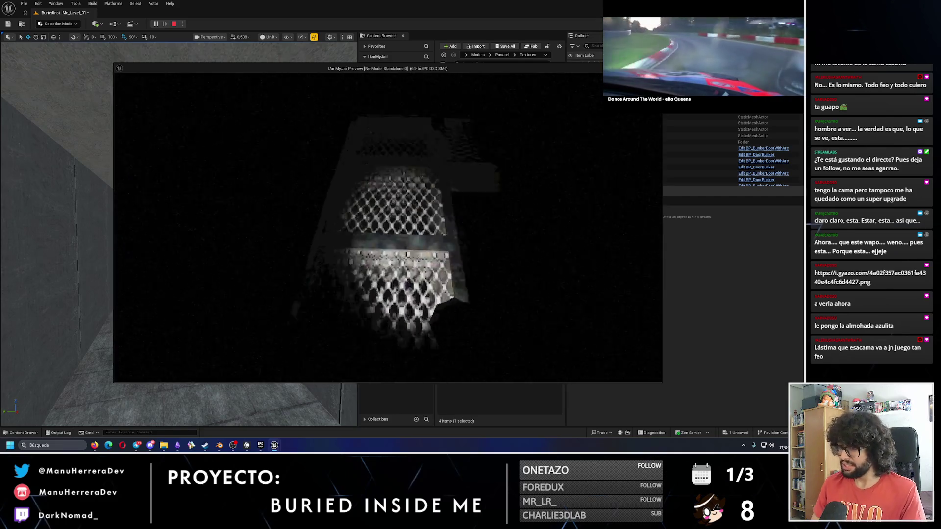
- End the standalone play test and launch a second one
{"action": "key", "text": "Escape"}
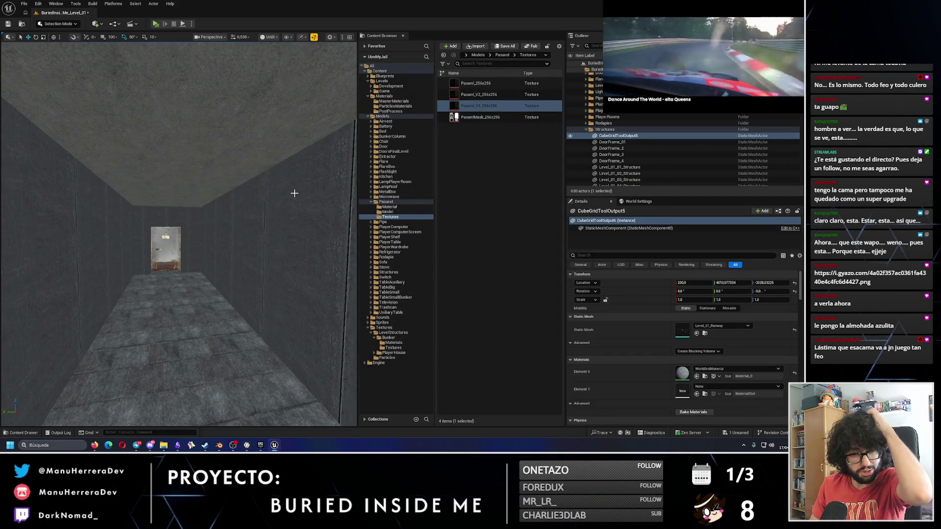
{"action": "mouse_move", "coordinate": [306, 187]}
{"action": "left_mouse_down"}
{"action": "mouse_move", "coordinate": [333, 152]}
{"action": "mouse_move", "coordinate": [324, 150]}
{"action": "left_mouse_up"}
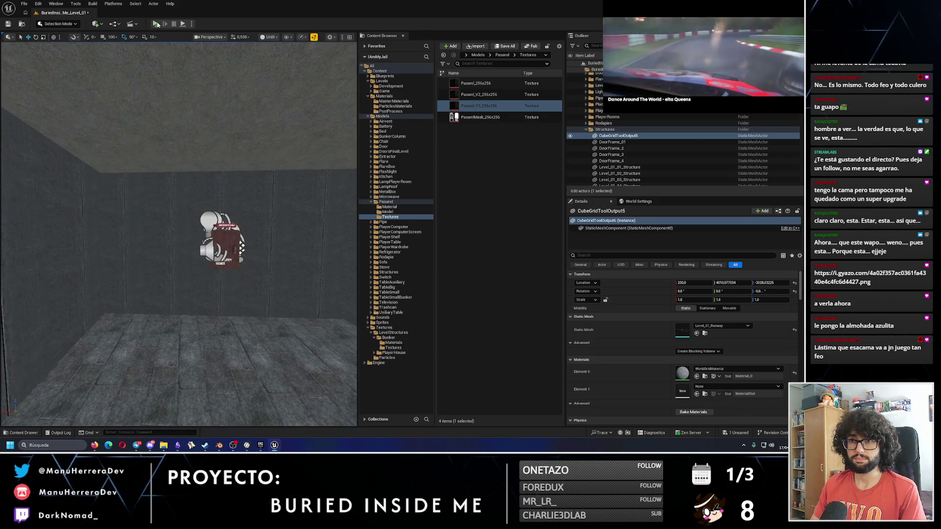
{"action": "key", "text": "alt+p"}
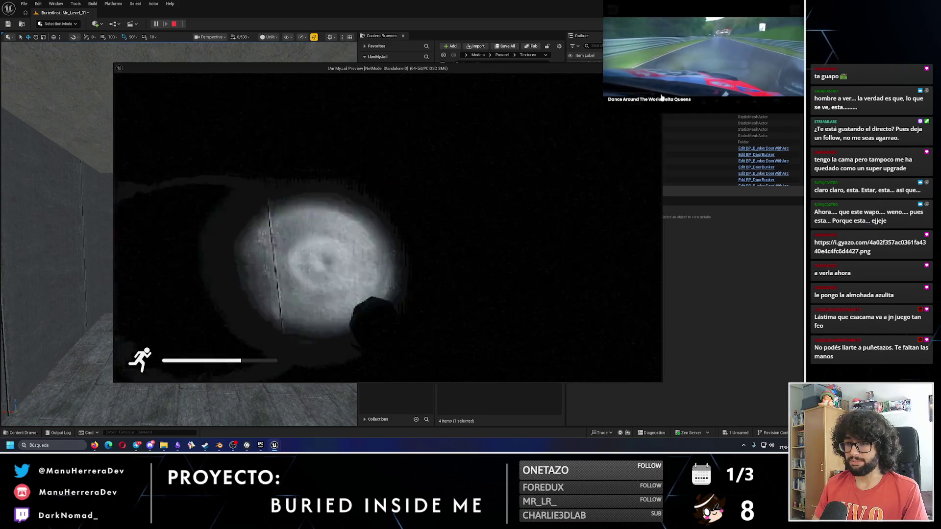
- Walk through the level in the play test, then exit and select BP_FlareBox3 on the wall
{"action": "mouse_move", "coordinate": [662, 103]}
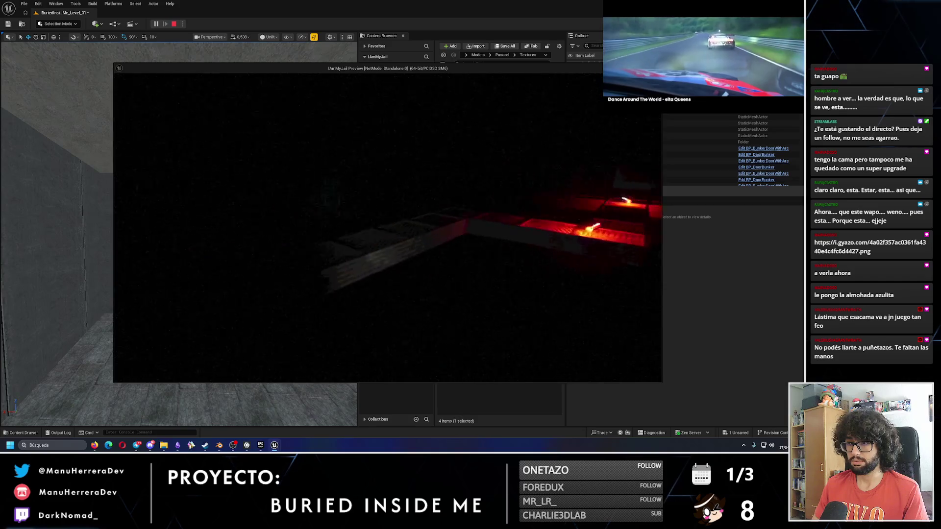
{"action": "key", "text": "shift"}
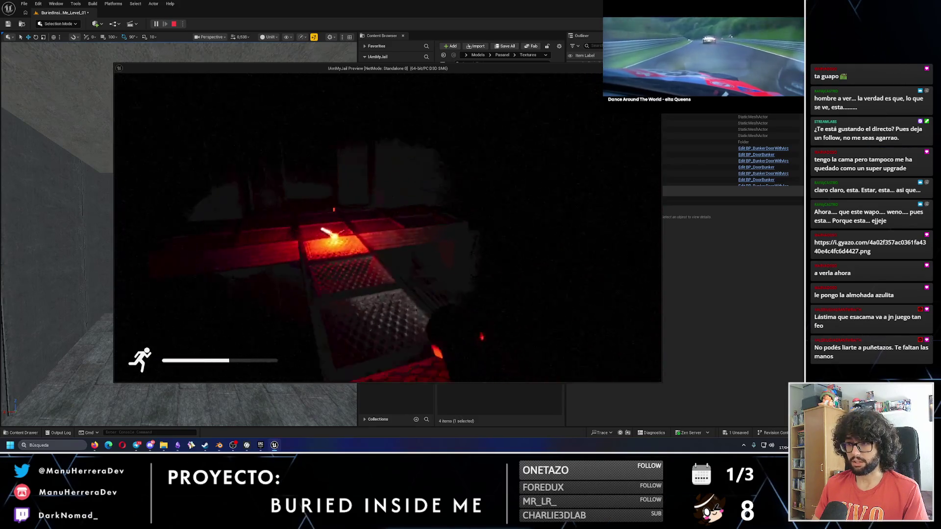
{"action": "mouse_move", "coordinate": [661, 76]}
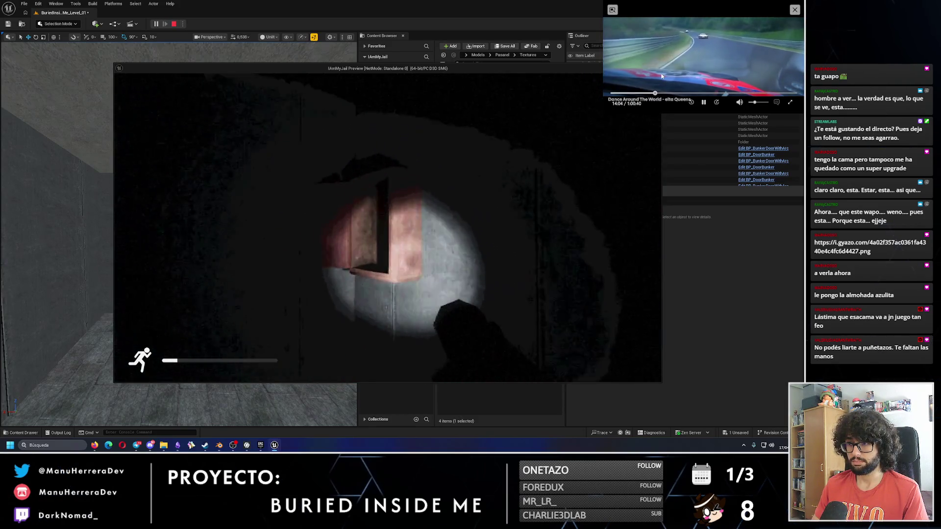
{"action": "key", "text": "Escape"}
{"action": "mouse_move", "coordinate": [287, 217]}
{"action": "left_mouse_down"}
{"action": "mouse_move", "coordinate": [226, 192]}
{"action": "mouse_move", "coordinate": [206, 264]}
{"action": "left_mouse_up"}
{"action": "left_click", "coordinate": [206, 263]}
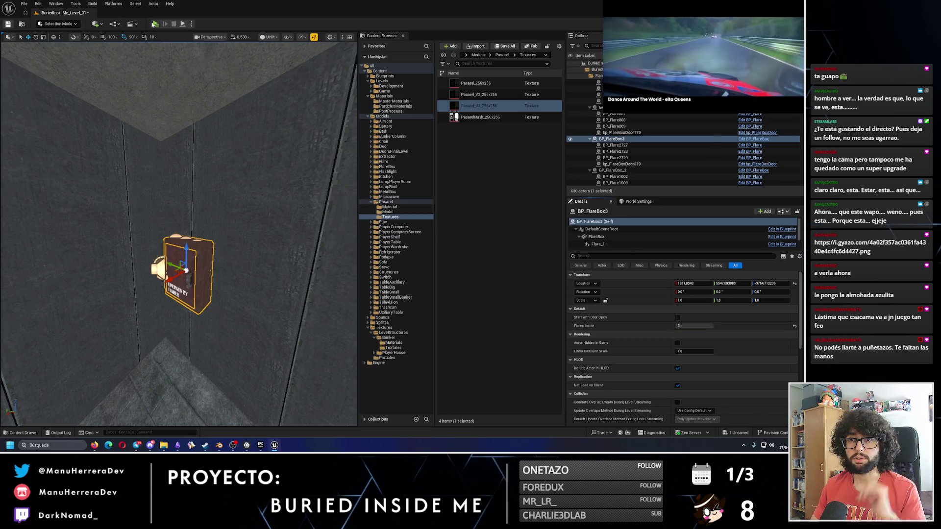
{"action": "key", "text": "alt+p"}
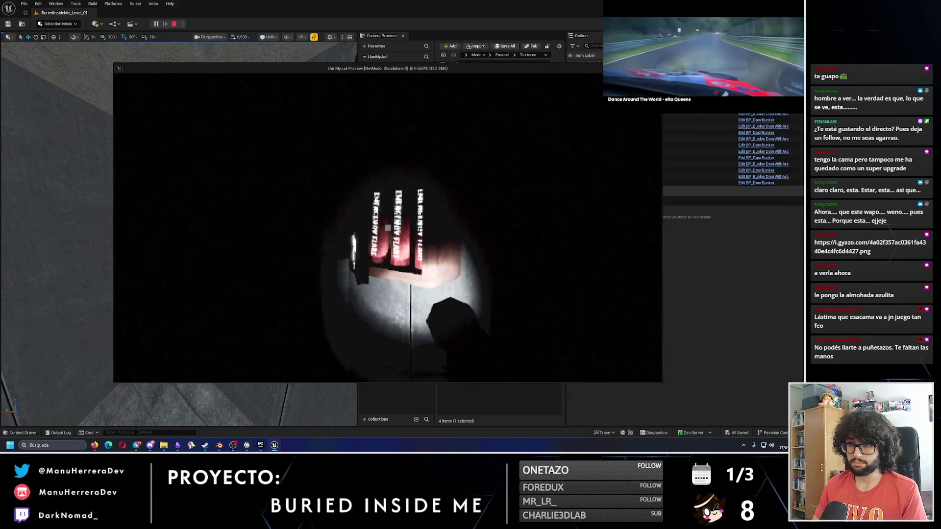
{"action": "key", "text": "a"}
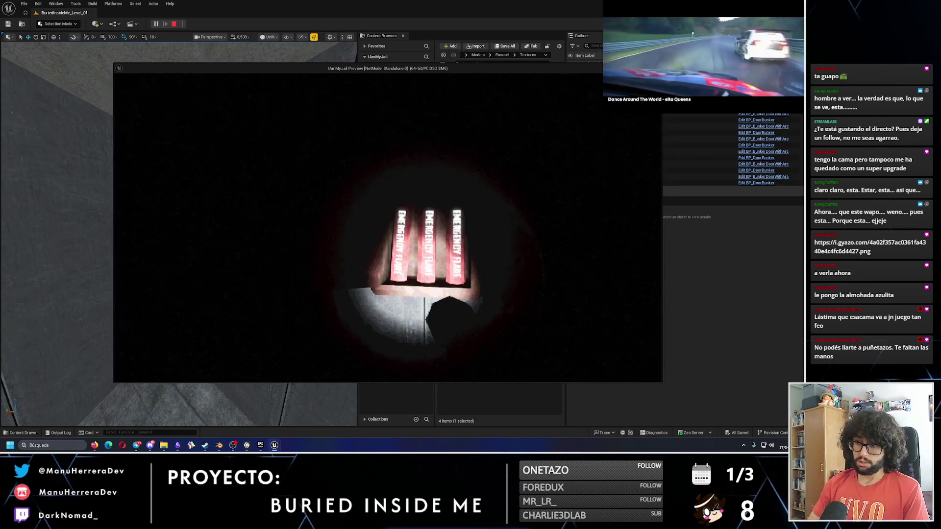
{"action": "key", "text": "e"}
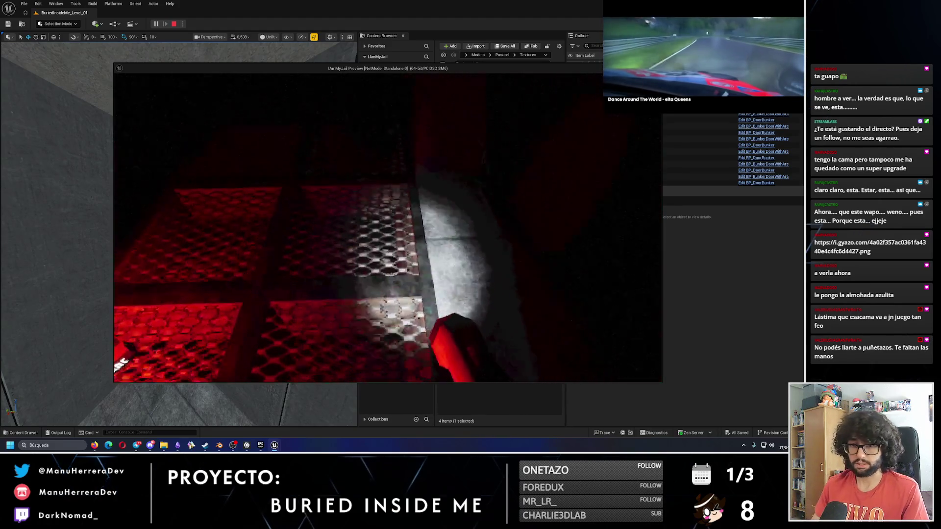
{"action": "key", "text": "shift+w"}
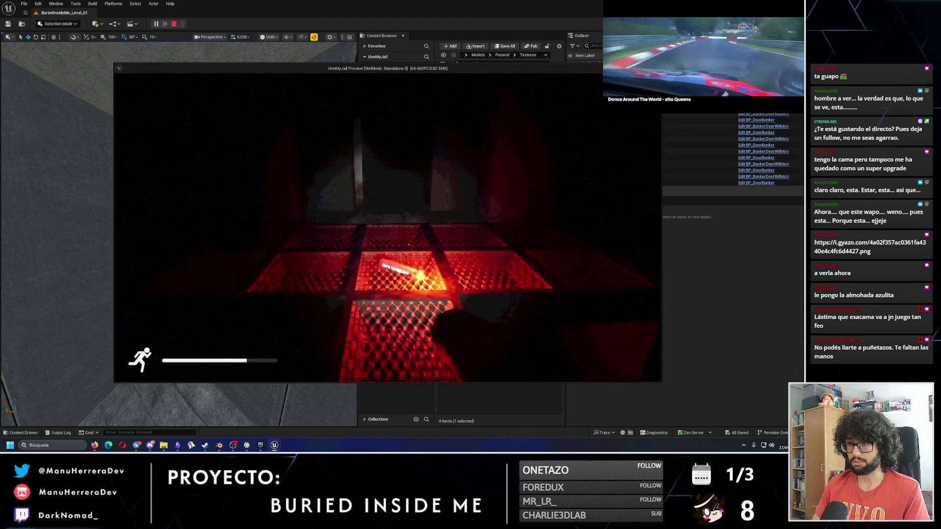
{"action": "key", "text": "shift+w"}
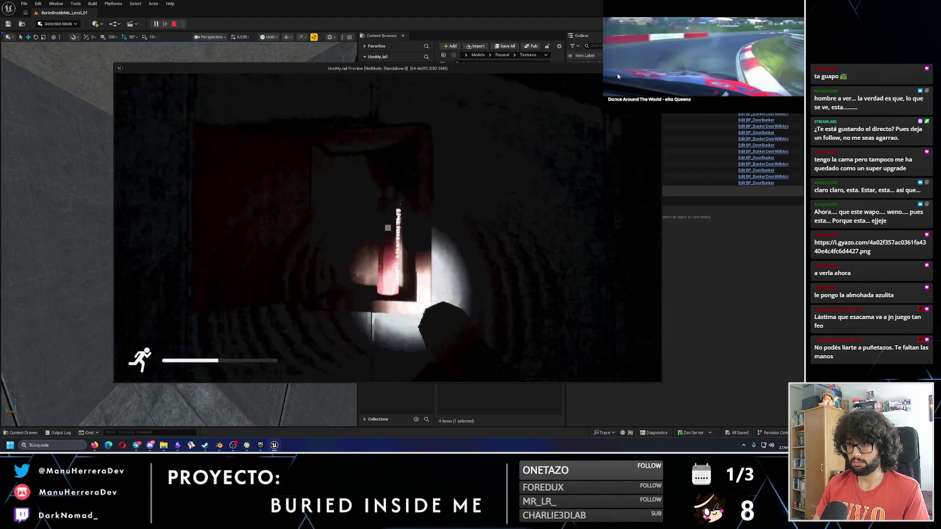
{"action": "mouse_move", "coordinate": [611, 78]}
{"action": "key", "text": "shift+w"}
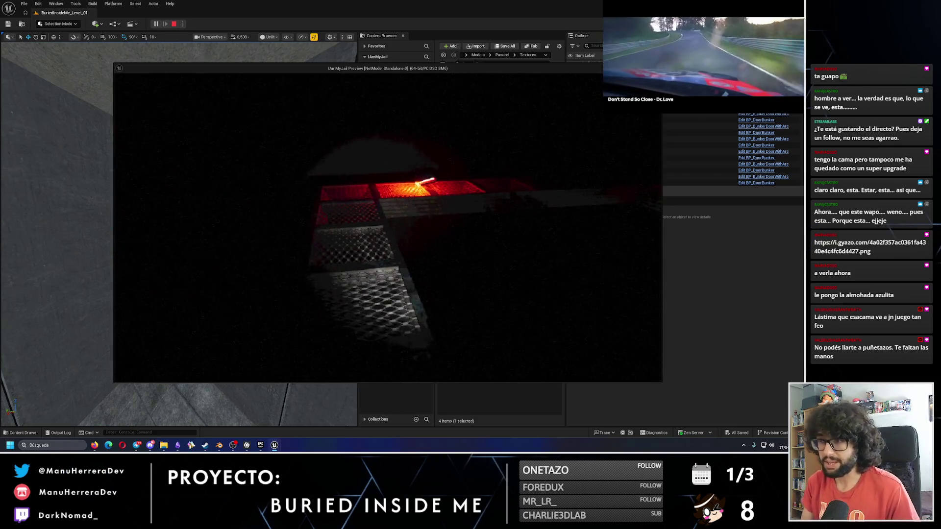
{"action": "key", "text": "w"}
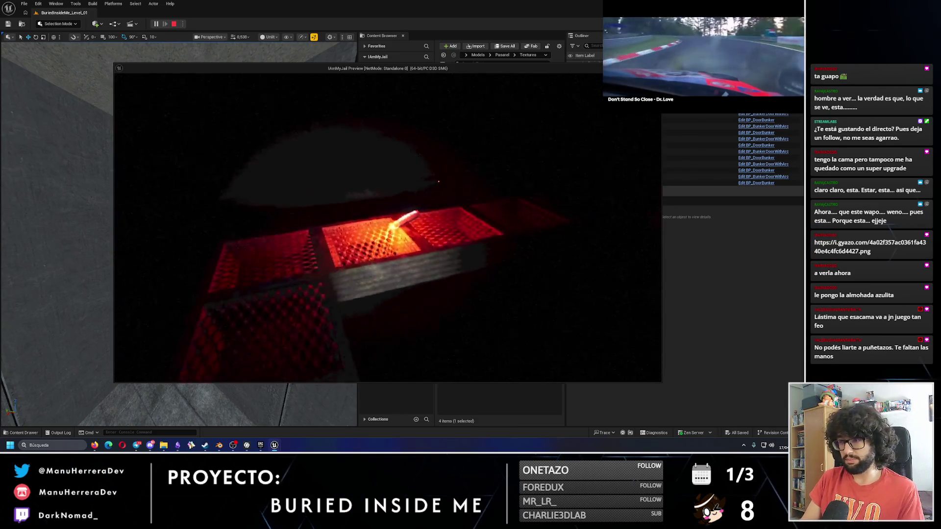
{"action": "key", "text": "w"}
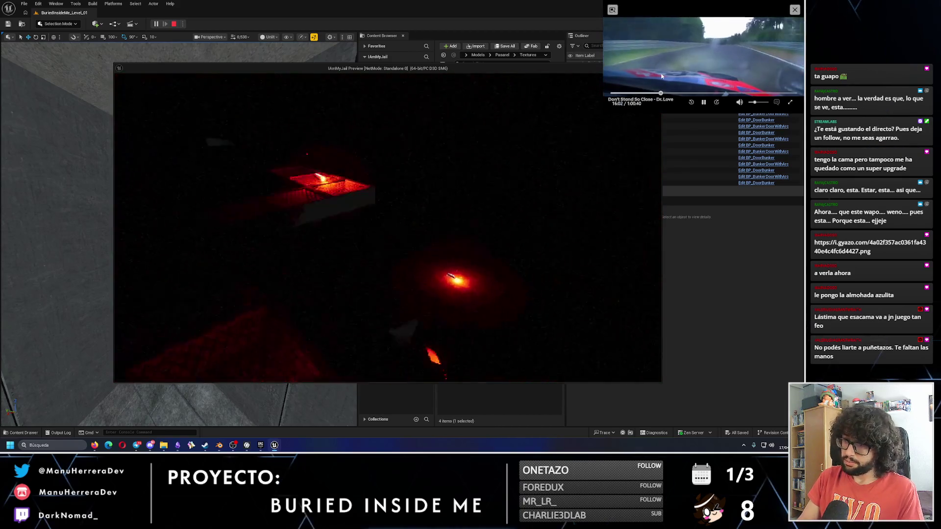
{"action": "key", "text": "w"}
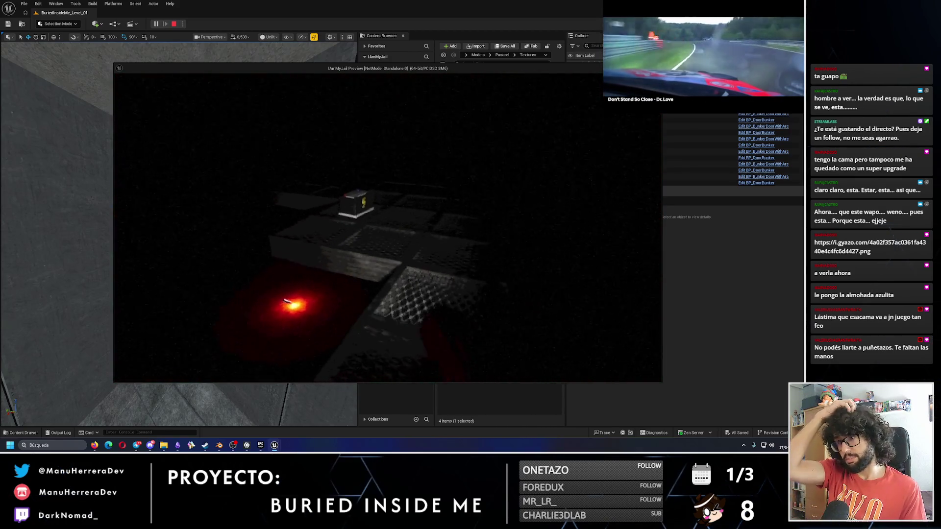
{"action": "key", "text": "w"}
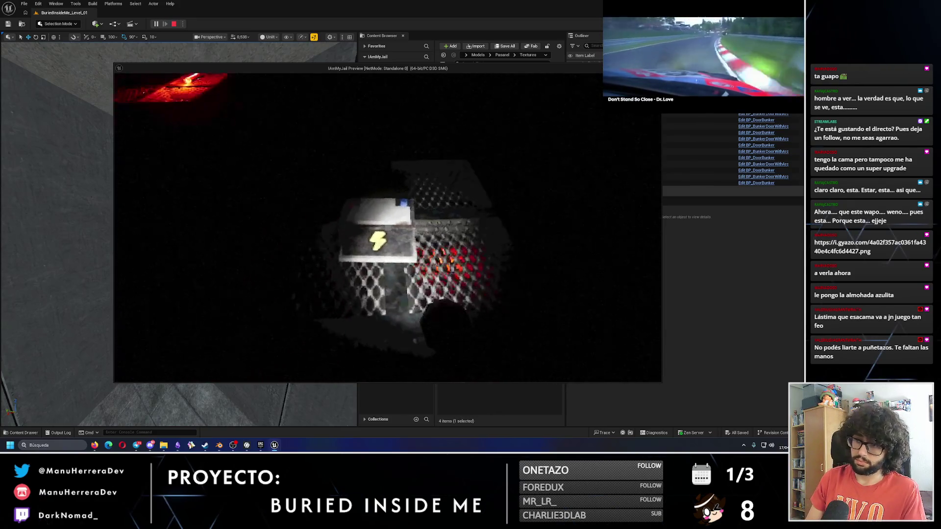
{"action": "key", "text": "Escape"}
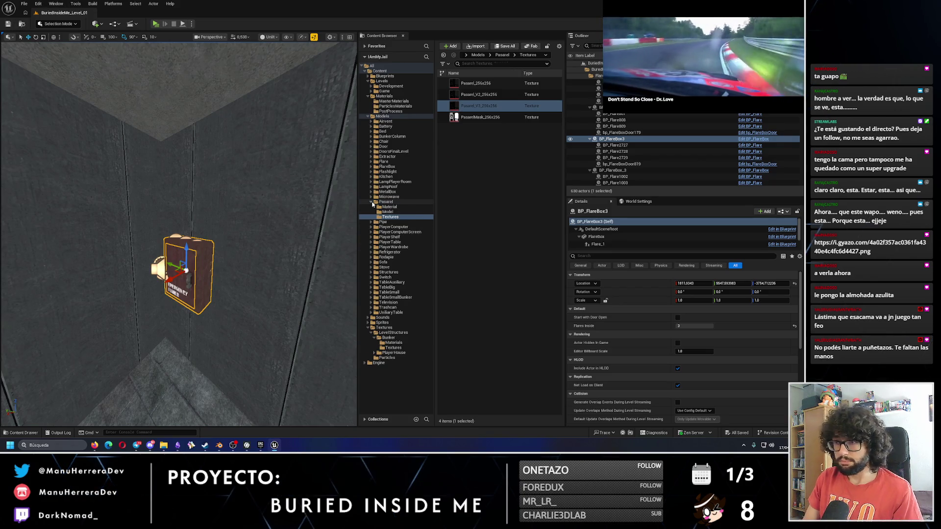
- Create a Pasarels subfolder under BuriedInsideMe in the Outliner
{"action": "left_click", "coordinate": [386, 202]}
{"action": "mouse_move", "coordinate": [304, 230]}
{"action": "left_mouse_down"}
{"action": "mouse_move", "coordinate": [316, 298]}
{"action": "mouse_move", "coordinate": [245, 275]}
{"action": "mouse_move", "coordinate": [142, 260]}
{"action": "left_mouse_up"}
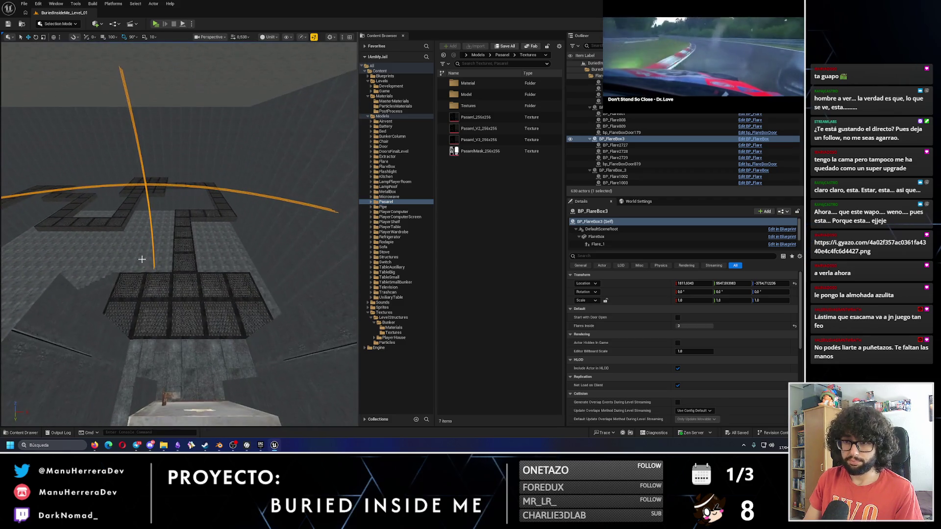
{"action": "left_click", "coordinate": [184, 265]}
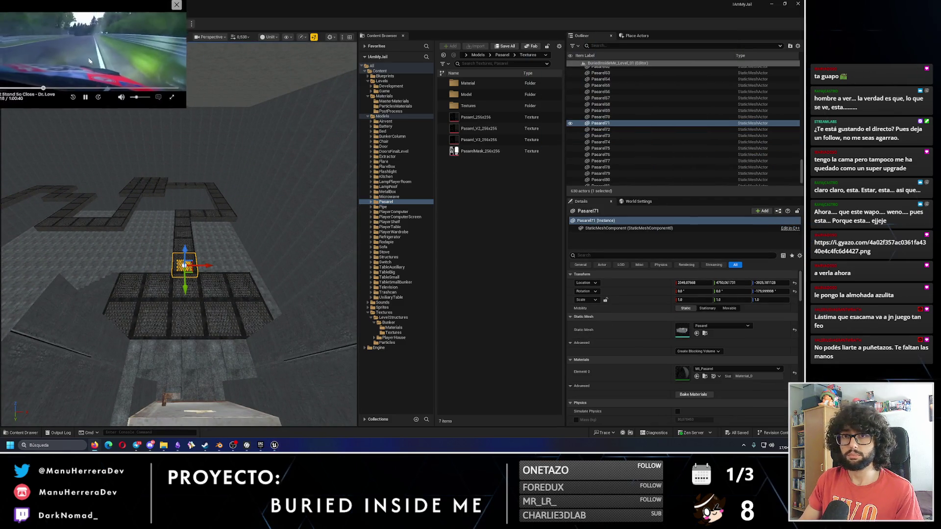
{"action": "scroll", "coordinate": [637, 108], "scroll_direction": "up", "scroll_amount": 20}
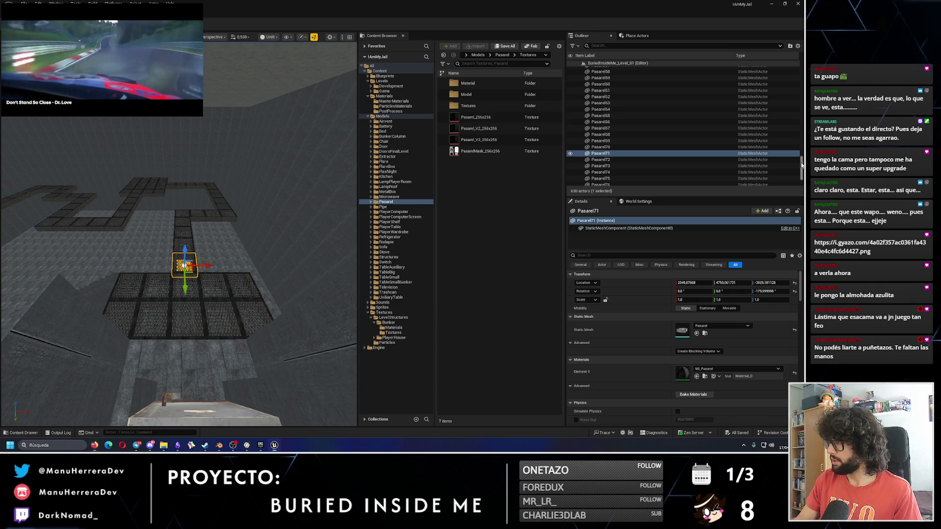
{"action": "left_click", "coordinate": [582, 69]}
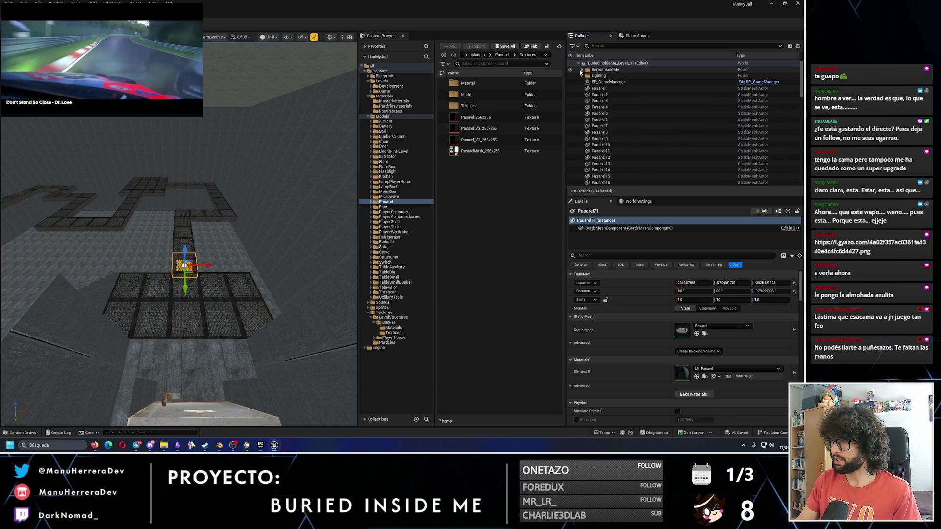
{"action": "left_click", "coordinate": [582, 69]}
{"action": "right_click", "coordinate": [608, 69]}
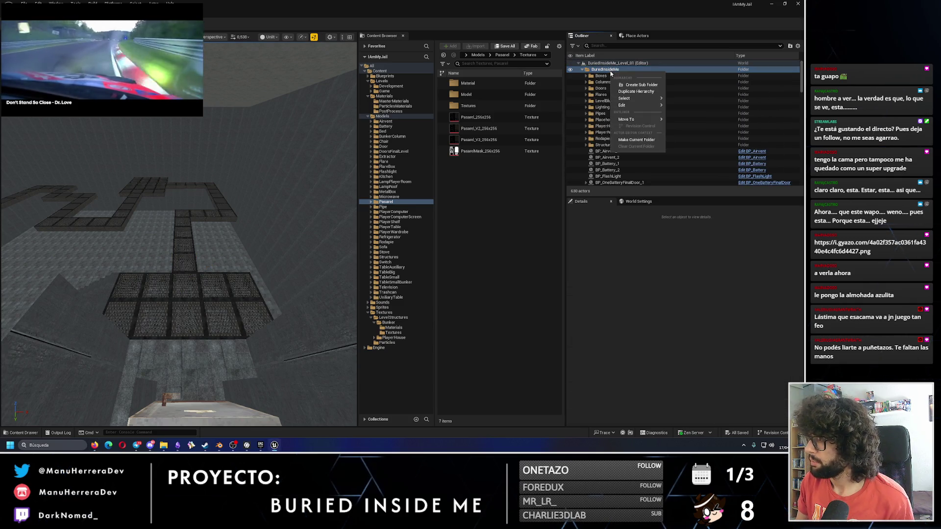
{"action": "left_click", "coordinate": [637, 86]}
{"action": "type", "text": "Pasarels"}
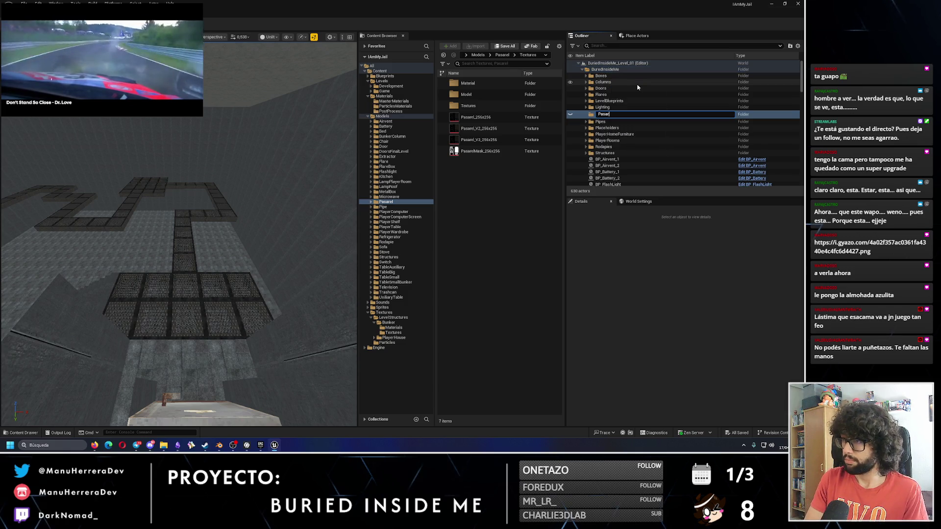
{"action": "key", "text": "Return"}
- Select Pasarel through Pasarel81 and move them into the Pasarels folder
{"action": "scroll", "coordinate": [620, 137], "scroll_direction": "down", "scroll_amount": 5}
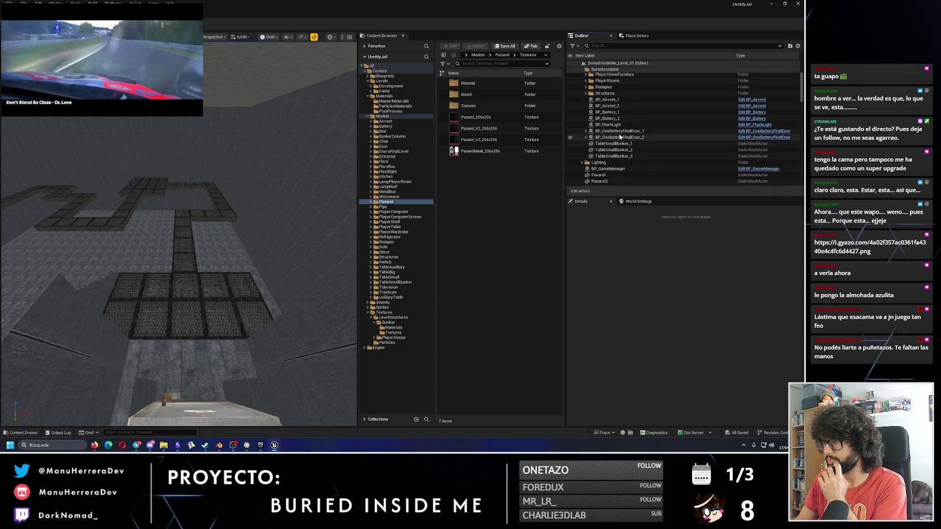
{"action": "left_click", "coordinate": [626, 156]}
{"action": "scroll", "coordinate": [626, 156], "scroll_direction": "down", "scroll_amount": 2}
{"action": "scroll", "coordinate": [626, 155], "scroll_direction": "down", "scroll_amount": 10}
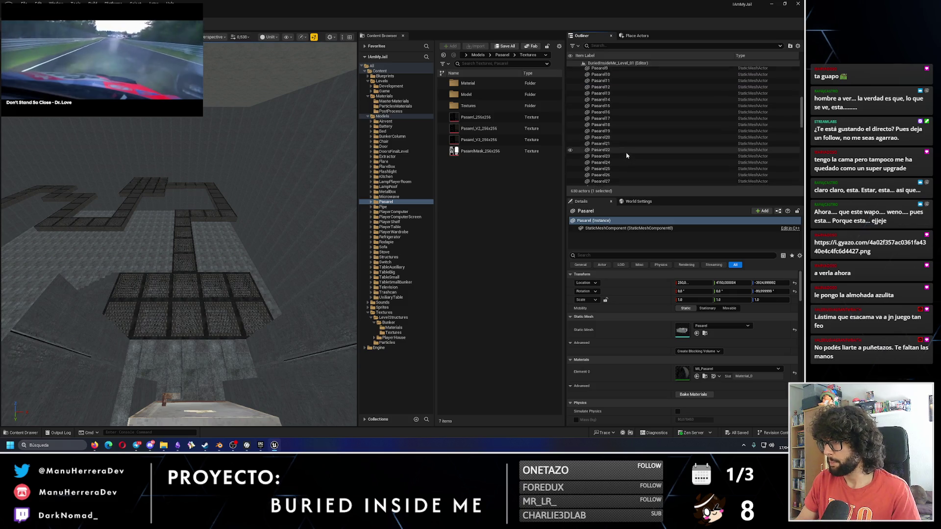
{"action": "scroll", "coordinate": [627, 156], "scroll_direction": "down", "scroll_amount": 6}
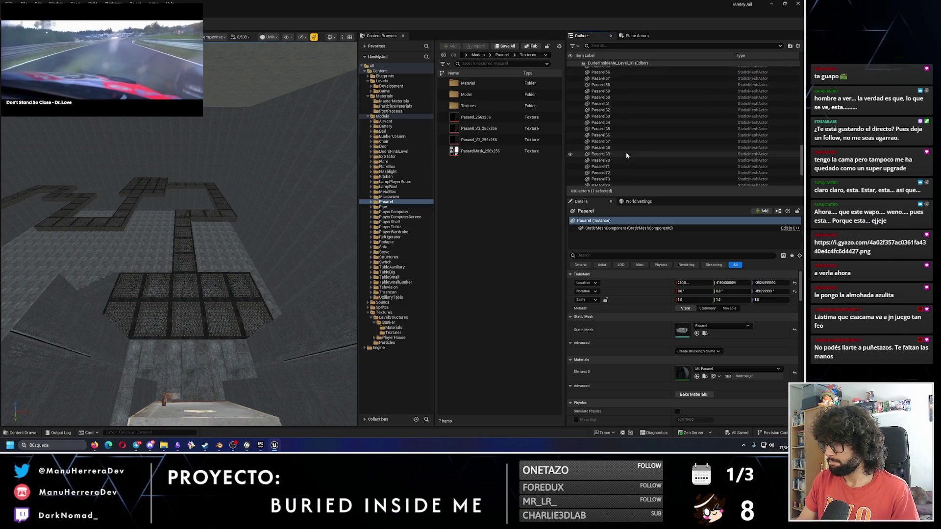
{"action": "left_click", "coordinate": [610, 169], "text": "shift"}
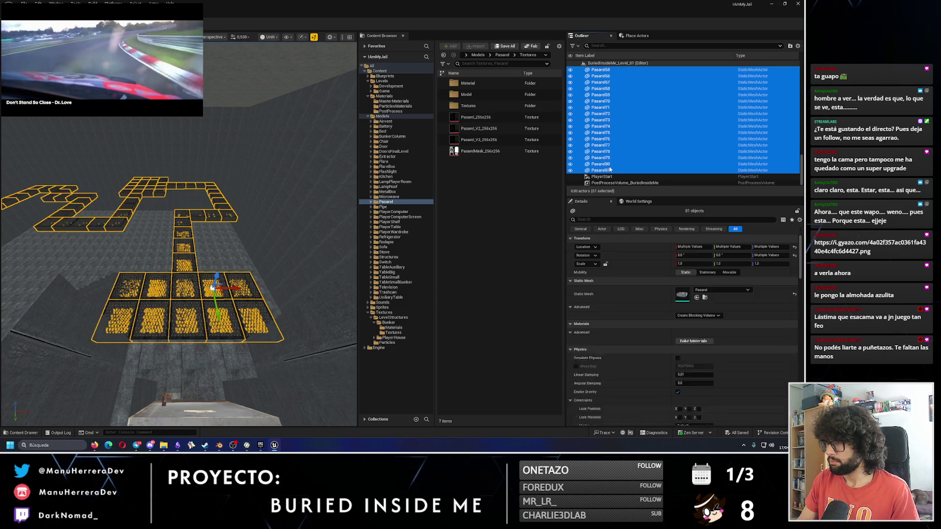
{"action": "right_click", "coordinate": [605, 139]}
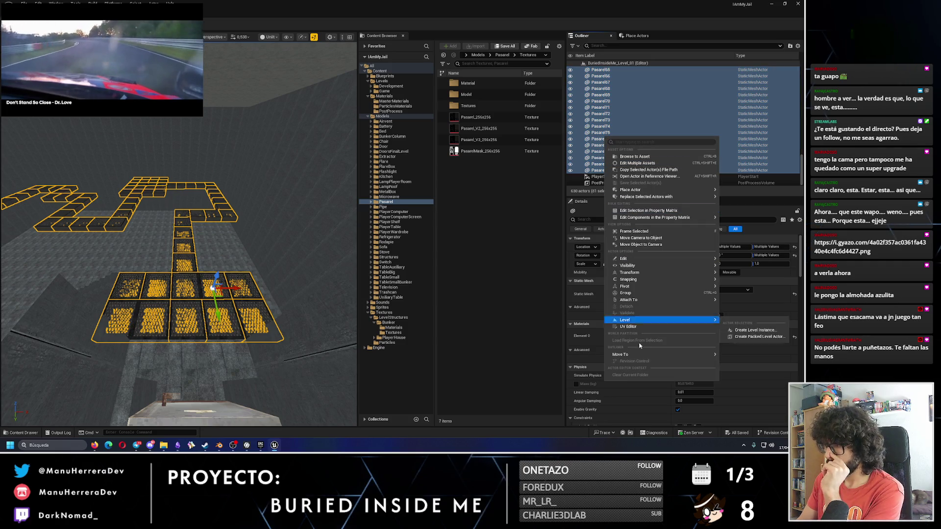
{"action": "mouse_move", "coordinate": [643, 357]}
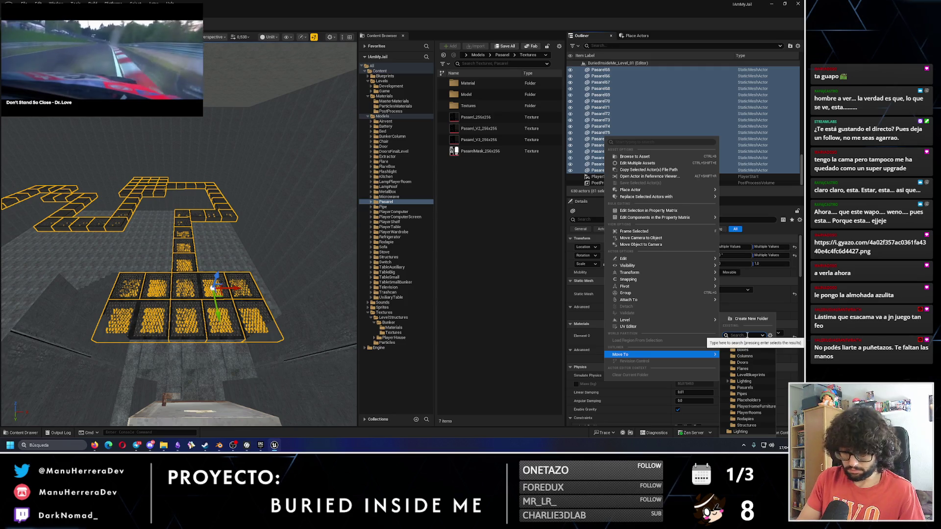
{"action": "type", "text": "pasa"}
{"action": "left_click", "coordinate": [743, 388]}
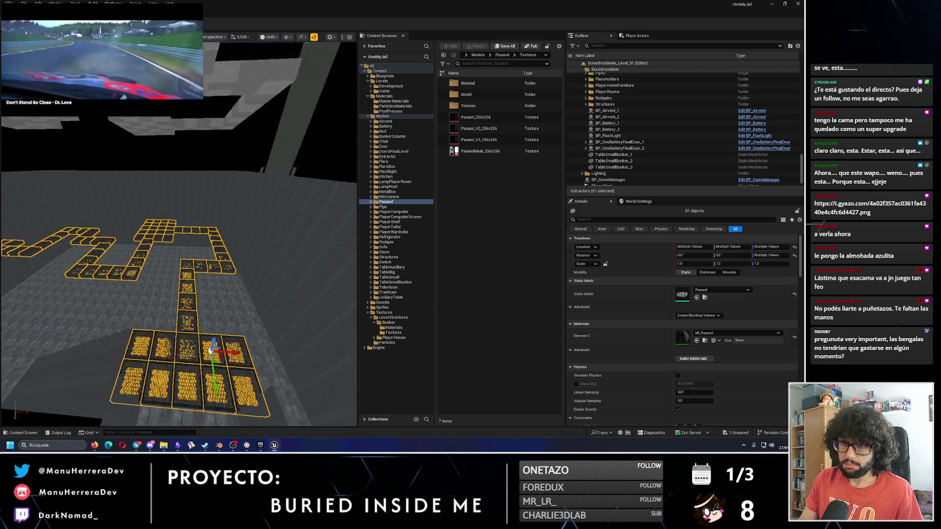
{"action": "key", "text": "Escape"}
{"action": "left_click_drag", "start_coordinate": [160, 254], "coordinate": [160, 254]}
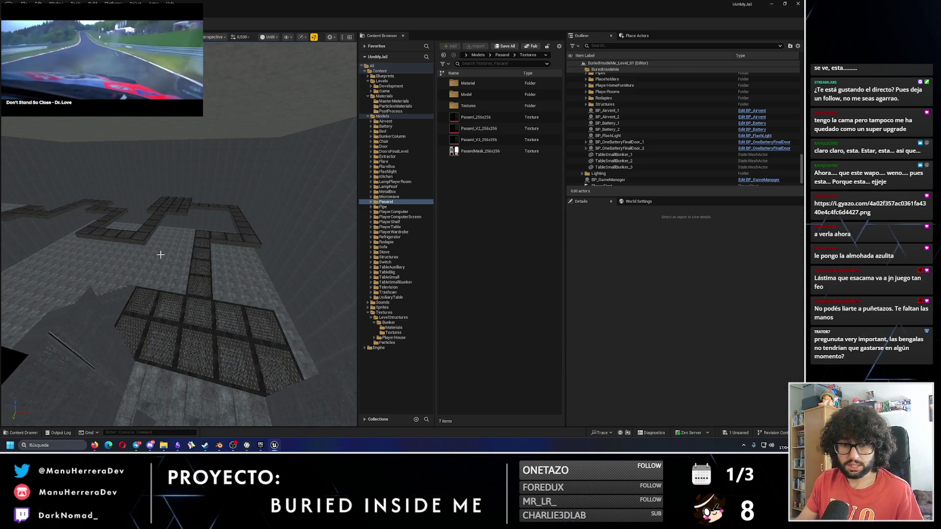
{"action": "left_click", "coordinate": [178, 448]}
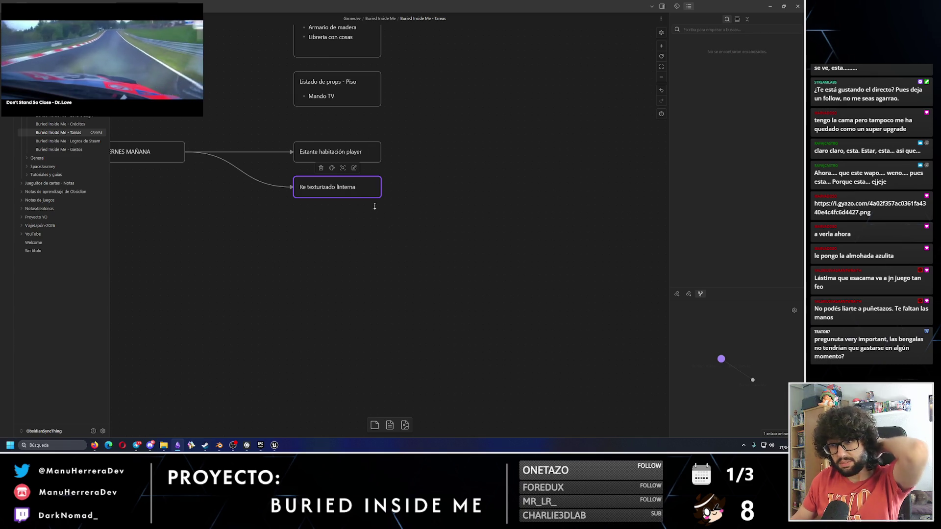
{"action": "scroll", "coordinate": [403, 166], "scroll_direction": "up", "scroll_amount": 3}
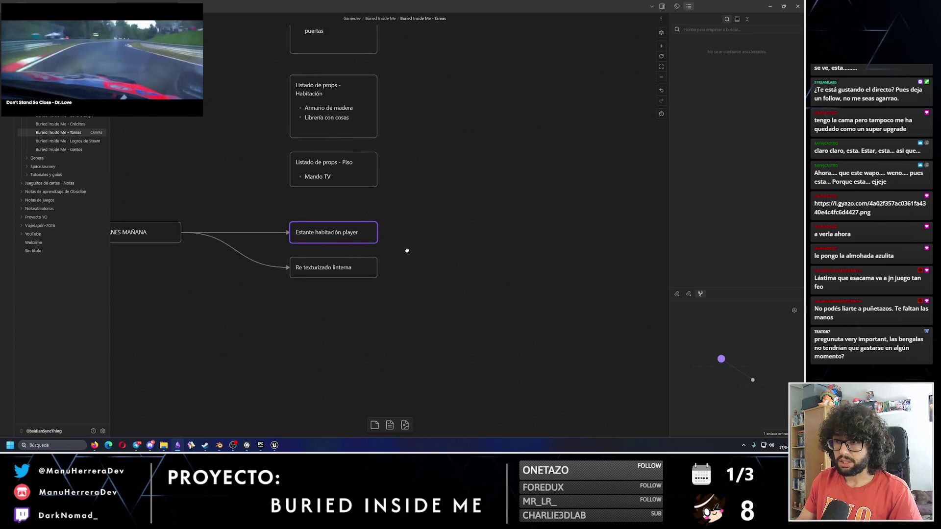
{"action": "left_click_drag", "start_coordinate": [315, 246], "coordinate": [344, 258]}
{"action": "scroll", "coordinate": [387, 274], "scroll_direction": "up", "scroll_amount": 3}
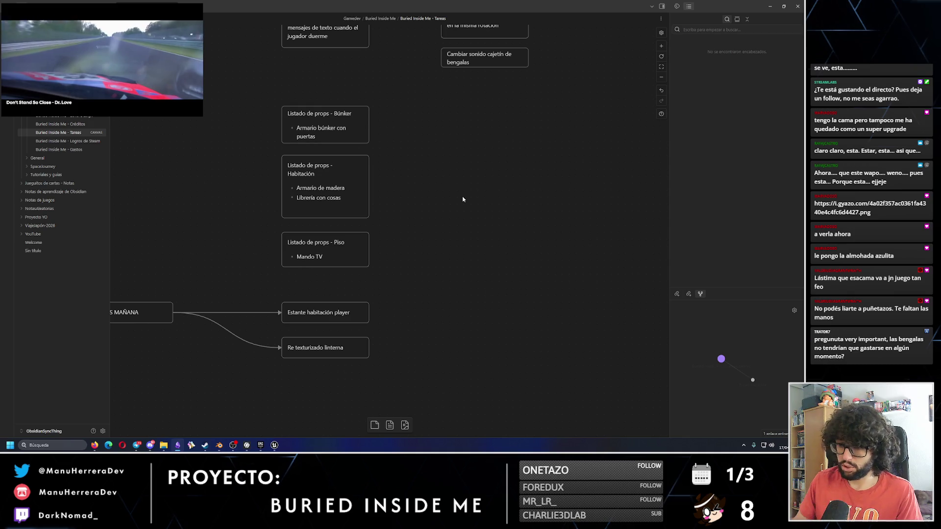
{"action": "left_click", "coordinate": [275, 445]}
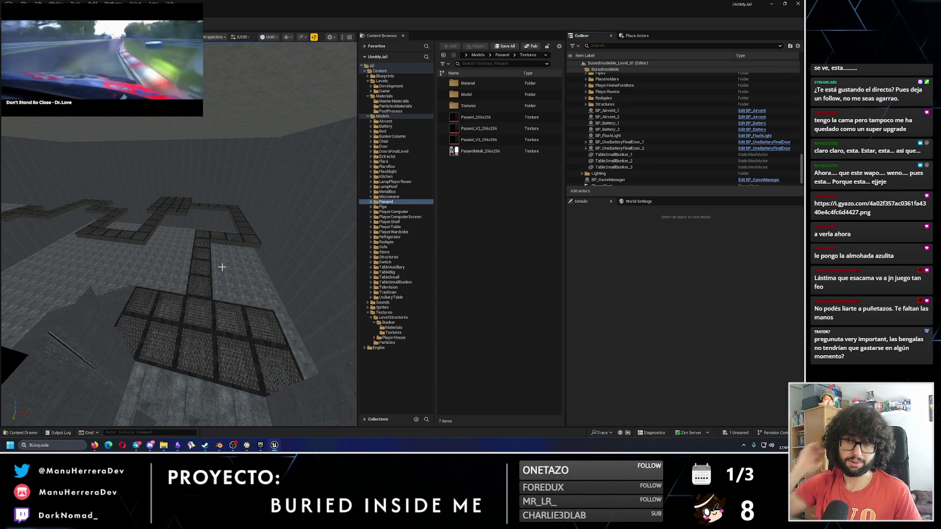
{"action": "mouse_move", "coordinate": [222, 267]}
{"action": "left_mouse_down"}
{"action": "mouse_move", "coordinate": [206, 274]}
{"action": "mouse_move", "coordinate": [145, 37]}
{"action": "left_mouse_up"}
{"action": "left_click_drag", "start_coordinate": [164, 73], "coordinate": [734, 87]}
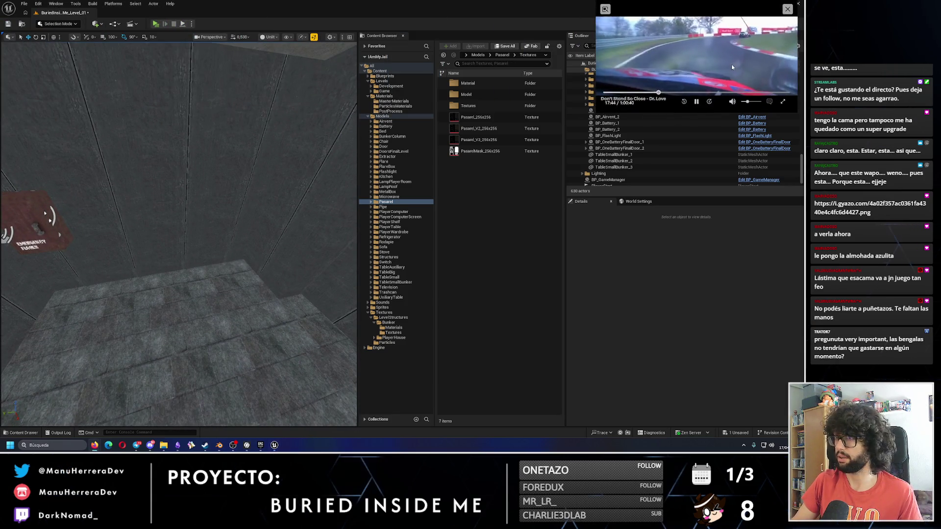
{"action": "left_click", "coordinate": [155, 23]}
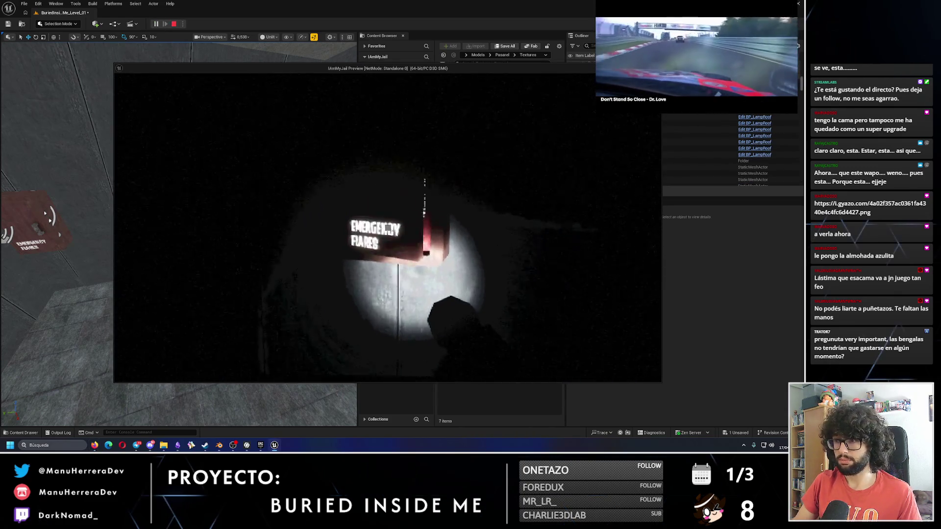
{"action": "key", "text": "shift+w"}
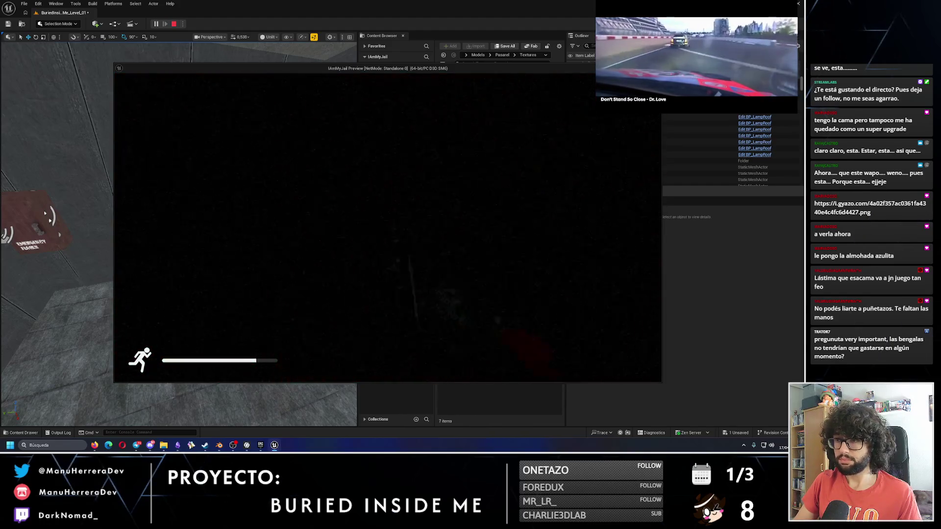
{"action": "key", "text": "f"}
{"action": "key", "text": "f"}
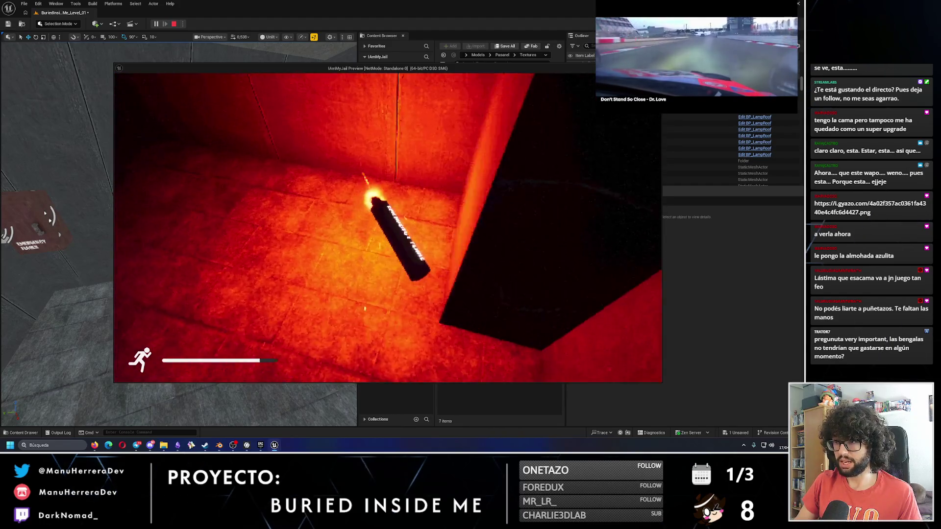
{"action": "key", "text": "w"}
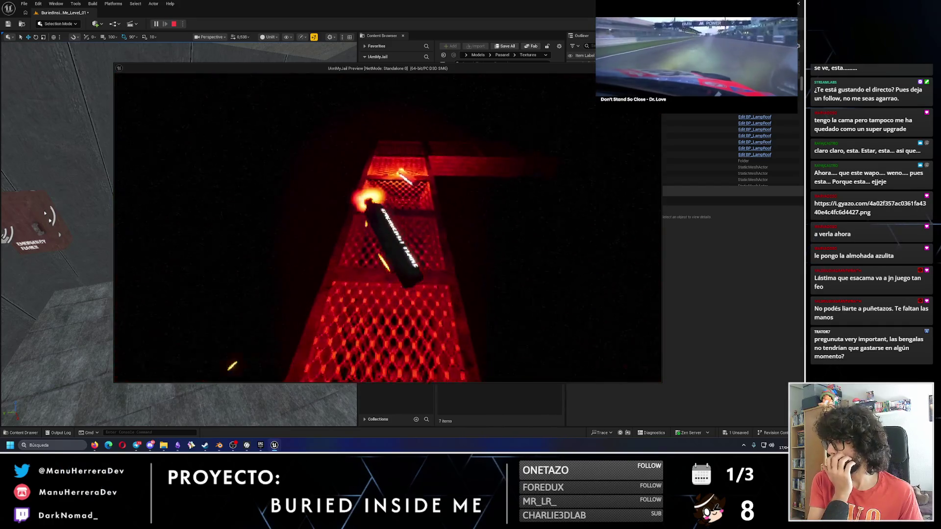
{"action": "key", "text": "shift+w"}
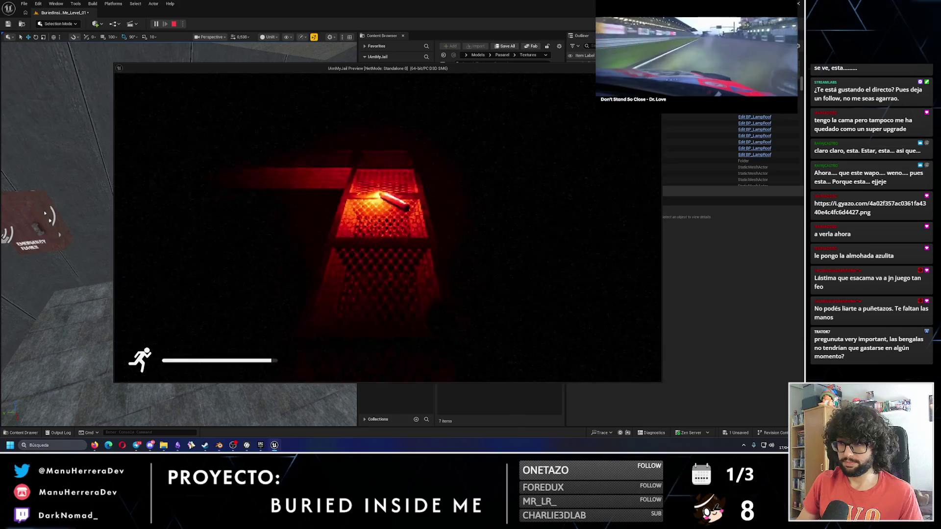
{"action": "key", "text": "w"}
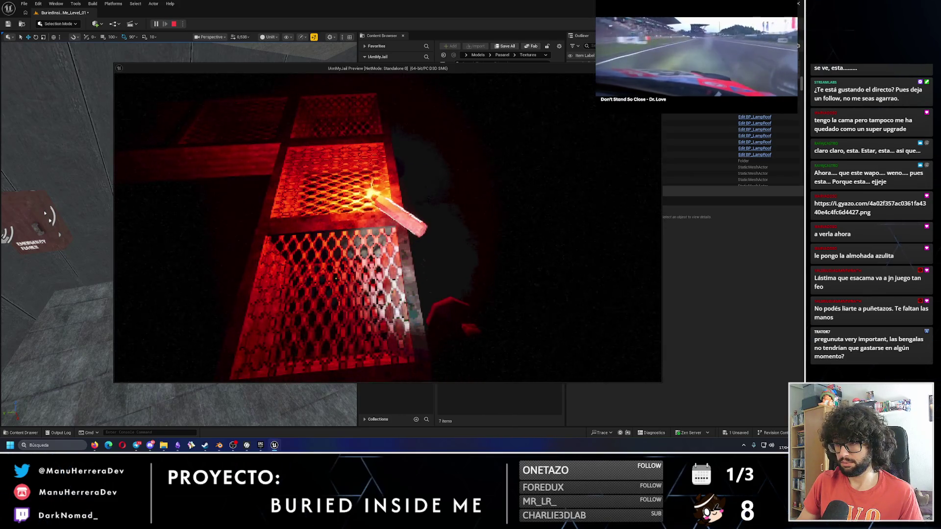
{"action": "key", "text": "s"}
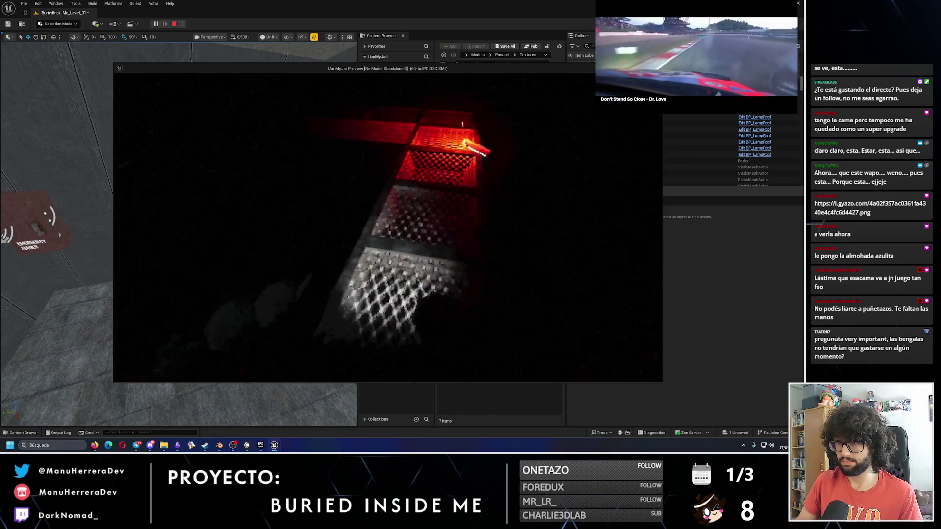
{"action": "key", "text": "w"}
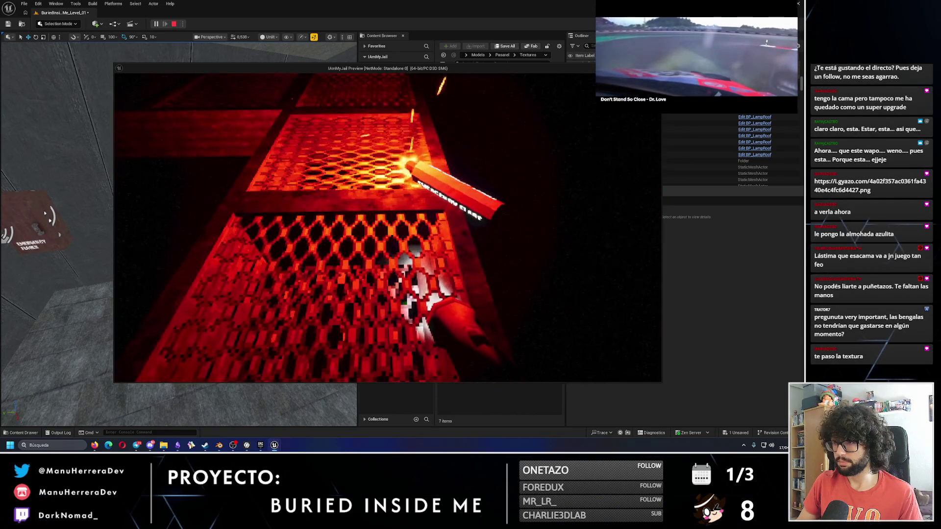
{"action": "key", "text": "w"}
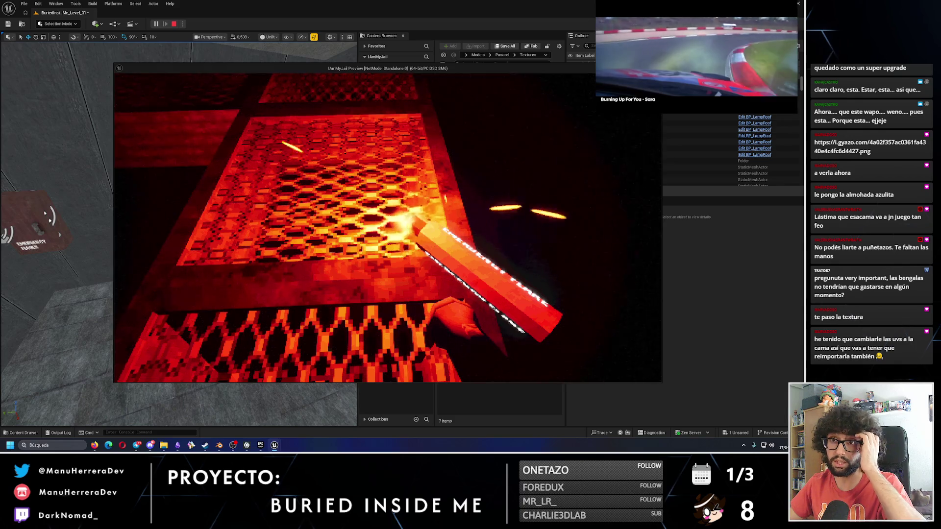
{"action": "left_click", "coordinate": [388, 228]}
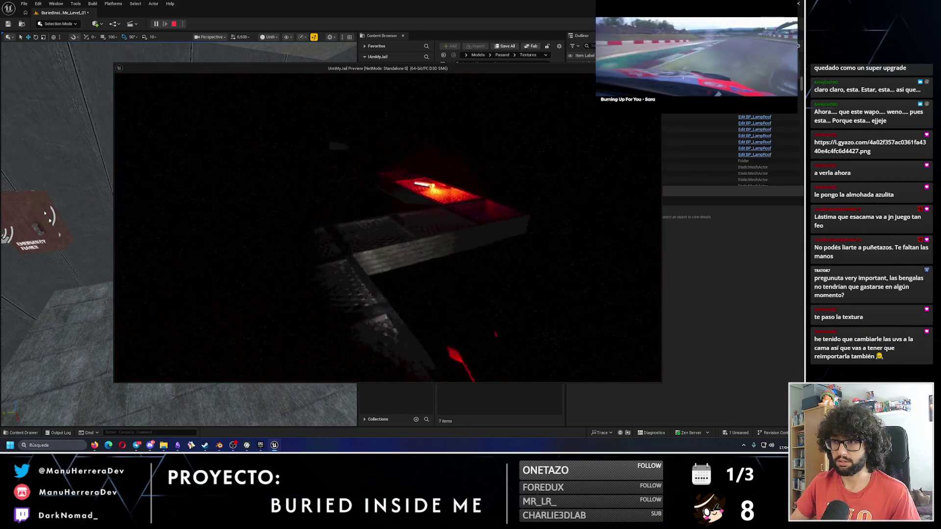
{"action": "key", "text": "shift+w"}
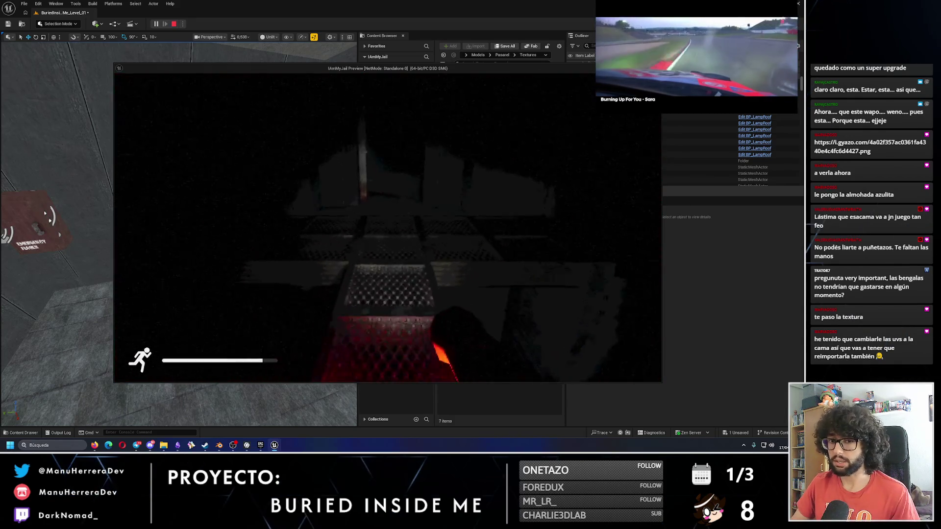
{"action": "key", "text": "f"}
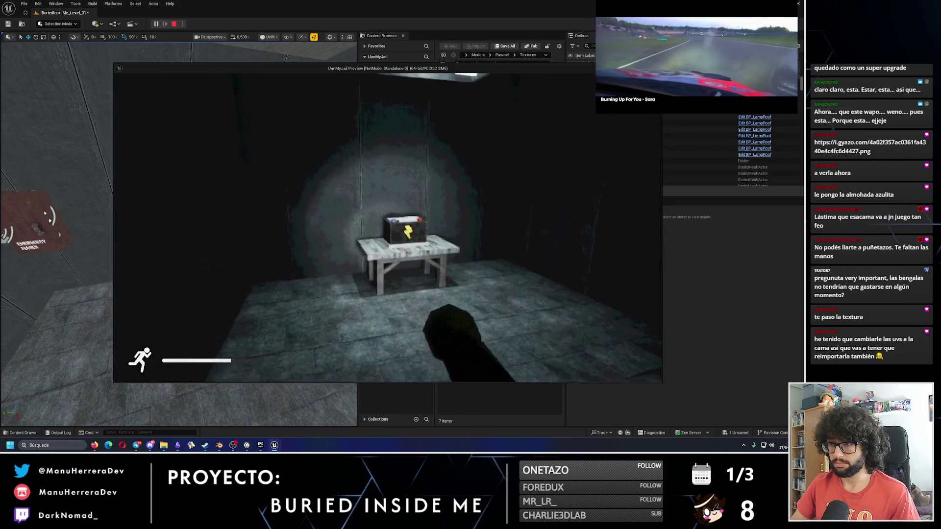
{"action": "key", "text": "w"}
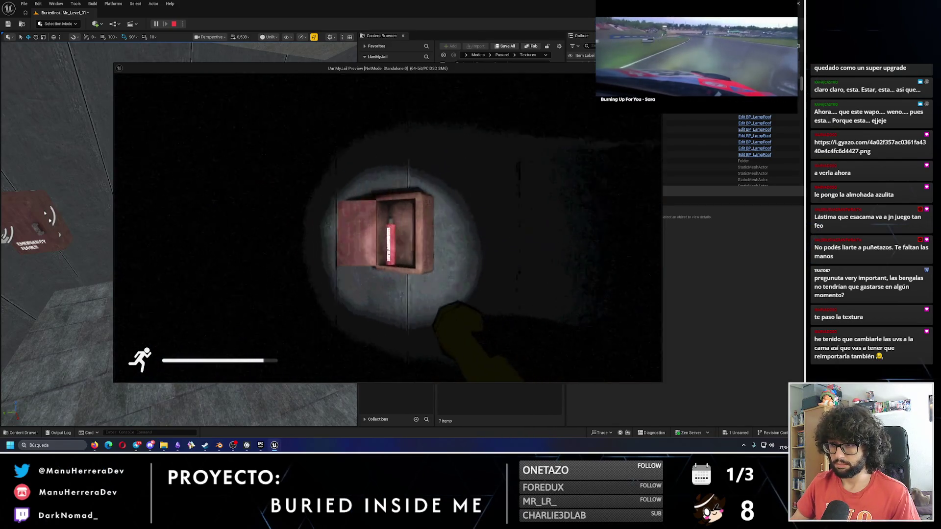
{"action": "key", "text": "e"}
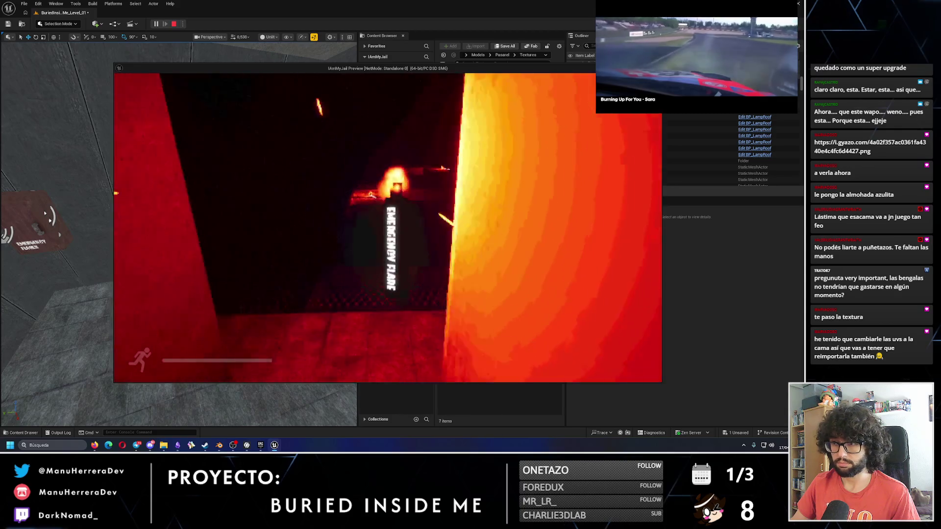
{"action": "key", "text": "shift+w"}
{"action": "key", "text": "shift+w"}
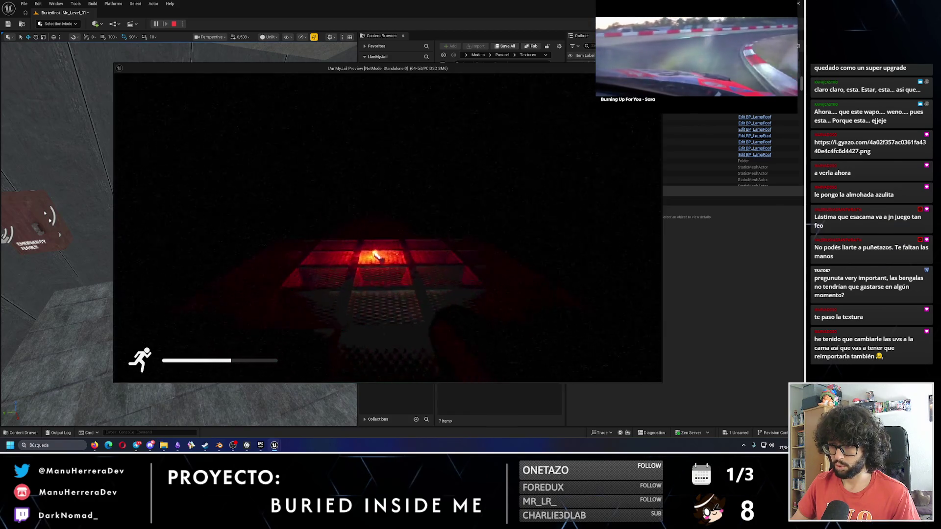
{"action": "key", "text": "w"}
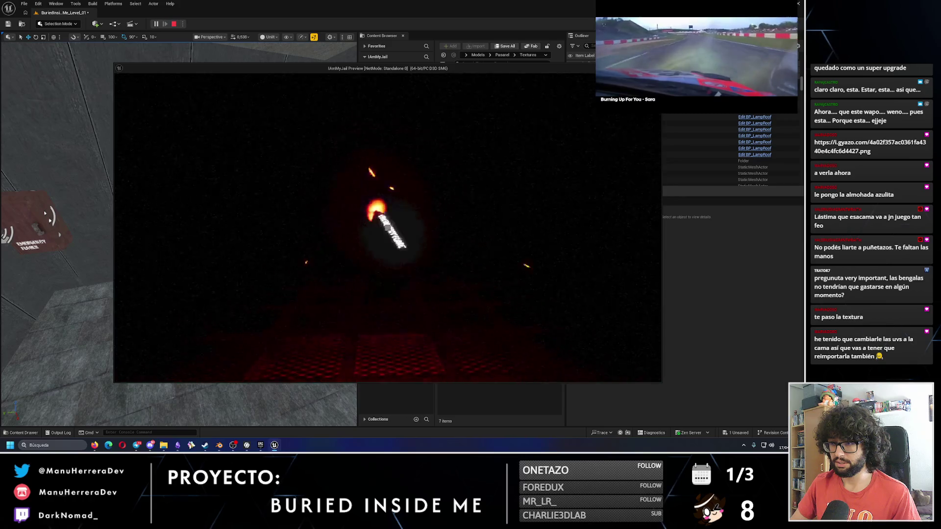
{"action": "key", "text": "w"}
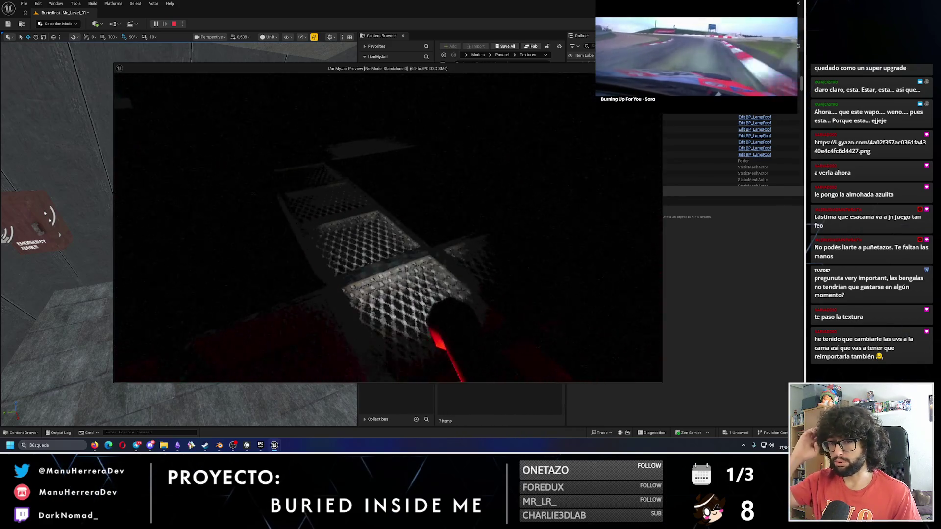
{"action": "key", "text": "w"}
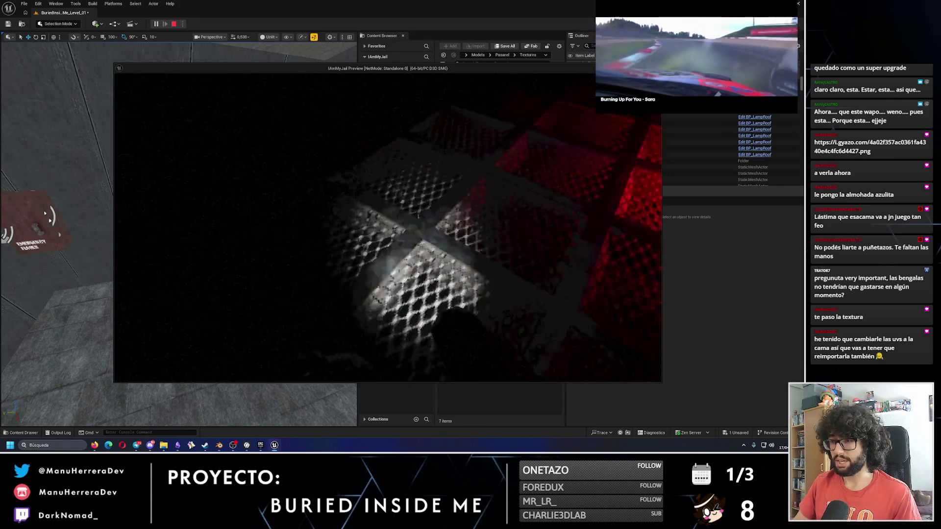
{"action": "key", "text": "w"}
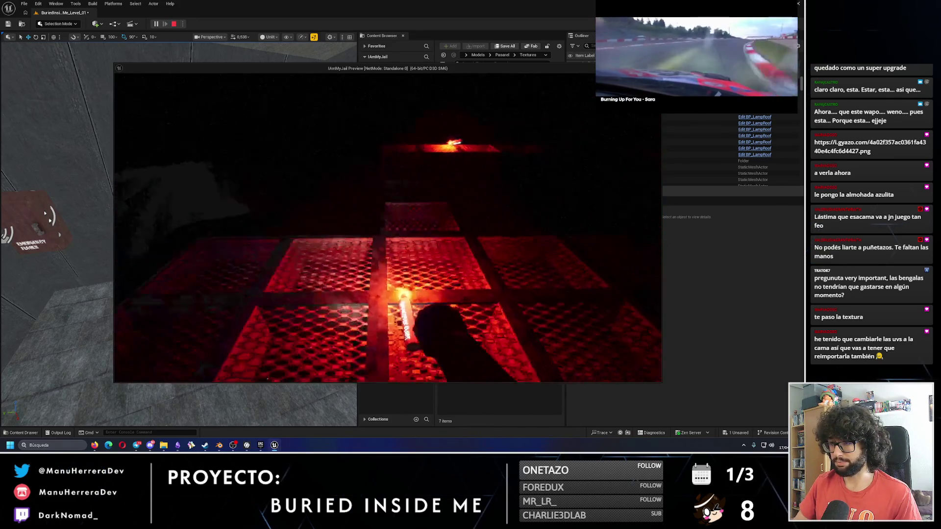
{"action": "key", "text": "w"}
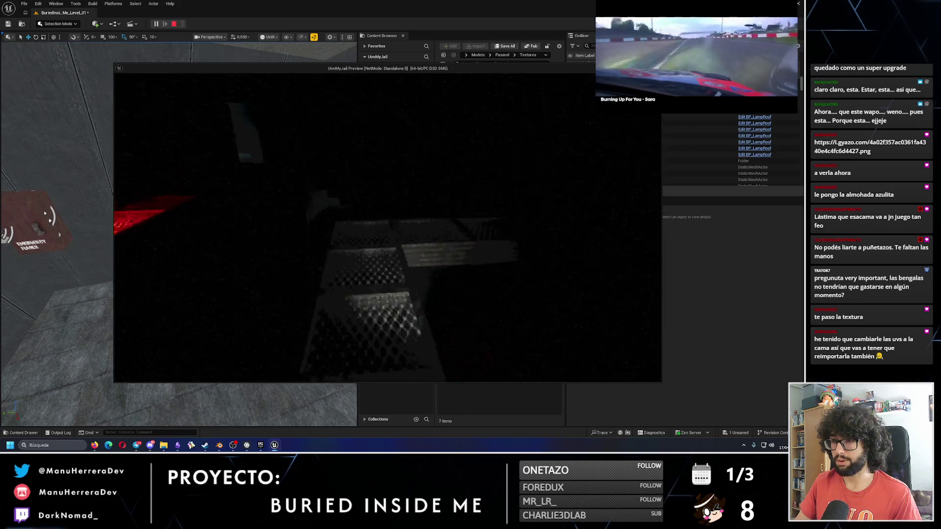
{"action": "key", "text": "w"}
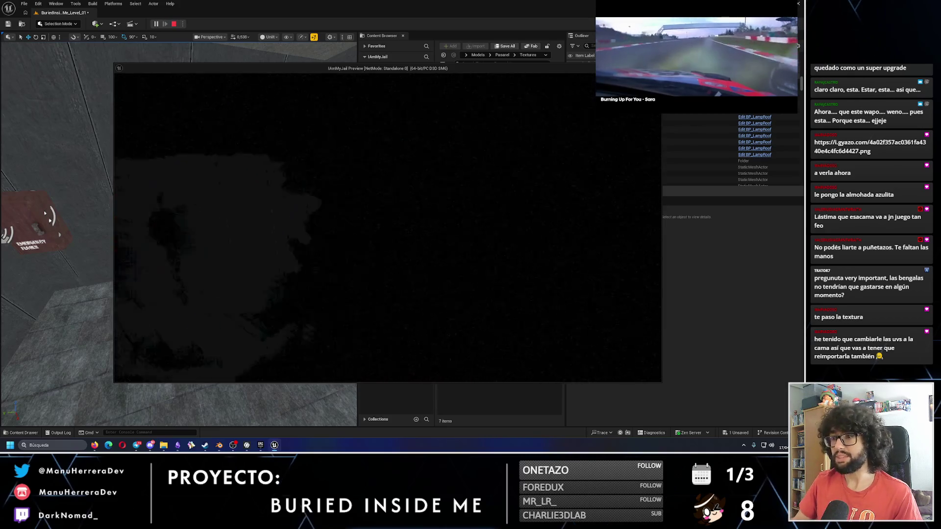
{"action": "key", "text": "shift+w"}
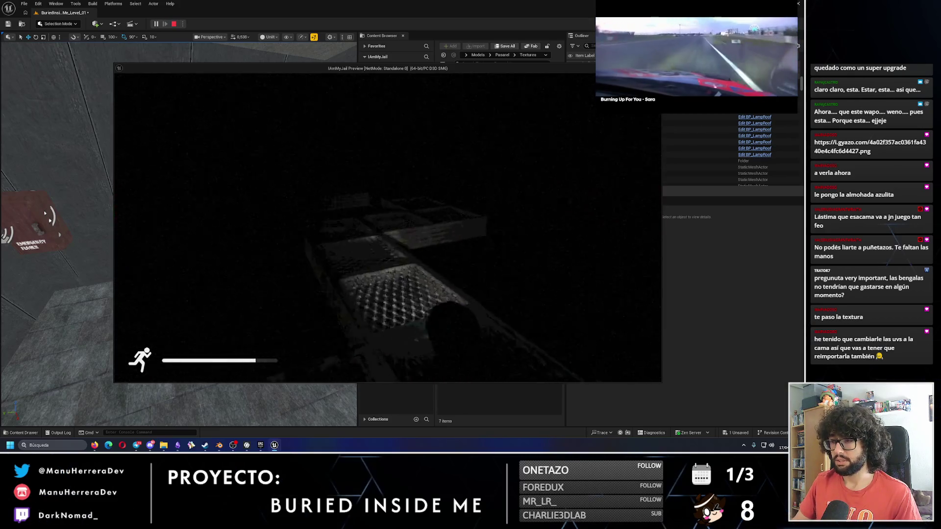
{"action": "key", "text": "Escape"}
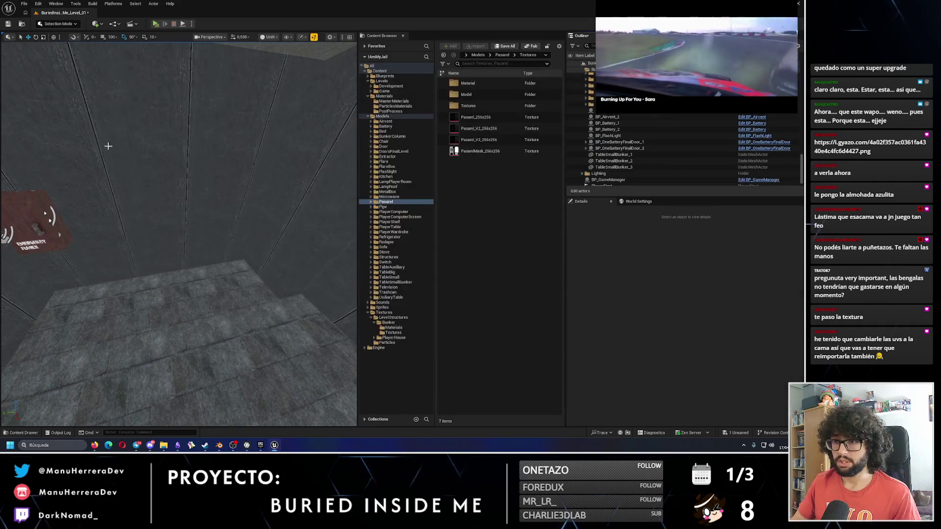
- Fly to the tall bunker pillar, select a piece of it and duplicate it in place
{"action": "left_click_drag", "start_coordinate": [297, 335], "coordinate": [297, 334]}
{"action": "scroll", "coordinate": [24, 283], "scroll_direction": "up", "scroll_amount": 5}
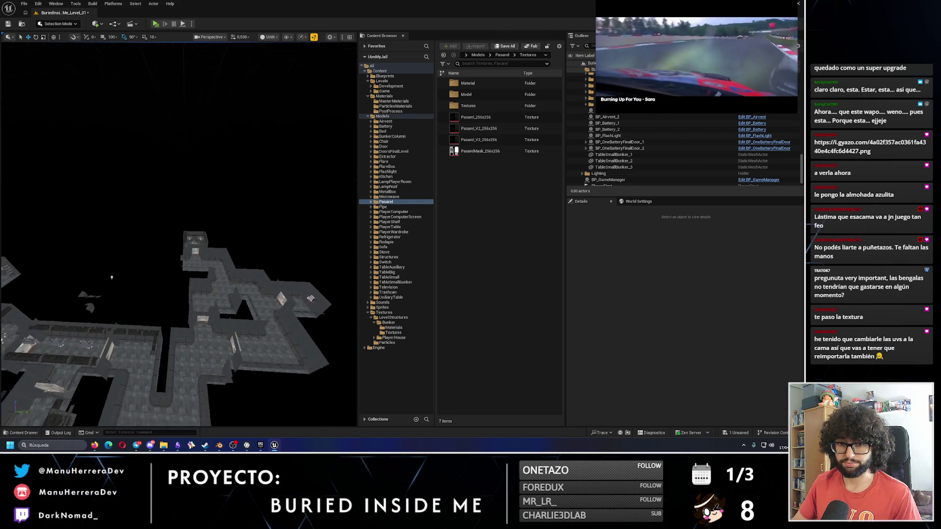
{"action": "left_click_drag", "start_coordinate": [137, 272], "coordinate": [322, 246]}
{"action": "left_click", "coordinate": [178, 265]}
{"action": "key", "text": "ctrl+d"}
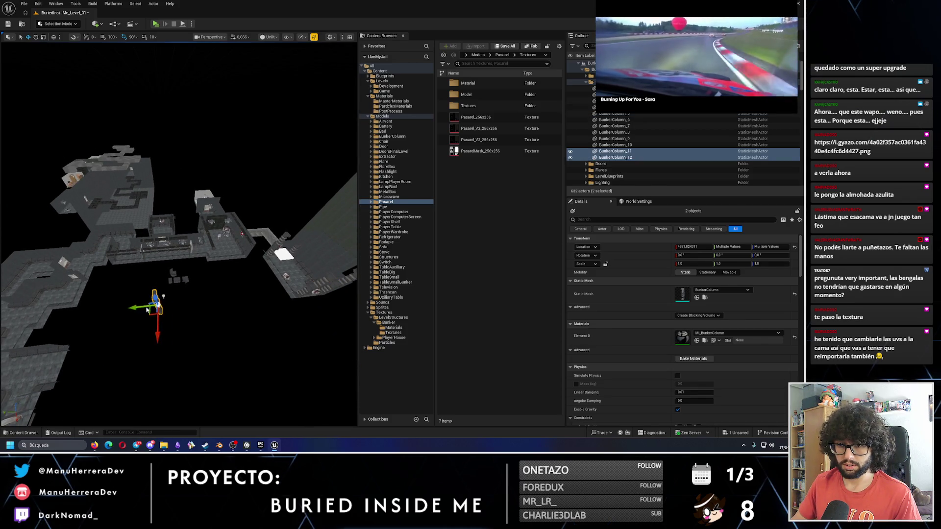
- Shift the duplicated column piece sideways and inspect its placement against the wall and ceiling
{"action": "left_click_drag", "start_coordinate": [150, 216], "coordinate": [150, 216]}
{"action": "left_click_drag", "start_coordinate": [126, 348], "coordinate": [105, 333]}
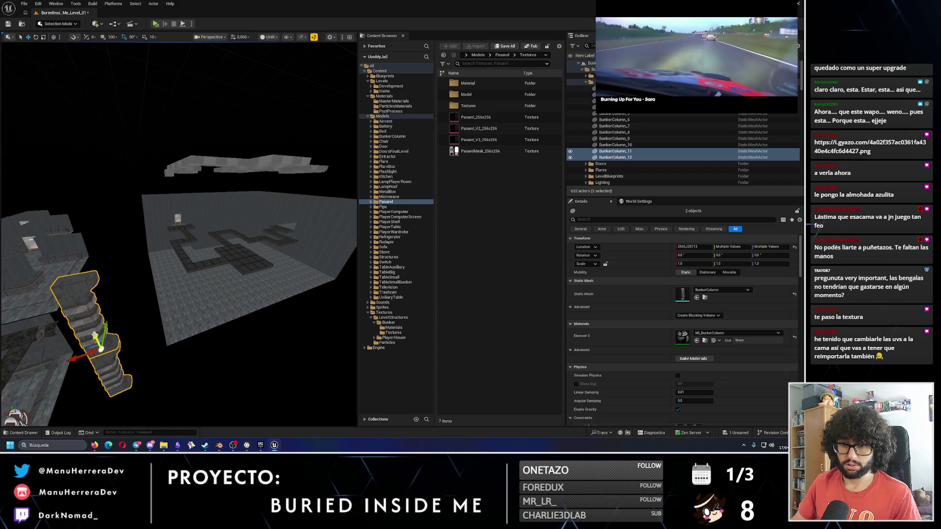
{"action": "left_click_drag", "start_coordinate": [271, 344], "coordinate": [265, 295]}
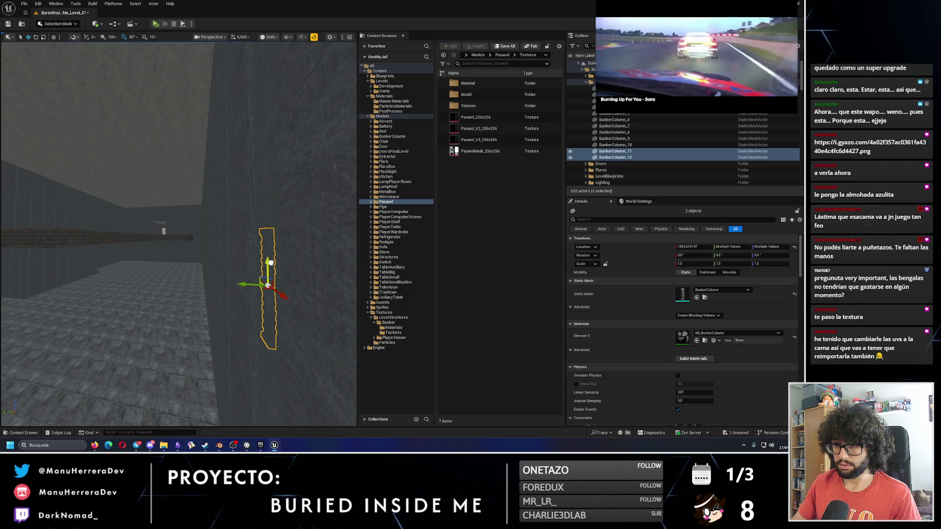
{"action": "key", "text": "Left"}
{"action": "mouse_move", "coordinate": [142, 294]}
{"action": "left_mouse_down"}
{"action": "mouse_move", "coordinate": [157, 223]}
{"action": "mouse_move", "coordinate": [145, 258]}
{"action": "left_mouse_up"}
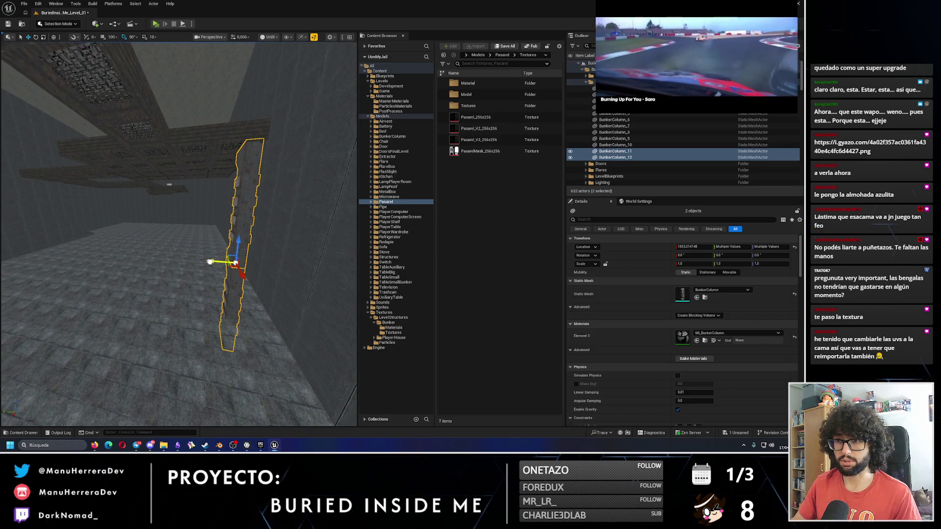
{"action": "mouse_move", "coordinate": [211, 261]}
{"action": "left_mouse_down"}
{"action": "mouse_move", "coordinate": [199, 232]}
{"action": "mouse_move", "coordinate": [204, 271]}
{"action": "mouse_move", "coordinate": [118, 280]}
{"action": "mouse_move", "coordinate": [169, 279]}
{"action": "mouse_move", "coordinate": [138, 279]}
{"action": "mouse_move", "coordinate": [141, 299]}
{"action": "mouse_move", "coordinate": [131, 294]}
{"action": "mouse_move", "coordinate": [157, 399]}
{"action": "mouse_move", "coordinate": [179, 384]}
{"action": "mouse_move", "coordinate": [156, 201]}
{"action": "mouse_move", "coordinate": [110, 299]}
{"action": "left_mouse_up"}
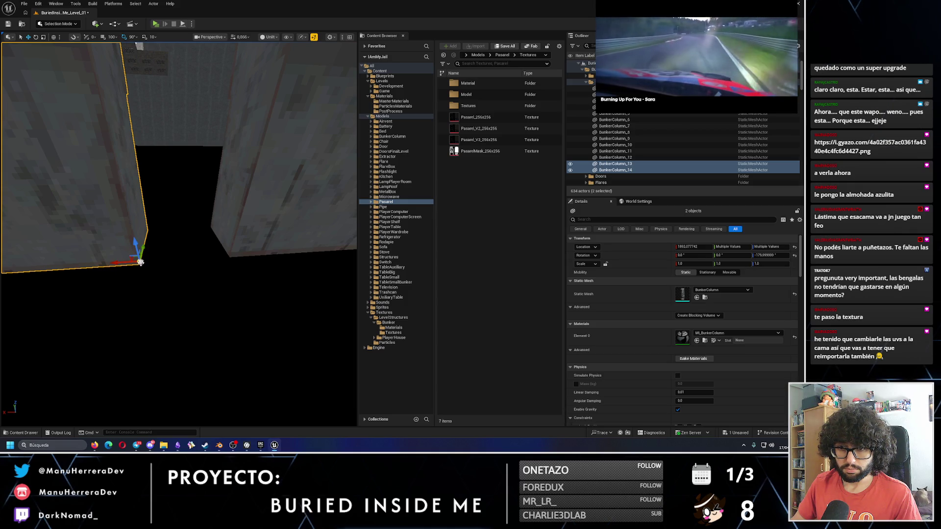
- Slide the column pieces along X, add BunkerColumn_12, inspect the stack, and undo the move
{"action": "mouse_move", "coordinate": [138, 265]}
{"action": "left_mouse_down"}
{"action": "mouse_move", "coordinate": [231, 263]}
{"action": "mouse_move", "coordinate": [168, 294]}
{"action": "mouse_move", "coordinate": [180, 289]}
{"action": "left_mouse_up"}
{"action": "key", "text": "f"}
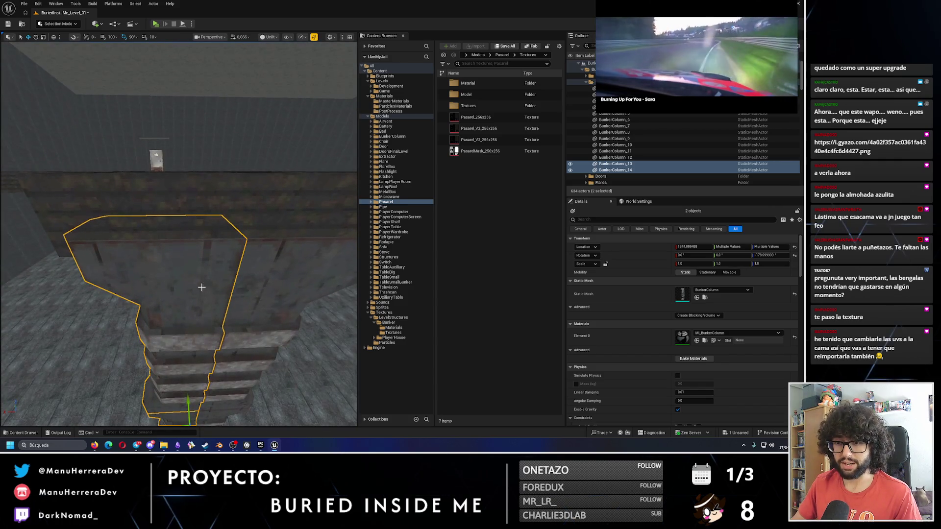
{"action": "left_click", "coordinate": [260, 276], "text": "ctrl"}
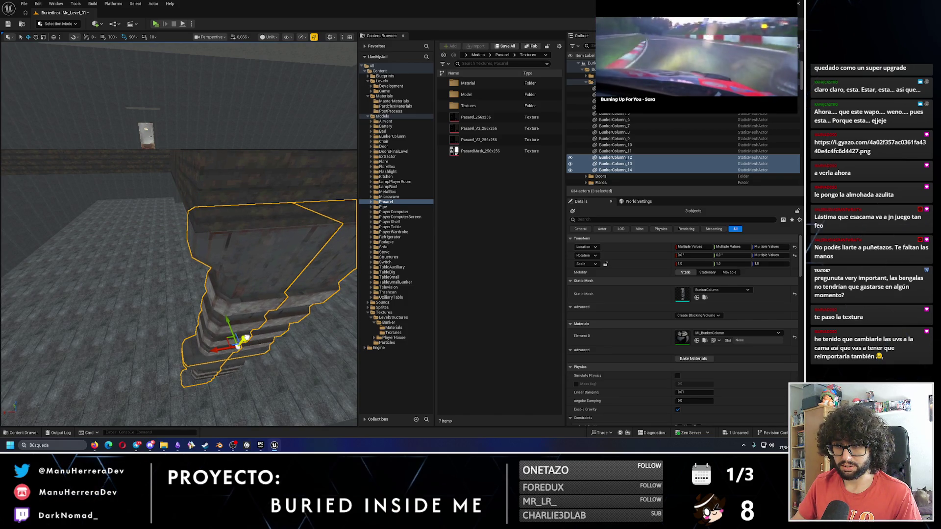
{"action": "left_click_drag", "start_coordinate": [227, 289], "coordinate": [224, 290]}
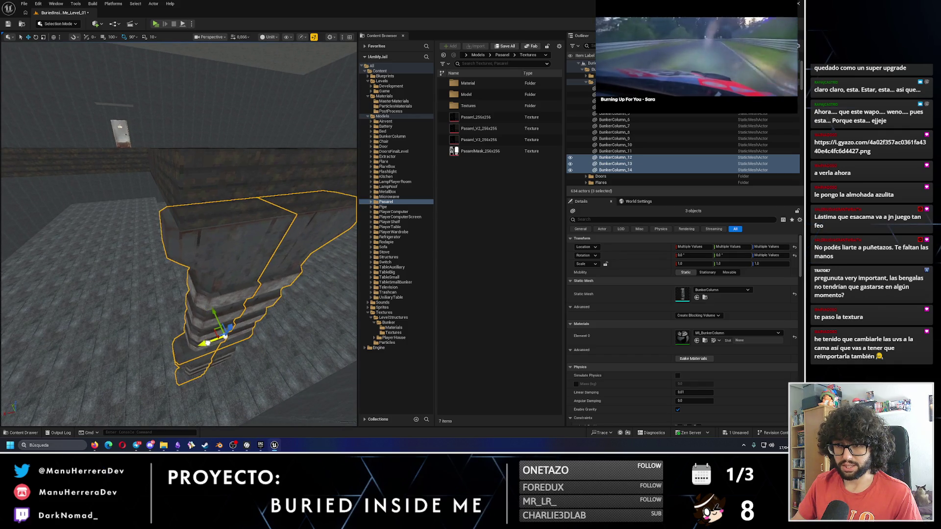
{"action": "mouse_move", "coordinate": [210, 342]}
{"action": "left_mouse_down"}
{"action": "mouse_move", "coordinate": [221, 320]}
{"action": "mouse_move", "coordinate": [196, 249]}
{"action": "mouse_move", "coordinate": [265, 381]}
{"action": "left_mouse_up"}
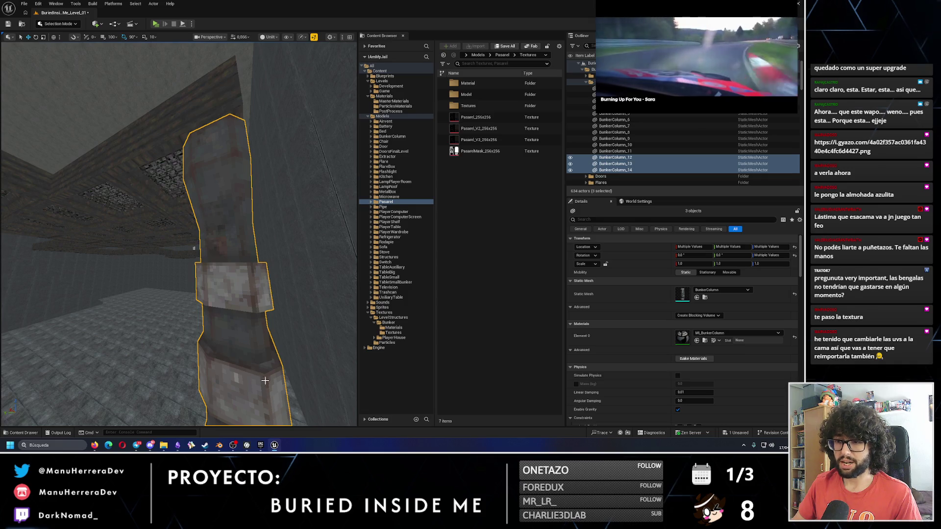
{"action": "mouse_move", "coordinate": [242, 224]}
{"action": "left_mouse_down"}
{"action": "mouse_move", "coordinate": [270, 257]}
{"action": "mouse_move", "coordinate": [296, 256]}
{"action": "mouse_move", "coordinate": [279, 274]}
{"action": "mouse_move", "coordinate": [280, 235]}
{"action": "mouse_move", "coordinate": [95, 276]}
{"action": "left_mouse_up"}
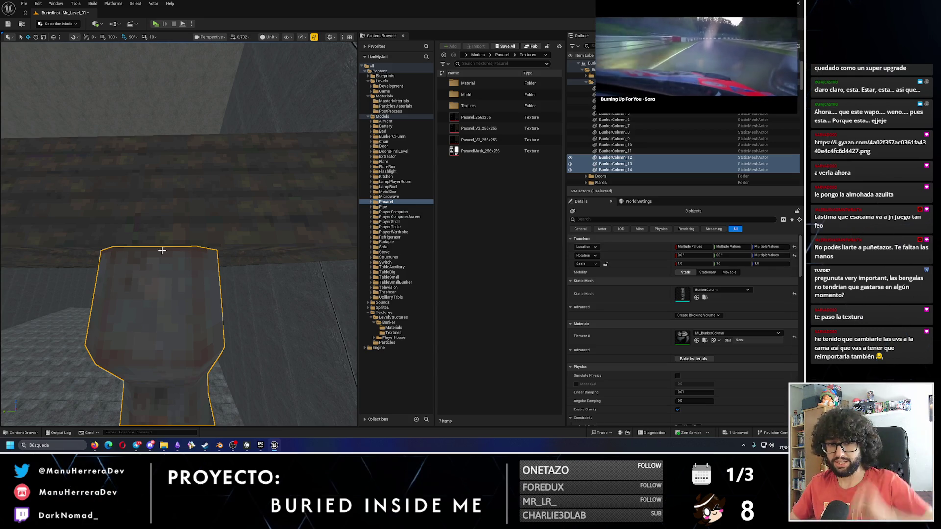
{"action": "left_click_drag", "start_coordinate": [162, 251], "coordinate": [162, 236]}
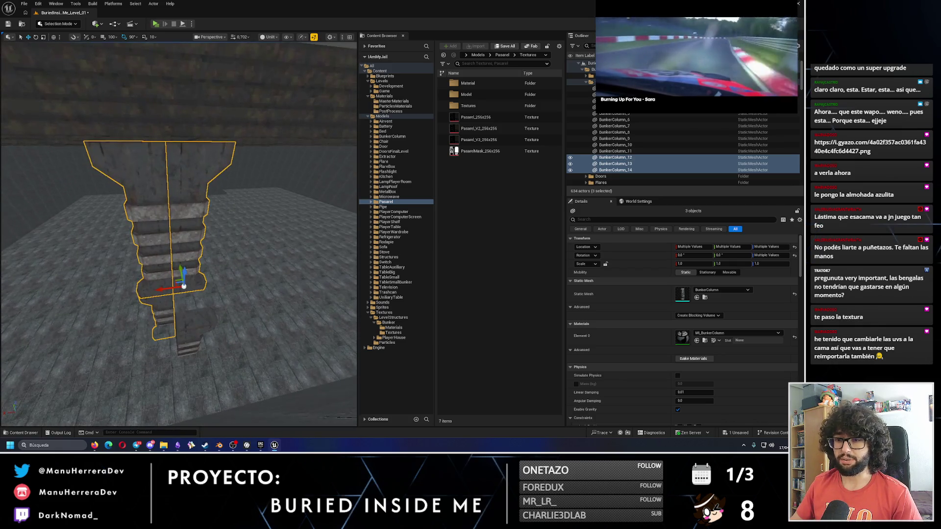
{"action": "key", "text": "ctrl+z"}
- Add BunkerColumn_11 and try sliding the pieces along Y, then undo that move
{"action": "left_click", "coordinate": [192, 346], "text": "ctrl"}
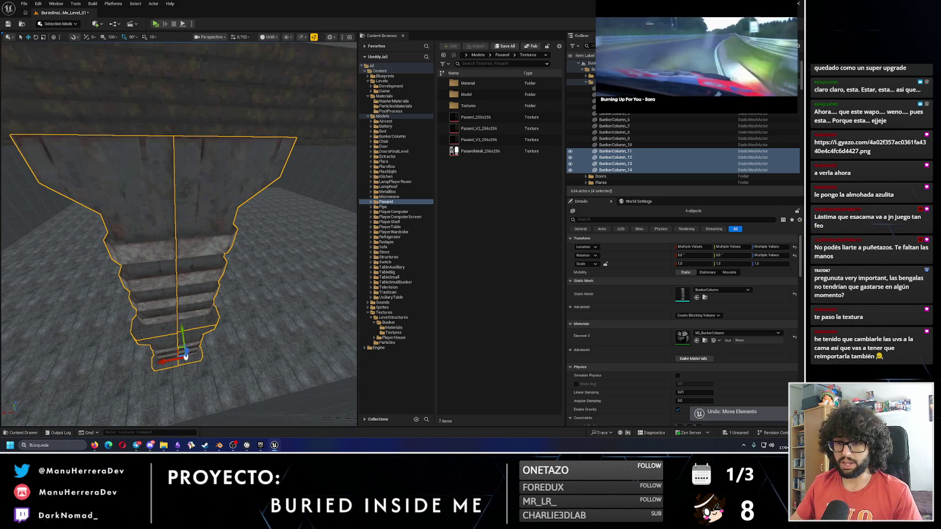
{"action": "key", "text": "f"}
{"action": "left_click_drag", "start_coordinate": [204, 290], "coordinate": [216, 270]}
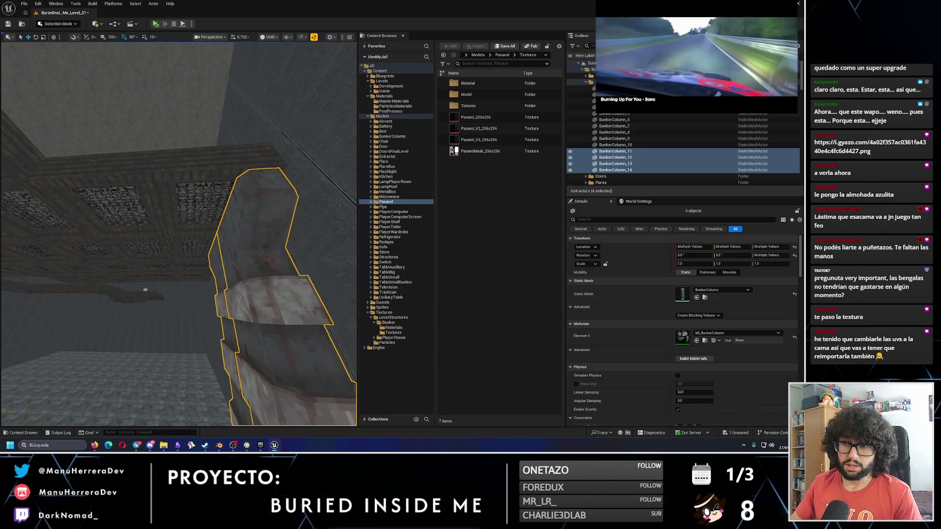
{"action": "left_click_drag", "start_coordinate": [259, 206], "coordinate": [130, 226]}
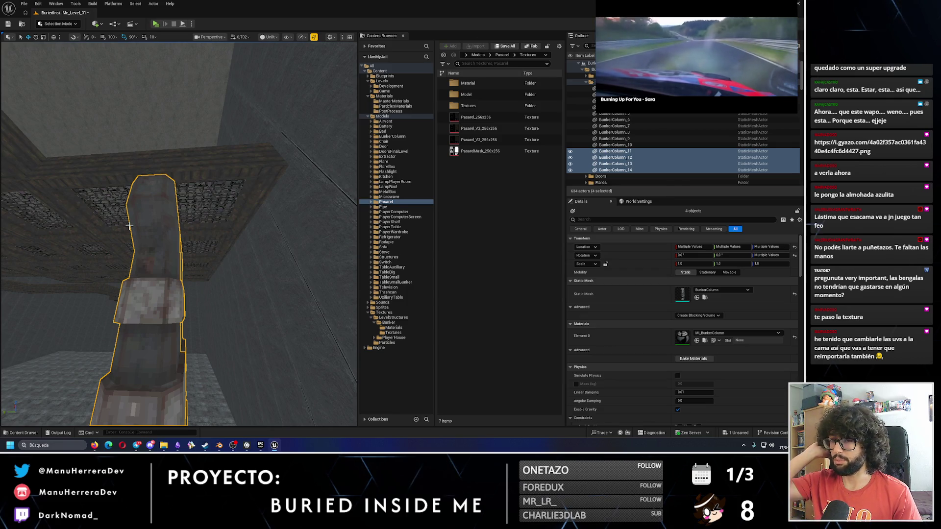
{"action": "mouse_move", "coordinate": [129, 226]}
{"action": "left_mouse_down"}
{"action": "mouse_move", "coordinate": [168, 219]}
{"action": "mouse_move", "coordinate": [148, 240]}
{"action": "mouse_move", "coordinate": [128, 240]}
{"action": "left_mouse_up"}
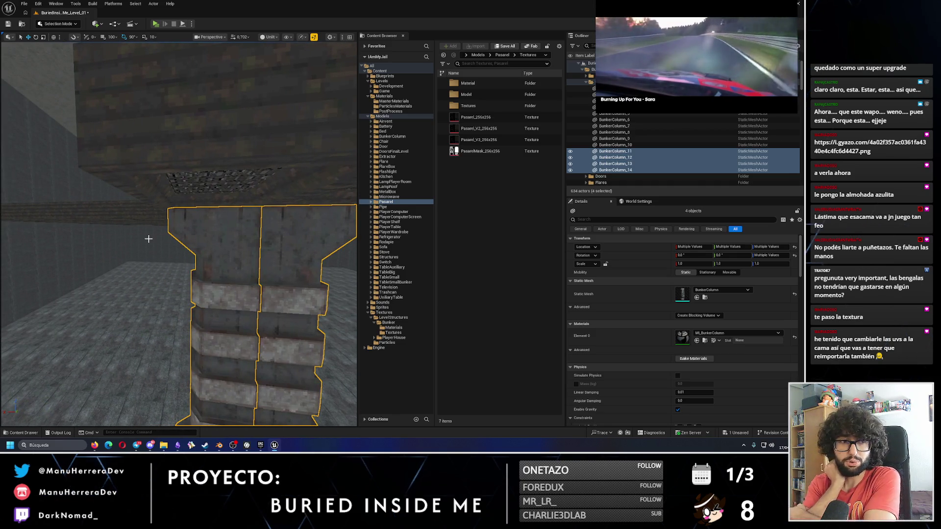
{"action": "mouse_move", "coordinate": [141, 258]}
{"action": "left_mouse_down"}
{"action": "mouse_move", "coordinate": [130, 248]}
{"action": "mouse_move", "coordinate": [141, 266]}
{"action": "left_mouse_up"}
{"action": "key", "text": "ctrl+z"}
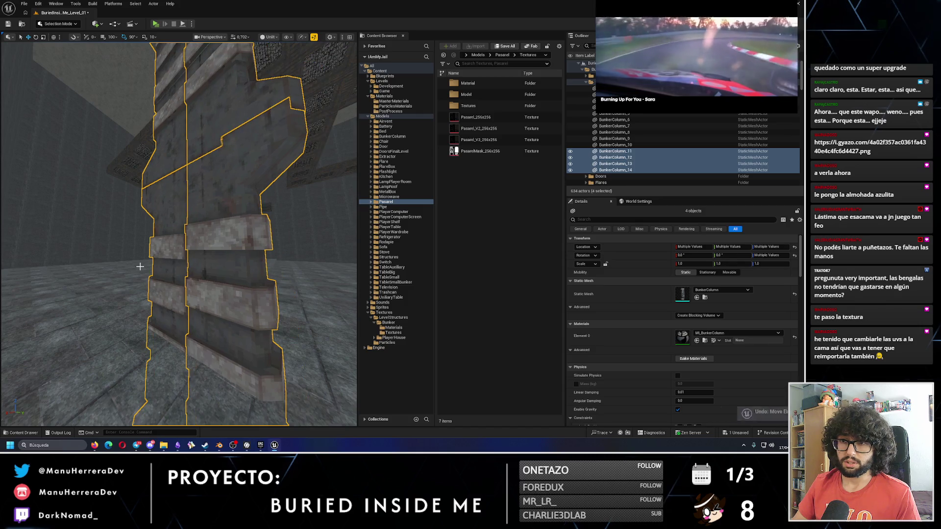
- Adjust BunkerColumn_11's height to align the stack, then select BunkerColumn_14 and BunkerColumn_13
{"action": "mouse_move", "coordinate": [187, 233]}
{"action": "left_mouse_down"}
{"action": "mouse_move", "coordinate": [202, 218]}
{"action": "mouse_move", "coordinate": [199, 170]}
{"action": "mouse_move", "coordinate": [208, 266]}
{"action": "left_mouse_up"}
{"action": "left_click", "coordinate": [199, 170]}
{"action": "mouse_move", "coordinate": [205, 346]}
{"action": "left_mouse_down"}
{"action": "mouse_move", "coordinate": [204, 373]}
{"action": "mouse_move", "coordinate": [166, 248]}
{"action": "left_mouse_up"}
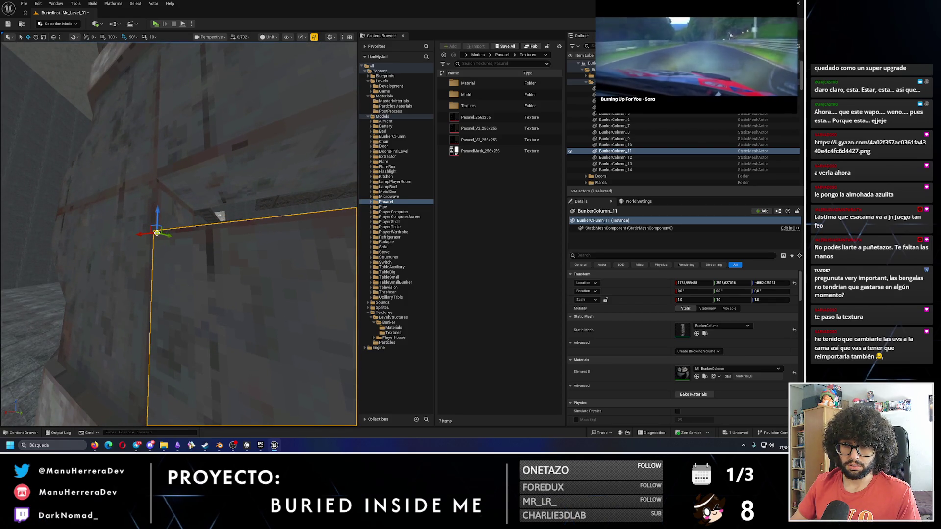
{"action": "left_click_drag", "start_coordinate": [154, 215], "coordinate": [159, 177]}
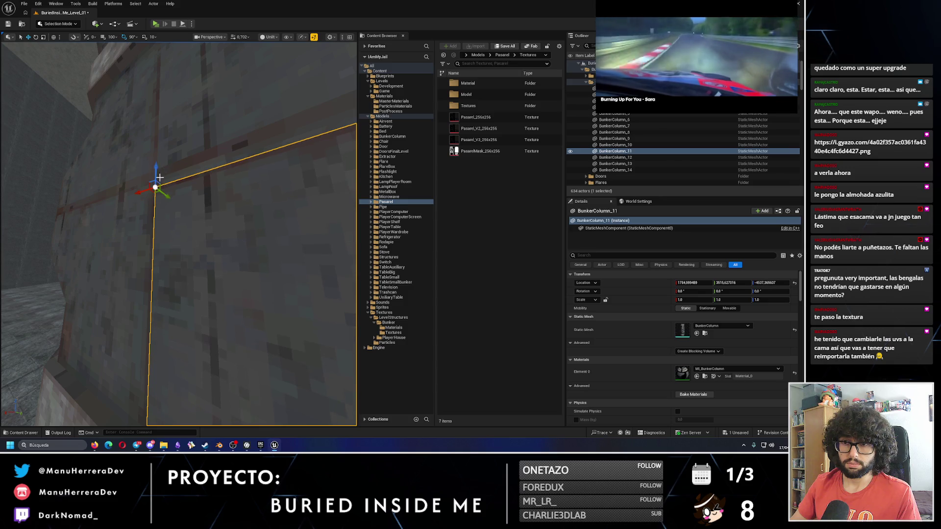
{"action": "scroll", "coordinate": [158, 178], "scroll_direction": "down", "scroll_amount": 5}
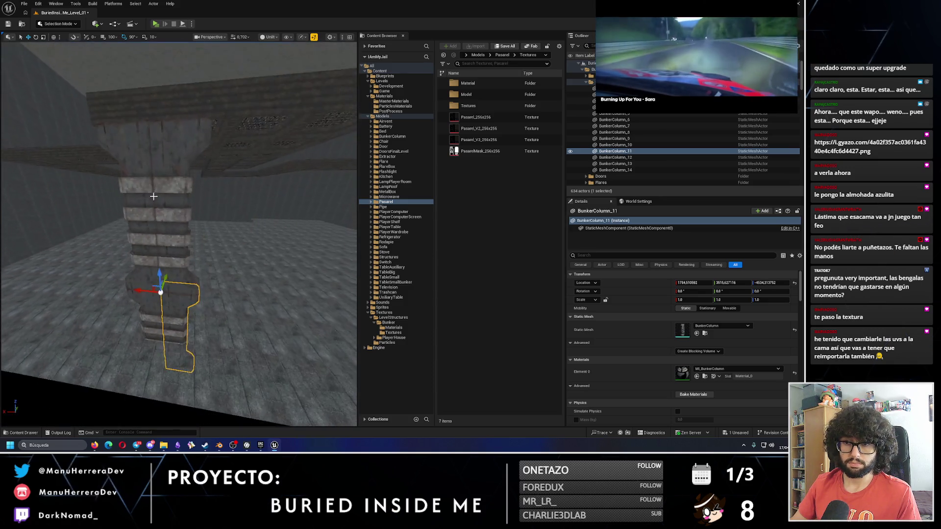
{"action": "left_click", "coordinate": [148, 208], "text": "ctrl"}
{"action": "left_click", "coordinate": [154, 304], "text": "ctrl"}
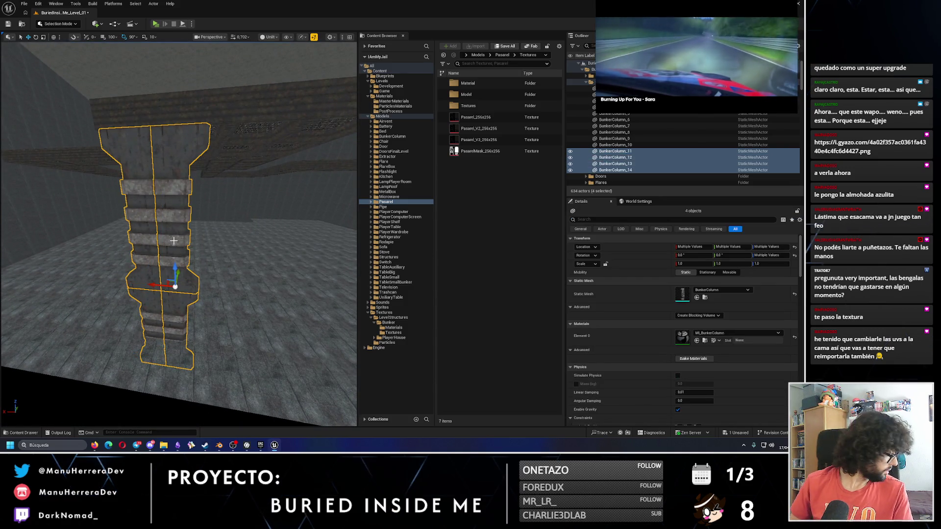
- Duplicate the stacked pillar and place the copy to its right
{"action": "mouse_move", "coordinate": [174, 240]}
{"action": "left_mouse_down"}
{"action": "mouse_move", "coordinate": [186, 307]}
{"action": "mouse_move", "coordinate": [152, 296]}
{"action": "mouse_move", "coordinate": [168, 247]}
{"action": "mouse_move", "coordinate": [140, 283]}
{"action": "left_mouse_up"}
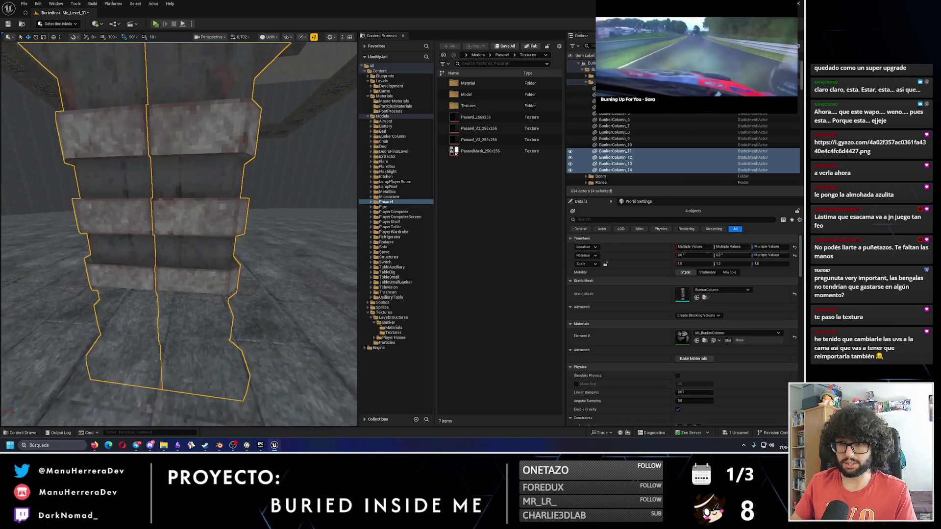
{"action": "mouse_move", "coordinate": [178, 235]}
{"action": "left_mouse_down"}
{"action": "mouse_move", "coordinate": [178, 196]}
{"action": "mouse_move", "coordinate": [159, 162]}
{"action": "left_mouse_up"}
{"action": "key", "text": "f"}
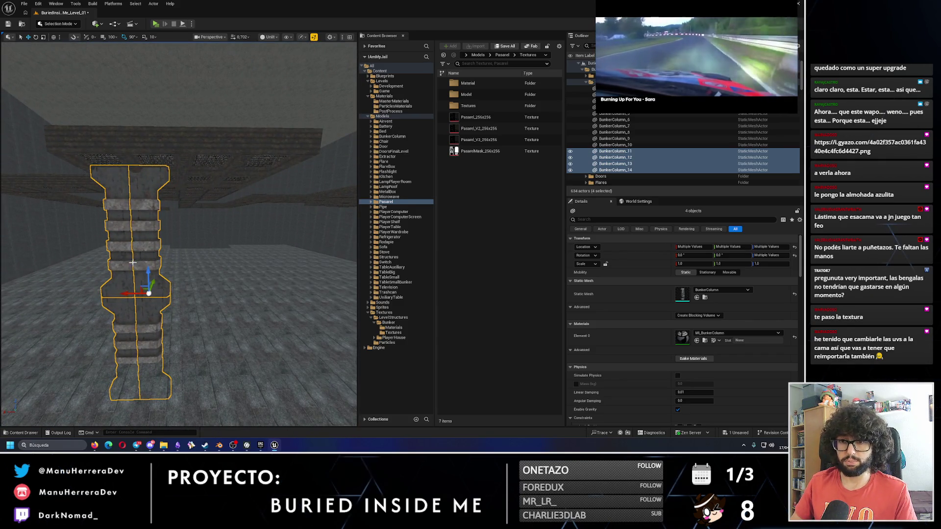
{"action": "left_click_drag", "start_coordinate": [128, 293], "coordinate": [221, 292], "text": "alt"}
{"action": "scroll", "coordinate": [157, 241], "scroll_direction": "up", "scroll_amount": 5}
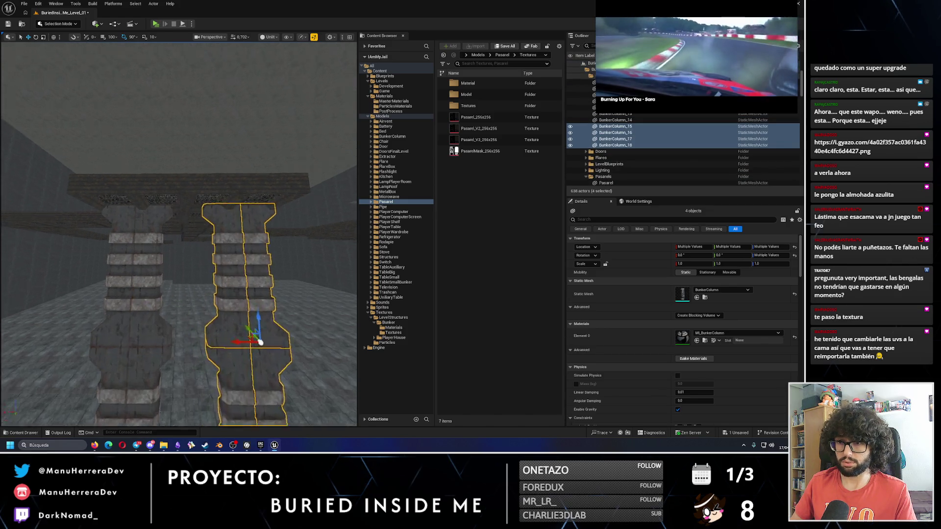
- Duplicate both pillars and move the copies to the left
{"action": "mouse_move", "coordinate": [157, 242]}
{"action": "left_mouse_down"}
{"action": "mouse_move", "coordinate": [157, 269]}
{"action": "mouse_move", "coordinate": [230, 273]}
{"action": "left_mouse_up"}
{"action": "left_click_drag", "start_coordinate": [188, 303], "coordinate": [187, 249]}
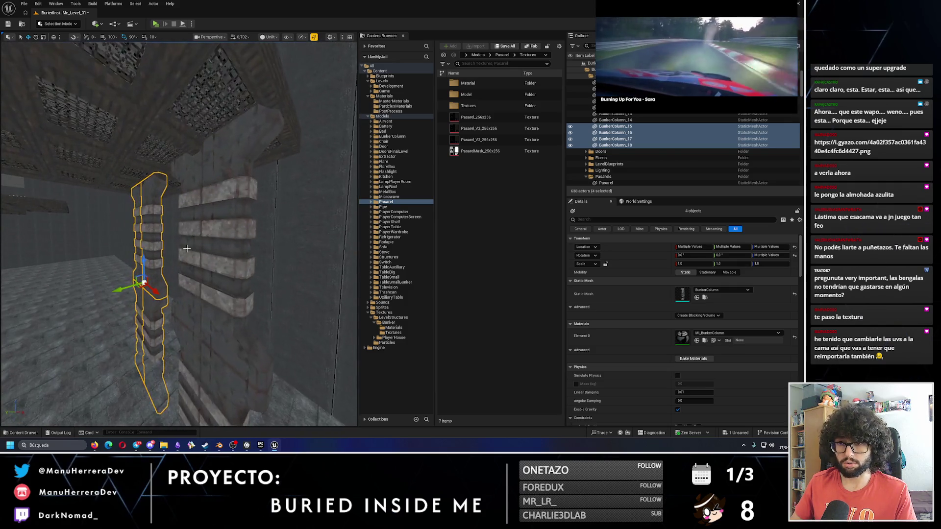
{"action": "left_click_drag", "start_coordinate": [187, 357], "coordinate": [189, 345]}
{"action": "mouse_move", "coordinate": [235, 381]}
{"action": "left_mouse_down", "text": "alt"}
{"action": "mouse_move", "coordinate": [172, 385]}
{"action": "mouse_move", "coordinate": [150, 377]}
{"action": "mouse_move", "coordinate": [158, 359]}
{"action": "left_mouse_up", "text": "alt"}
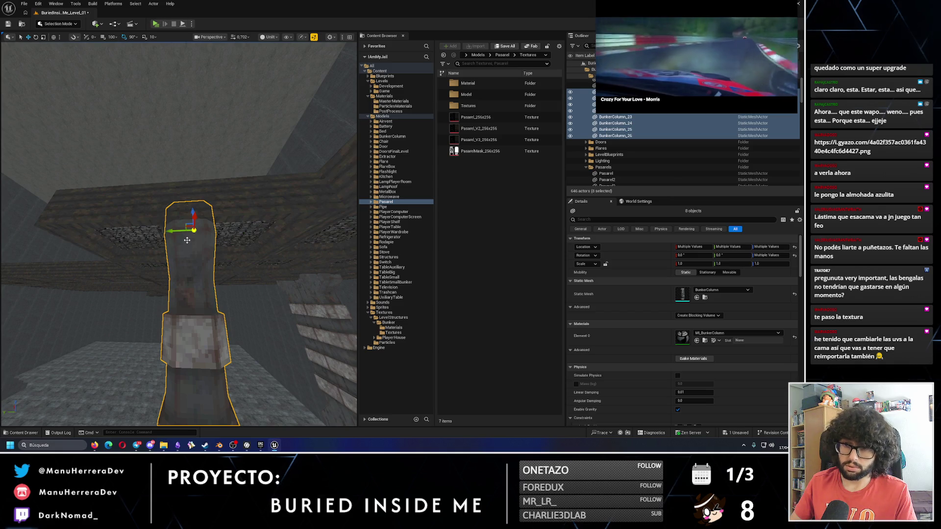
{"action": "mouse_move", "coordinate": [178, 226]}
{"action": "left_mouse_down"}
{"action": "mouse_move", "coordinate": [171, 272]}
{"action": "mouse_move", "coordinate": [164, 242]}
{"action": "mouse_move", "coordinate": [166, 250]}
{"action": "left_mouse_up"}
{"action": "left_click", "coordinate": [156, 24]}
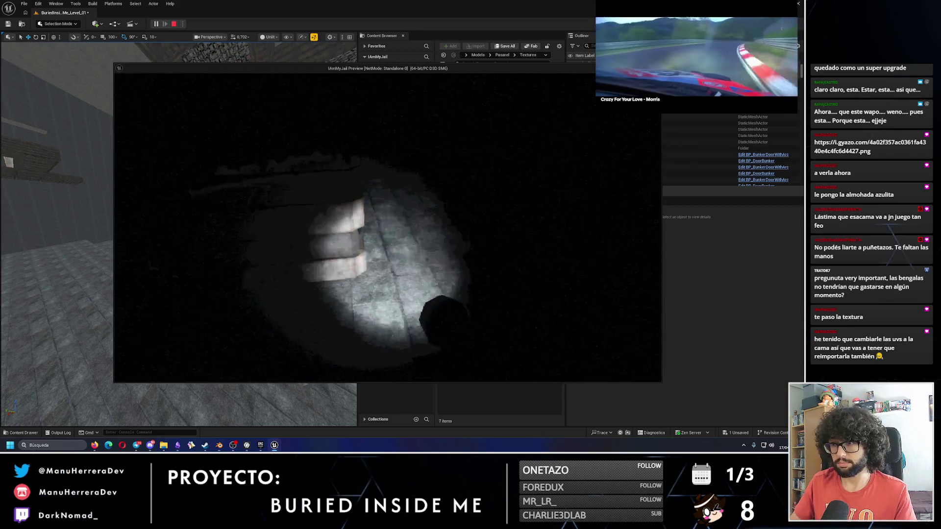
{"action": "key", "text": "Escape"}
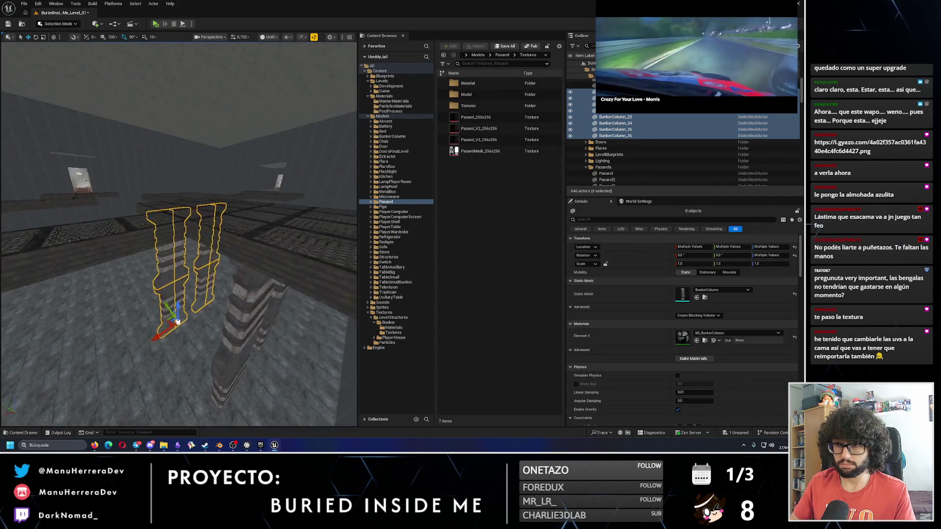
- Select the right-hand pillar's pieces and duplicate the pillar out toward the walkway
{"action": "key", "text": "f"}
{"action": "left_click", "coordinate": [192, 311], "text": "ctrl"}
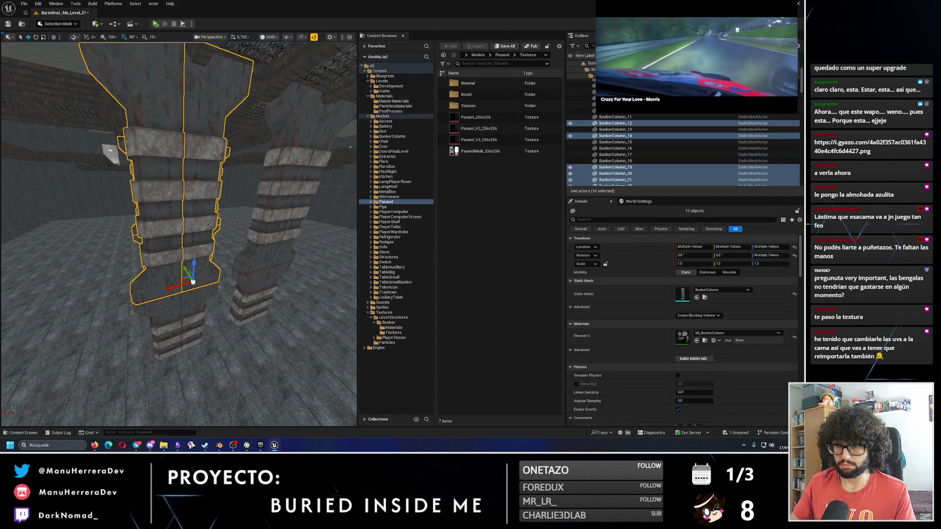
{"action": "left_click", "coordinate": [294, 196]}
{"action": "left_click", "coordinate": [290, 235], "text": "ctrl"}
{"action": "left_click", "coordinate": [284, 274], "text": "ctrl"}
{"action": "left_click", "coordinate": [279, 314], "text": "ctrl"}
{"action": "key", "text": "f"}
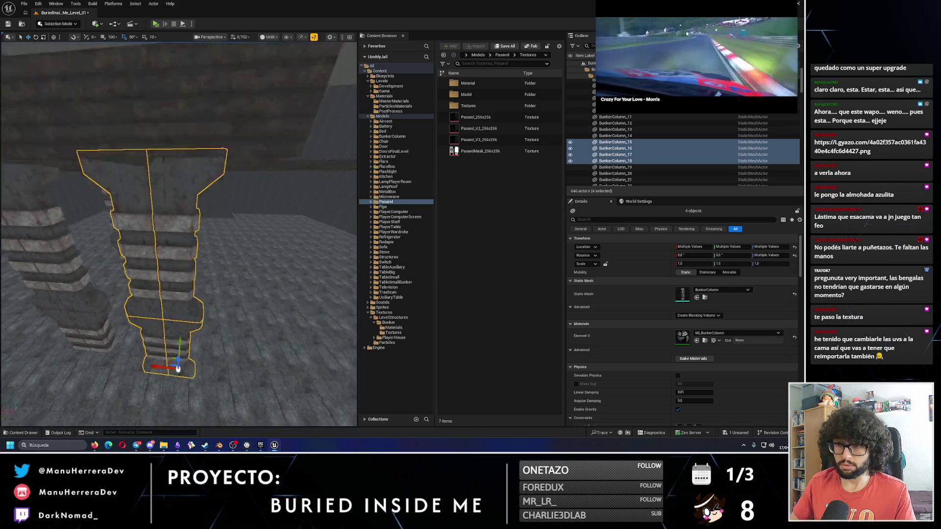
{"action": "scroll", "coordinate": [155, 317], "scroll_direction": "down", "scroll_amount": 5}
{"action": "left_click_drag", "start_coordinate": [94, 337], "coordinate": [223, 324]}
{"action": "scroll", "coordinate": [223, 323], "scroll_direction": "up", "scroll_amount": 5}
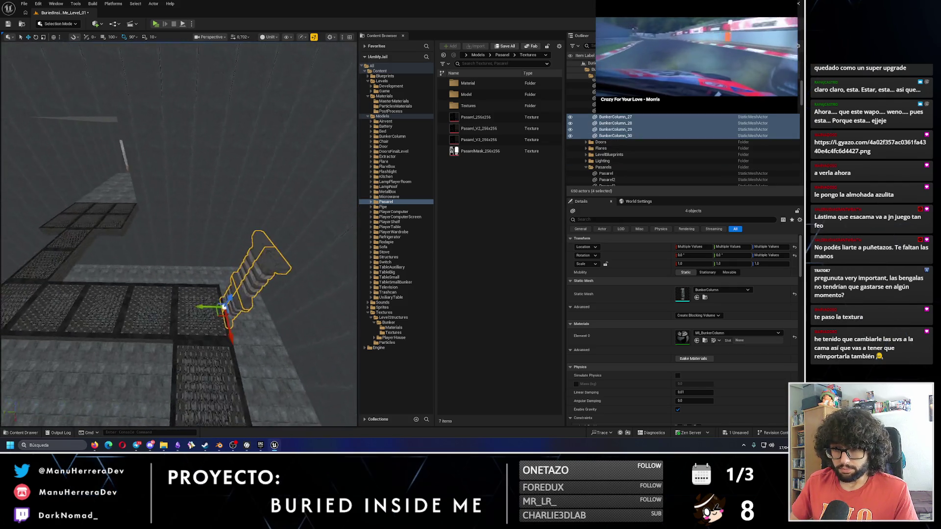
{"action": "scroll", "coordinate": [218, 307], "scroll_direction": "up", "scroll_amount": 2}
{"action": "scroll", "coordinate": [123, 311], "scroll_direction": "up", "scroll_amount": 5}
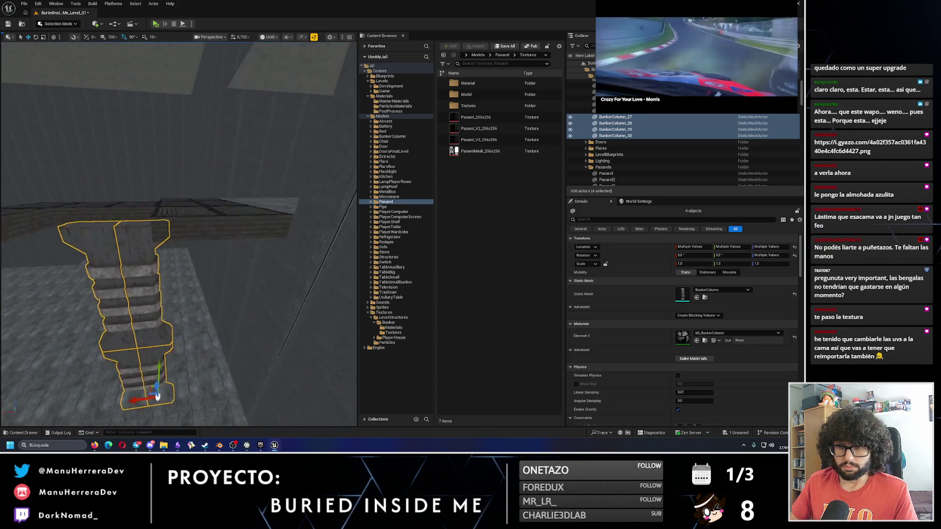
- Inspect the new column up to the ceiling walkway, undoing a trial move
{"action": "mouse_move", "coordinate": [184, 388]}
{"action": "left_mouse_down"}
{"action": "mouse_move", "coordinate": [191, 318]}
{"action": "mouse_move", "coordinate": [204, 386]}
{"action": "left_mouse_up"}
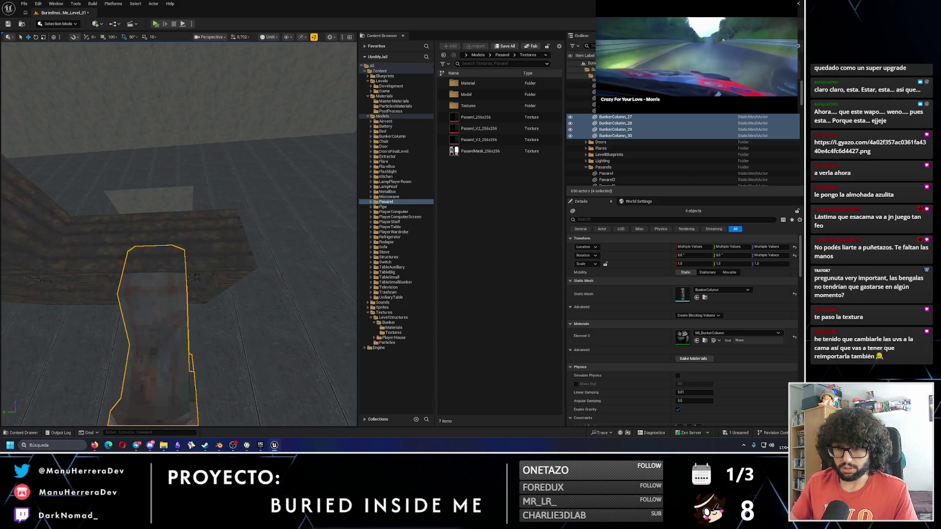
{"action": "left_click_drag", "start_coordinate": [166, 305], "coordinate": [127, 255]}
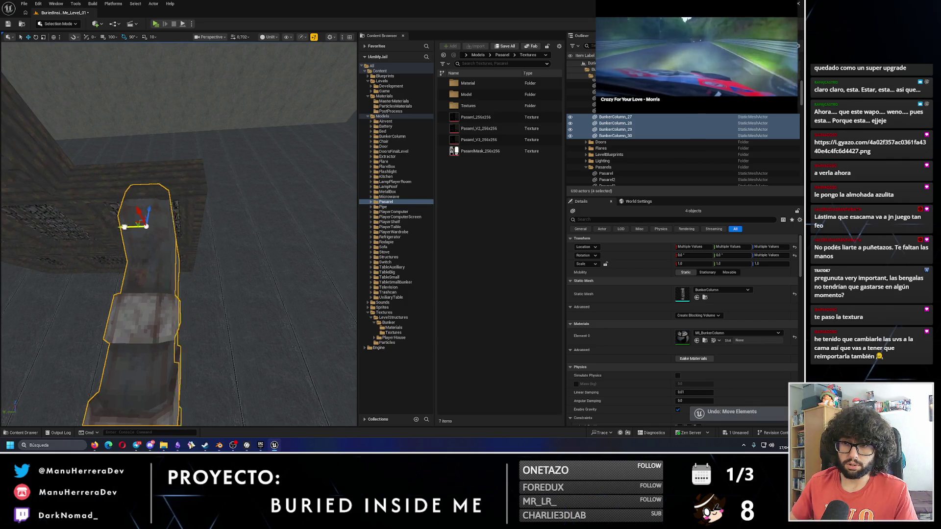
{"action": "mouse_move", "coordinate": [162, 228]}
{"action": "left_mouse_down"}
{"action": "mouse_move", "coordinate": [142, 208]}
{"action": "mouse_move", "coordinate": [163, 189]}
{"action": "left_mouse_up"}
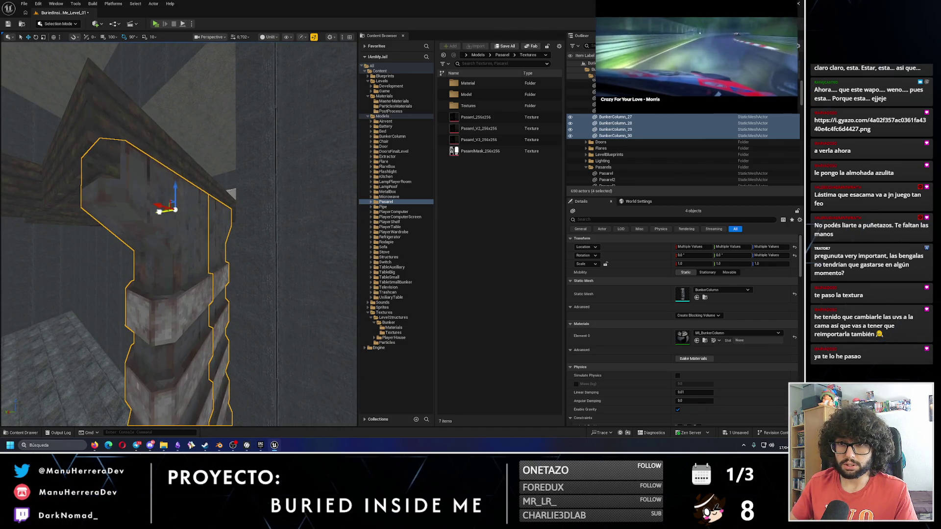
{"action": "left_click_drag", "start_coordinate": [156, 211], "coordinate": [221, 163]}
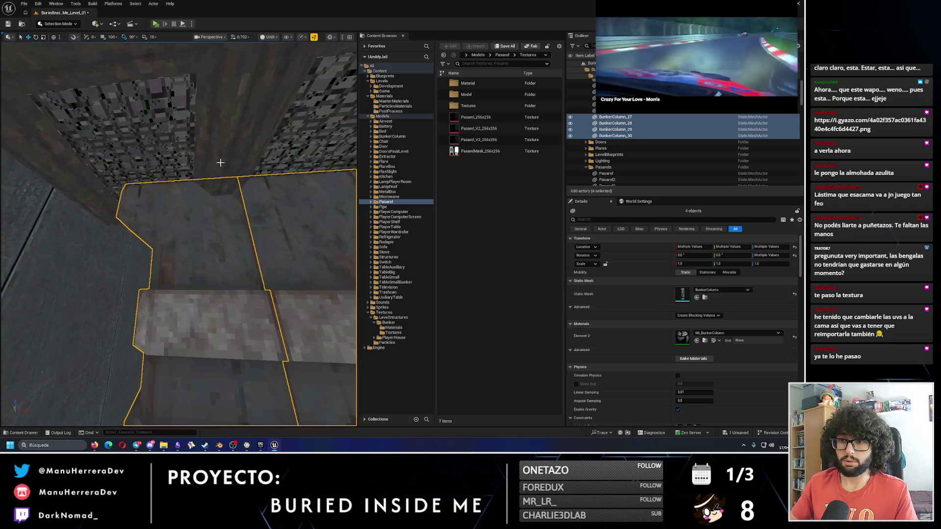
{"action": "mouse_move", "coordinate": [256, 219]}
{"action": "left_mouse_down"}
{"action": "mouse_move", "coordinate": [241, 214]}
{"action": "mouse_move", "coordinate": [265, 220]}
{"action": "mouse_move", "coordinate": [255, 220]}
{"action": "mouse_move", "coordinate": [262, 311]}
{"action": "left_mouse_up"}
{"action": "key", "text": "ctrl+z"}
- Duplicate the column stack to the left, survey the room, and start a play test
{"action": "left_click_drag", "start_coordinate": [180, 346], "coordinate": [45, 346]}
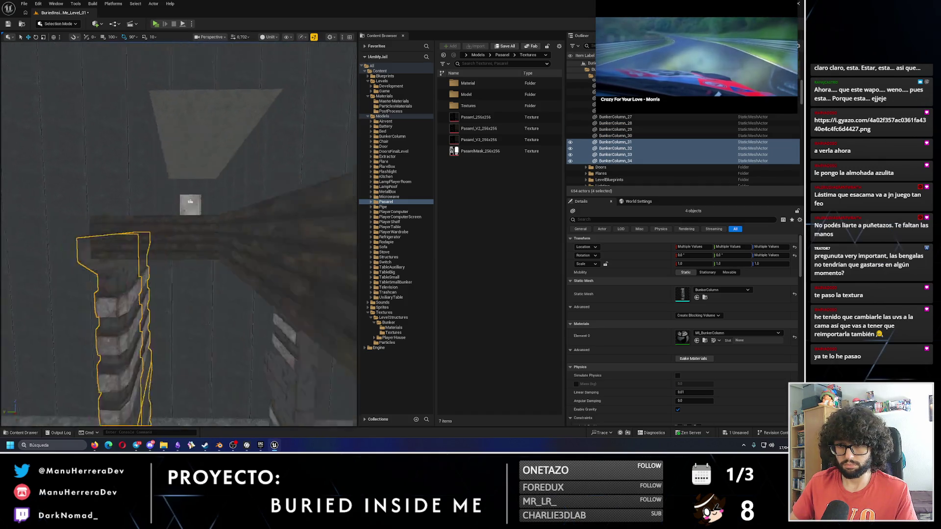
{"action": "key", "text": "w"}
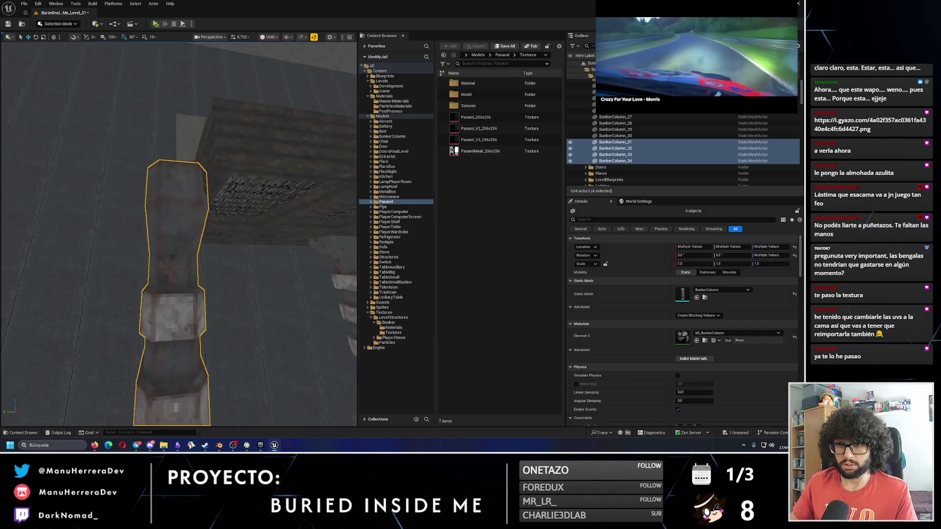
{"action": "scroll", "coordinate": [142, 296], "scroll_direction": "down", "scroll_amount": 1}
{"action": "left_click_drag", "start_coordinate": [179, 246], "coordinate": [184, 248]}
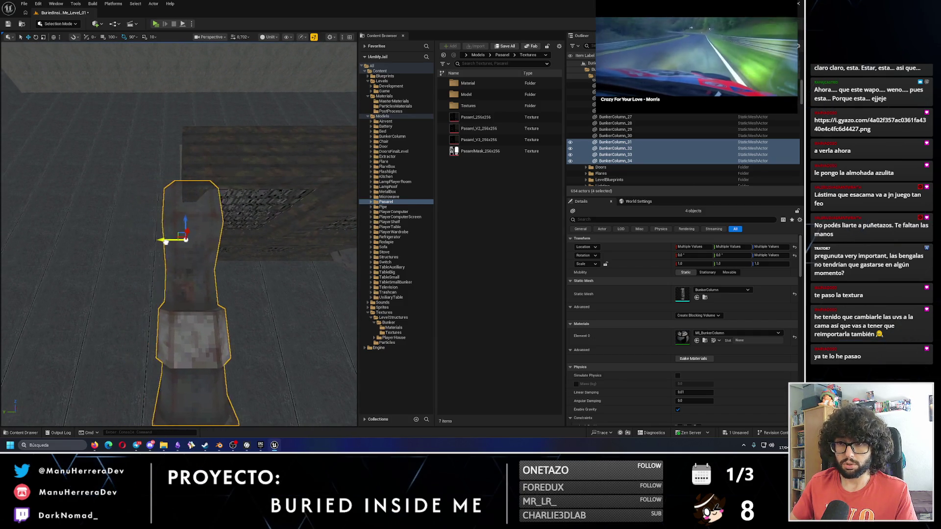
{"action": "mouse_move", "coordinate": [187, 246]}
{"action": "left_mouse_down"}
{"action": "mouse_move", "coordinate": [186, 272]}
{"action": "mouse_move", "coordinate": [162, 233]}
{"action": "mouse_move", "coordinate": [162, 244]}
{"action": "left_mouse_up"}
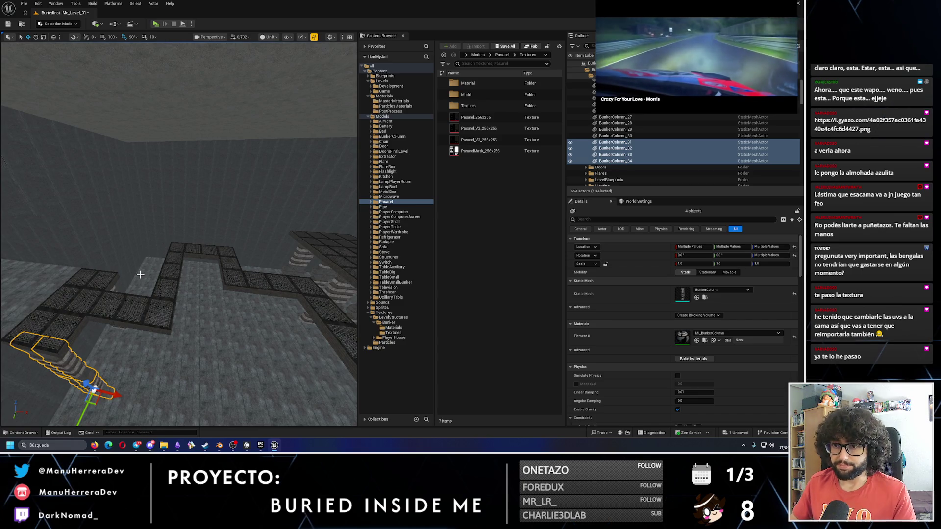
{"action": "mouse_move", "coordinate": [162, 243]}
{"action": "left_mouse_down"}
{"action": "mouse_move", "coordinate": [174, 223]}
{"action": "mouse_move", "coordinate": [165, 238]}
{"action": "mouse_move", "coordinate": [164, 228]}
{"action": "mouse_move", "coordinate": [180, 242]}
{"action": "mouse_move", "coordinate": [74, 214]}
{"action": "mouse_move", "coordinate": [147, 186]}
{"action": "mouse_move", "coordinate": [196, 147]}
{"action": "mouse_move", "coordinate": [162, 58]}
{"action": "left_mouse_up"}
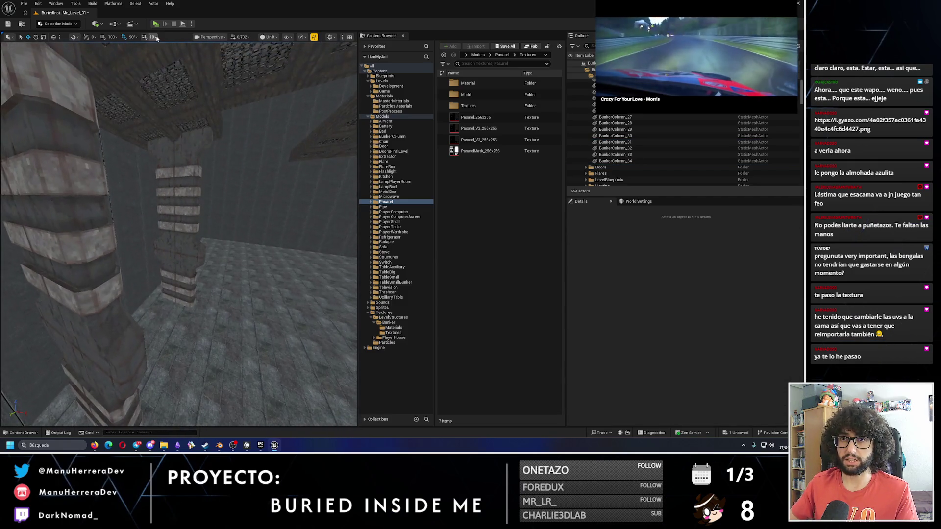
{"action": "left_click", "coordinate": [156, 24]}
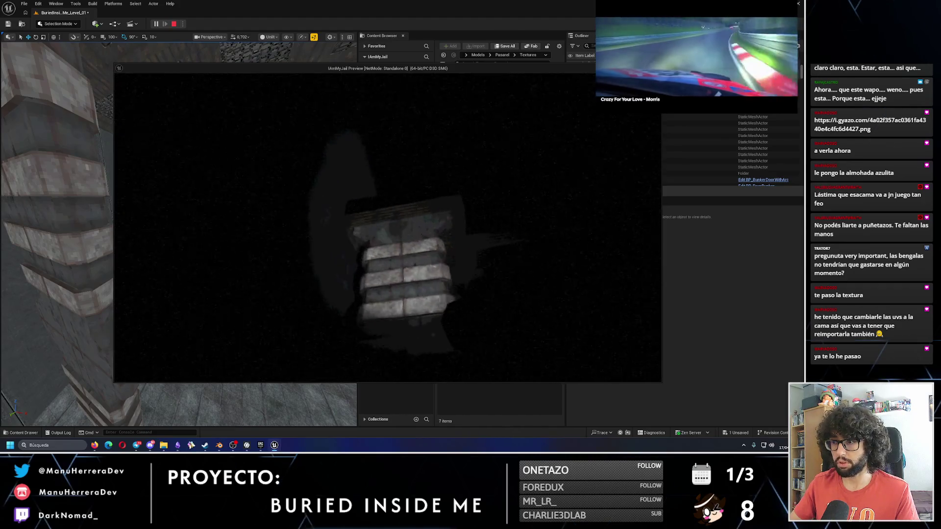
- Stop the play test and select a bunker column in the level
{"action": "key", "text": "Escape"}
{"action": "left_click_drag", "start_coordinate": [195, 250], "coordinate": [147, 258]}
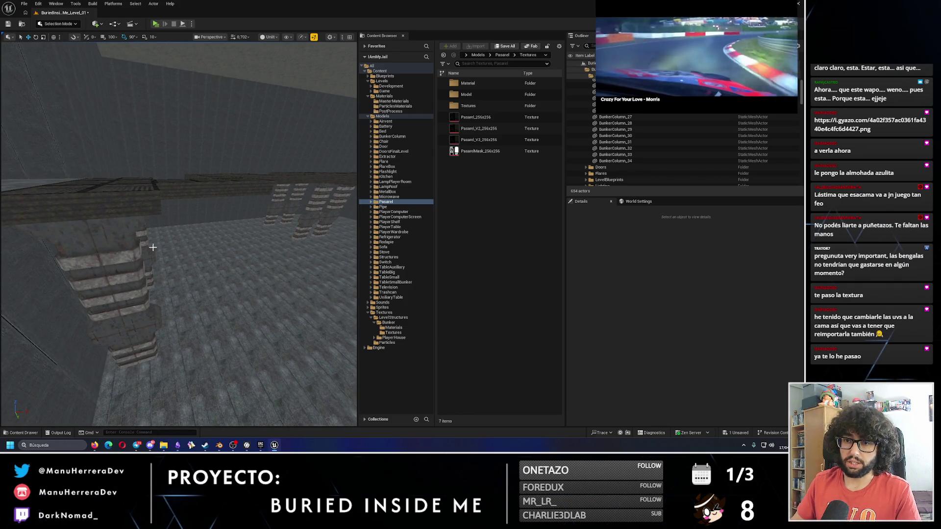
{"action": "left_click", "coordinate": [125, 333]}
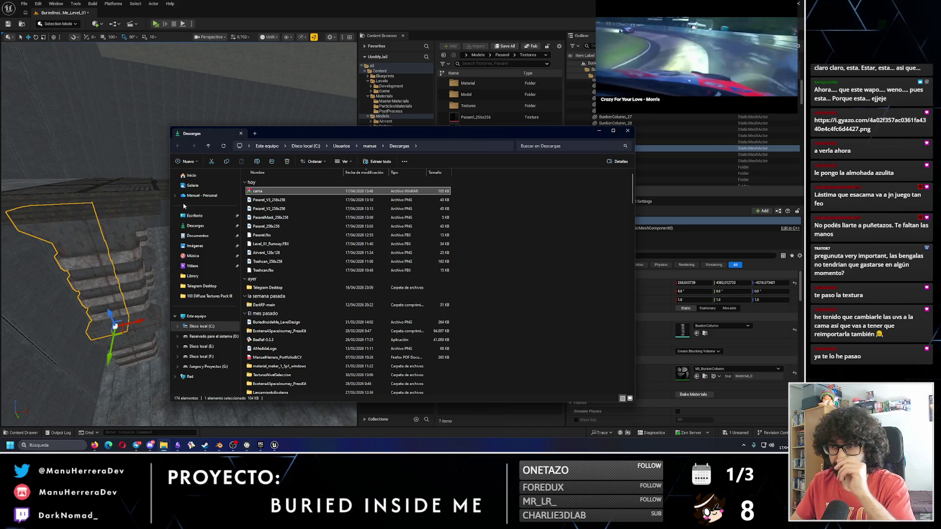
- Open cama.rar and extract both bed files into Downloads
{"action": "double_click", "coordinate": [260, 191]}
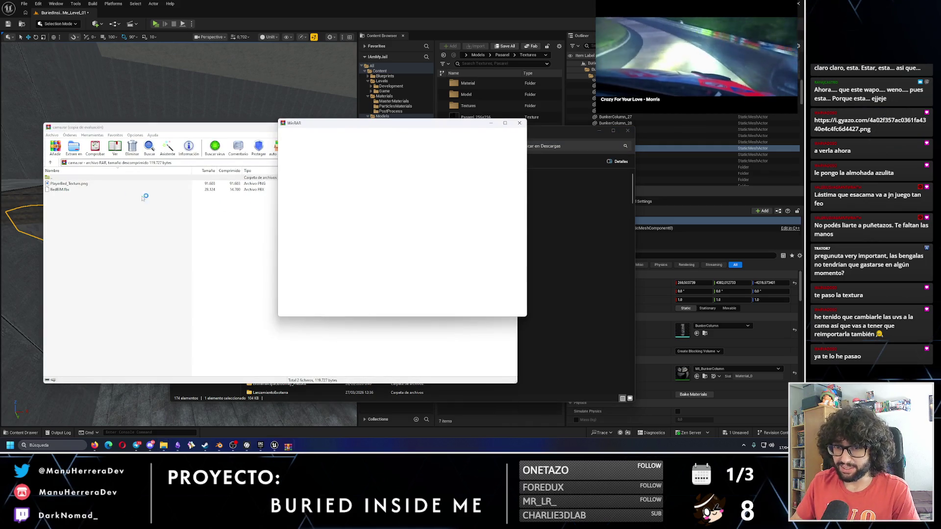
{"action": "left_click", "coordinate": [520, 124]}
{"action": "key", "text": "ctrl+a"}
{"action": "mouse_move", "coordinate": [68, 187]}
{"action": "left_mouse_down"}
{"action": "mouse_move", "coordinate": [73, 196]}
{"action": "mouse_move", "coordinate": [539, 184]}
{"action": "left_mouse_up"}
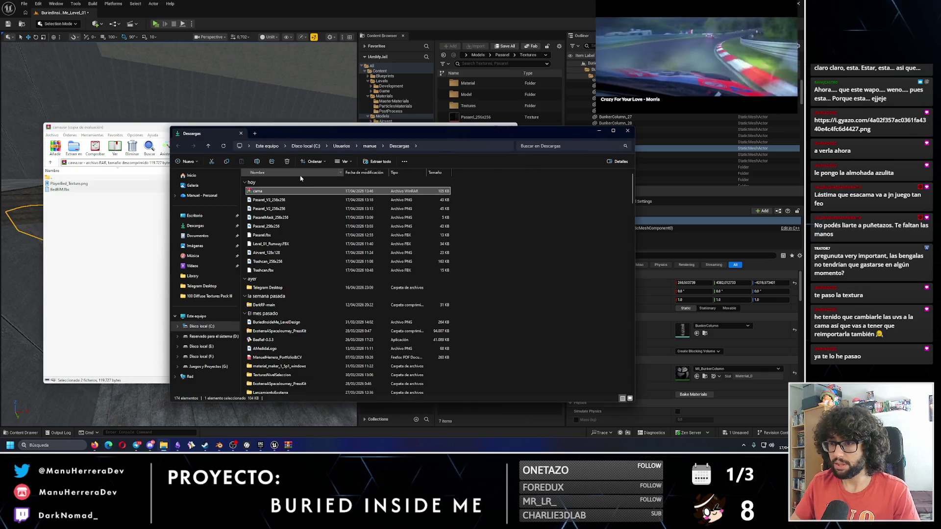
- Rename the files BedBIM_v2.fbx and PlayerBed_v2_Texture, then expand Unreal's Bed folder
{"action": "key", "text": "Up"}
{"action": "key", "text": "F2"}
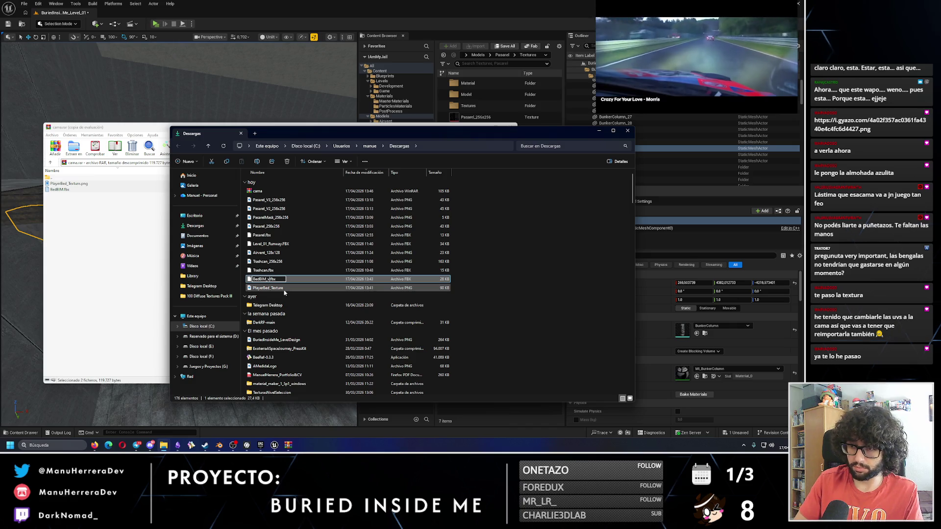
{"action": "key", "text": "Return"}
{"action": "key", "text": "Down"}
{"action": "key", "text": "F2"}
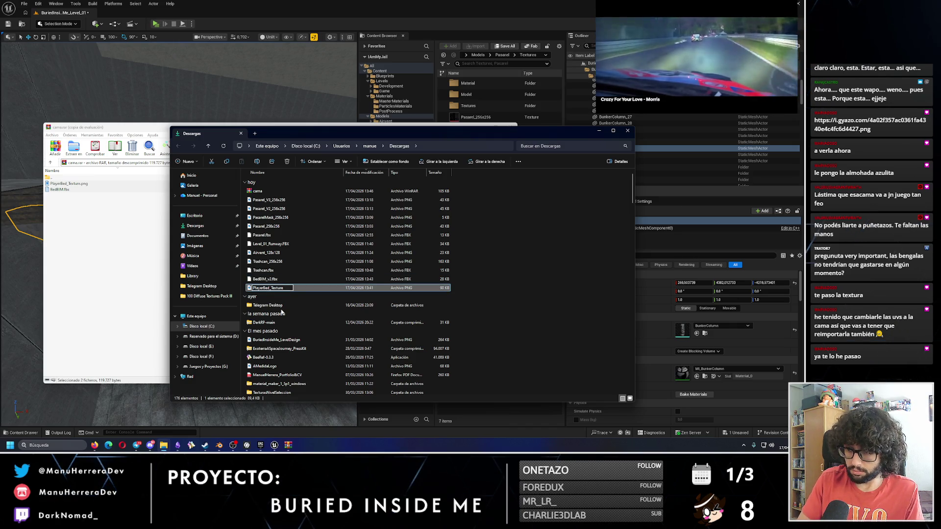
{"action": "type", "text": "v2_"}
{"action": "key", "text": "Return"}
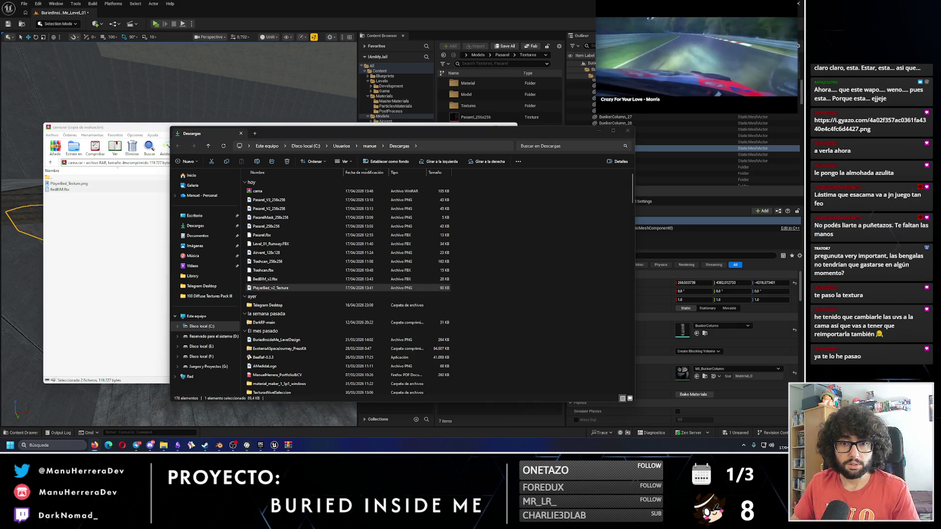
{"action": "left_click", "coordinate": [410, 16]}
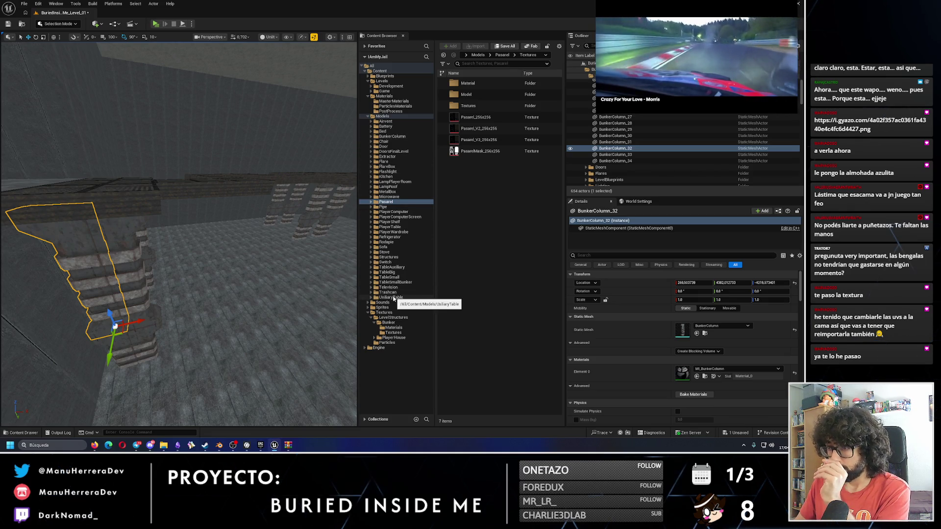
{"action": "double_click", "coordinate": [382, 132]}
- Import BedBIM_v2.fbx and PlayerBed_v2_Texture into the Bed/Model folder
{"action": "double_click", "coordinate": [482, 94]}
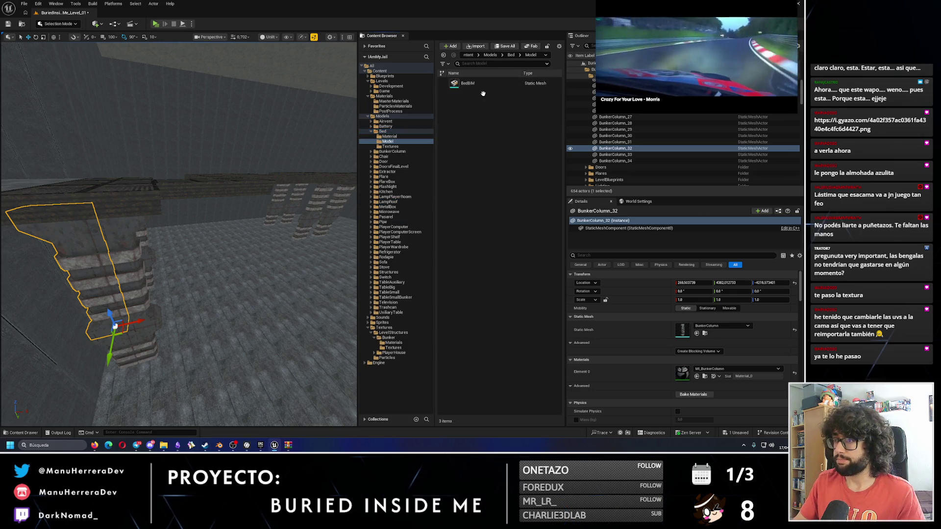
{"action": "left_click", "coordinate": [482, 49]}
{"action": "left_click", "coordinate": [410, 168]}
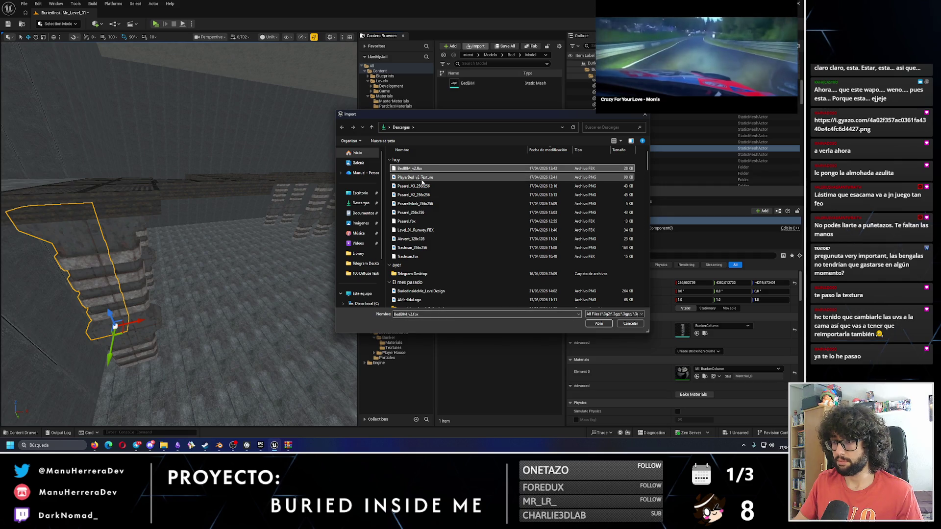
{"action": "left_click", "coordinate": [415, 177], "text": "ctrl"}
{"action": "left_click", "coordinate": [599, 324]}
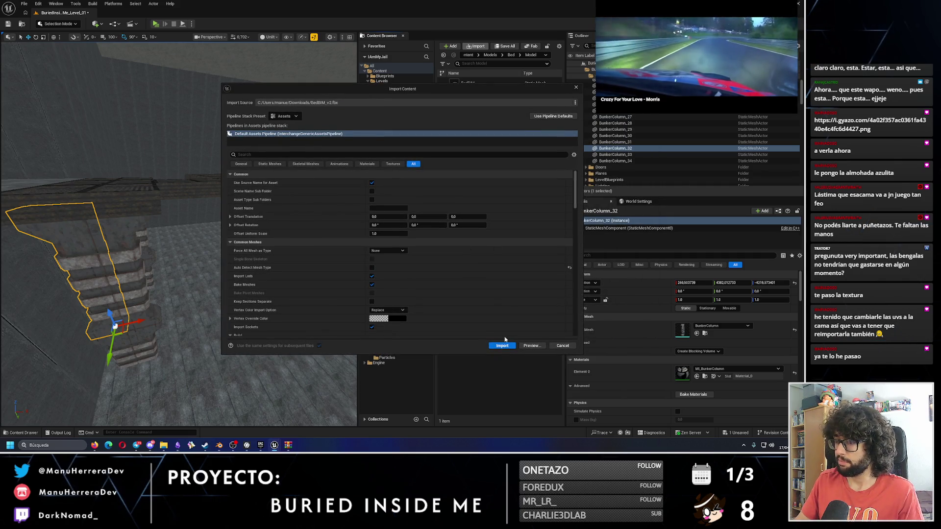
{"action": "left_click", "coordinate": [504, 344]}
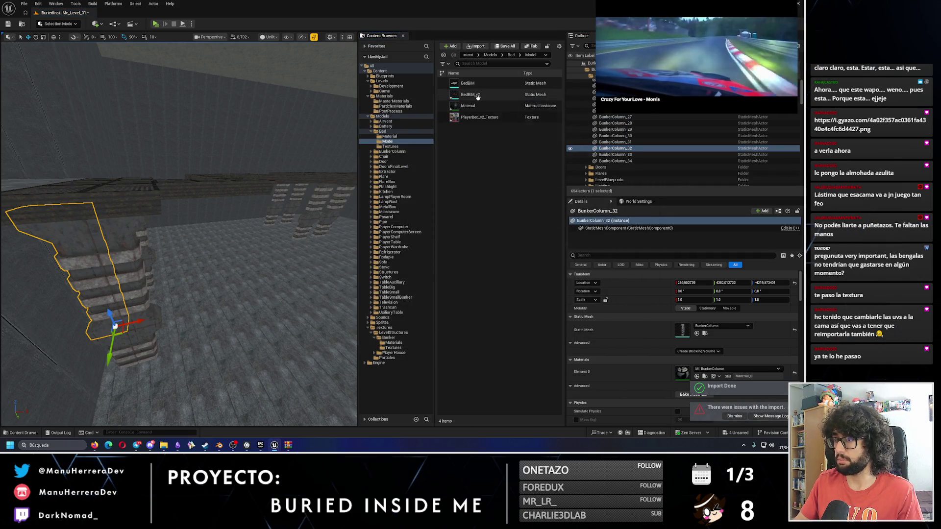
- Force-delete the extra Material, move PlayerBed_v2_Texture into Bed/Textures and open it
{"action": "left_click", "coordinate": [476, 109]}
{"action": "key", "text": "Delete"}
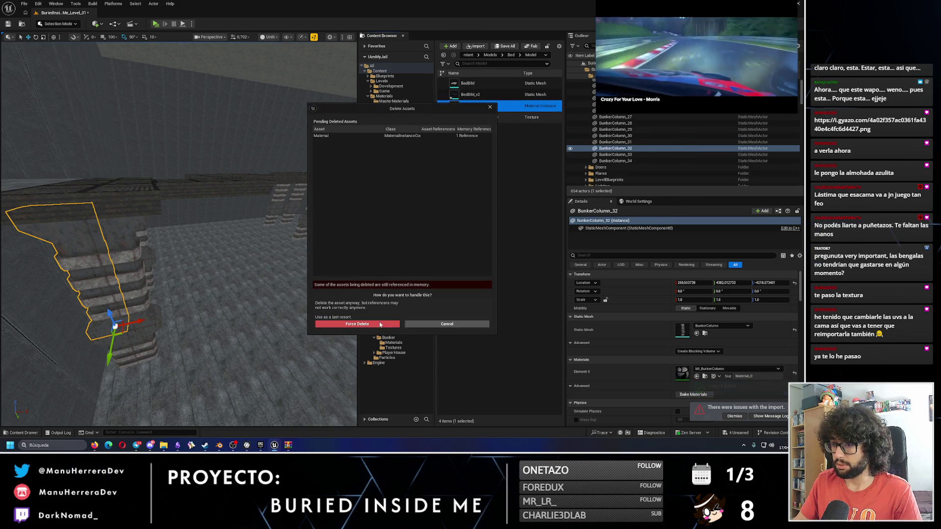
{"action": "left_click", "coordinate": [357, 324]}
{"action": "left_click", "coordinate": [478, 106]}
{"action": "left_click_drag", "start_coordinate": [478, 106], "coordinate": [392, 147]}
{"action": "left_click", "coordinate": [399, 151]}
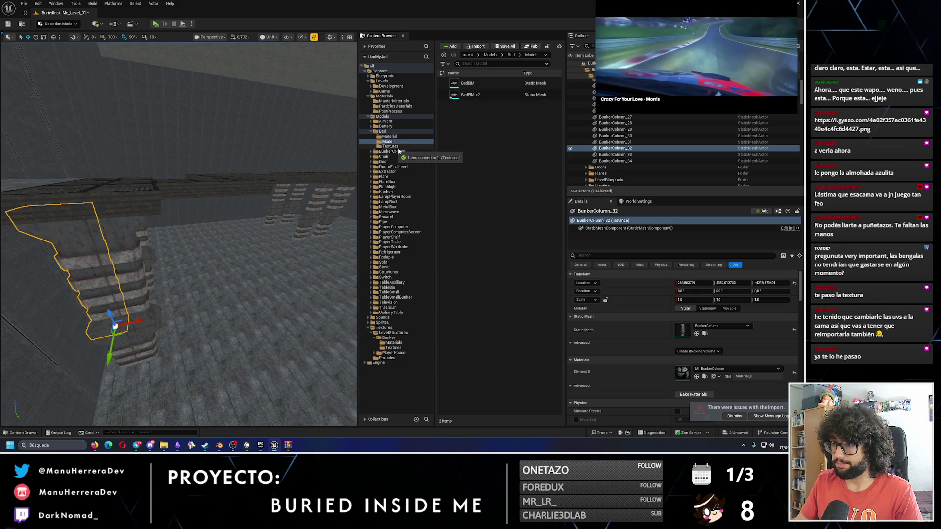
{"action": "left_click", "coordinate": [390, 146]}
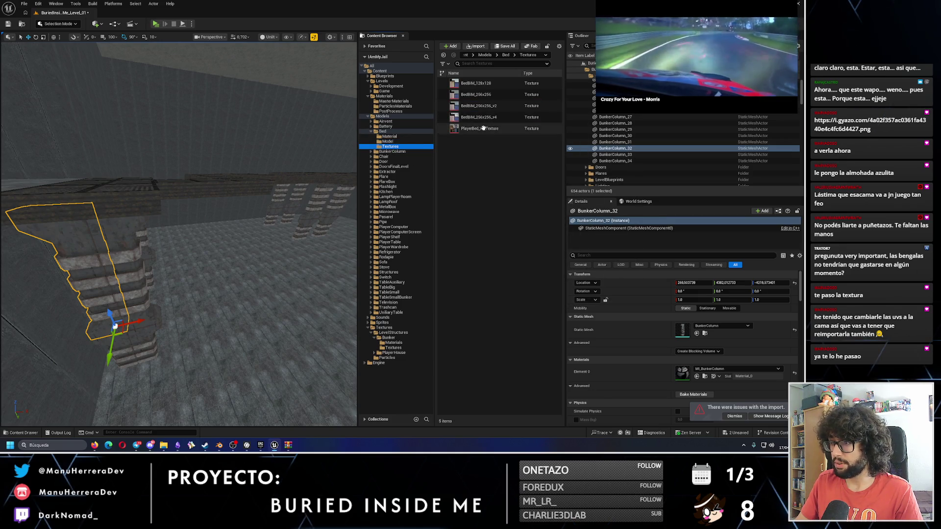
{"action": "double_click", "coordinate": [483, 128]}
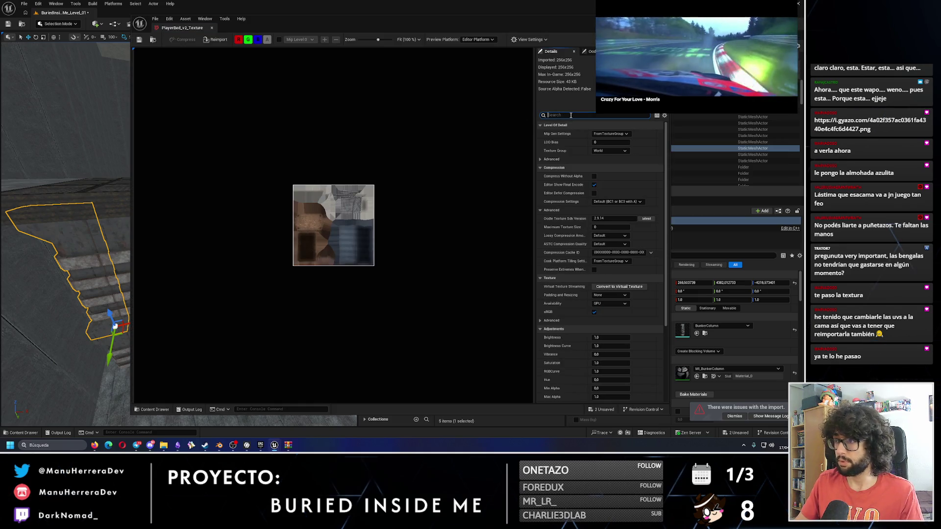
{"action": "type", "text": "filter"}
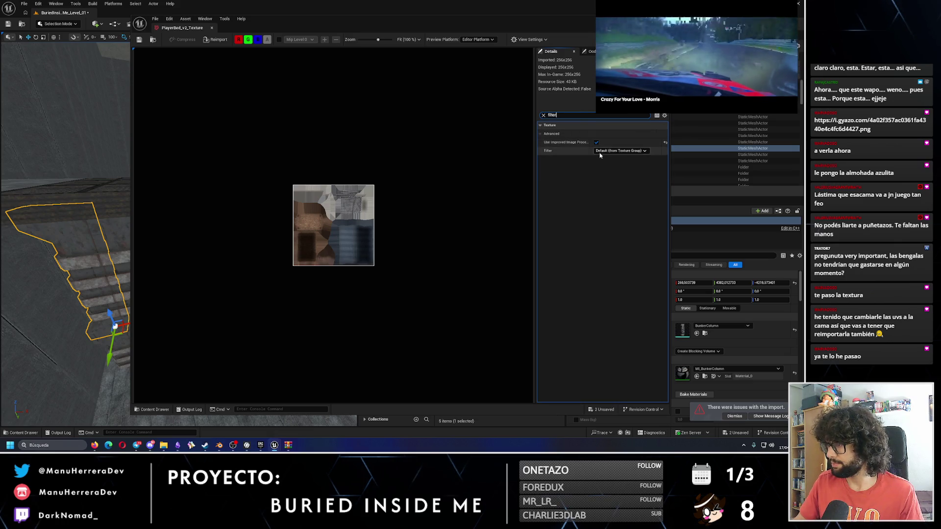
{"action": "left_click", "coordinate": [600, 153]}
{"action": "left_click", "coordinate": [605, 164]}
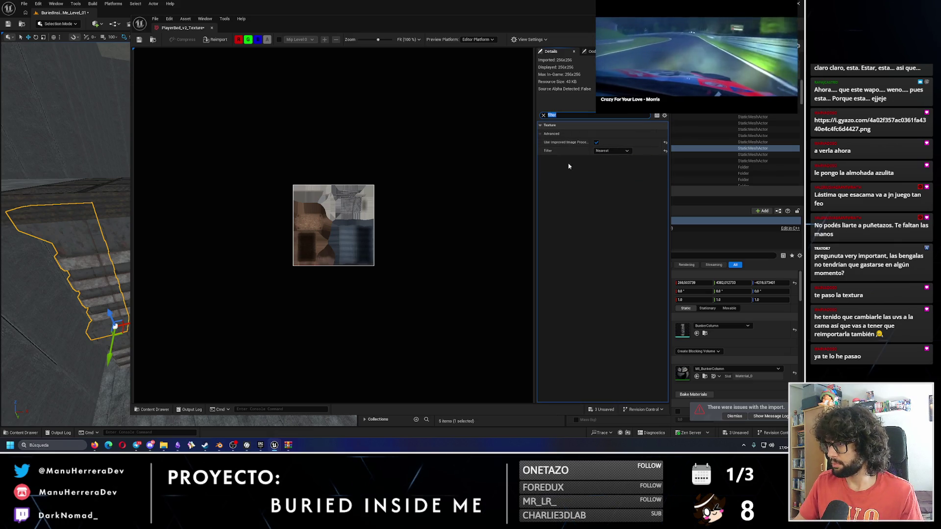
{"action": "left_click", "coordinate": [152, 40]}
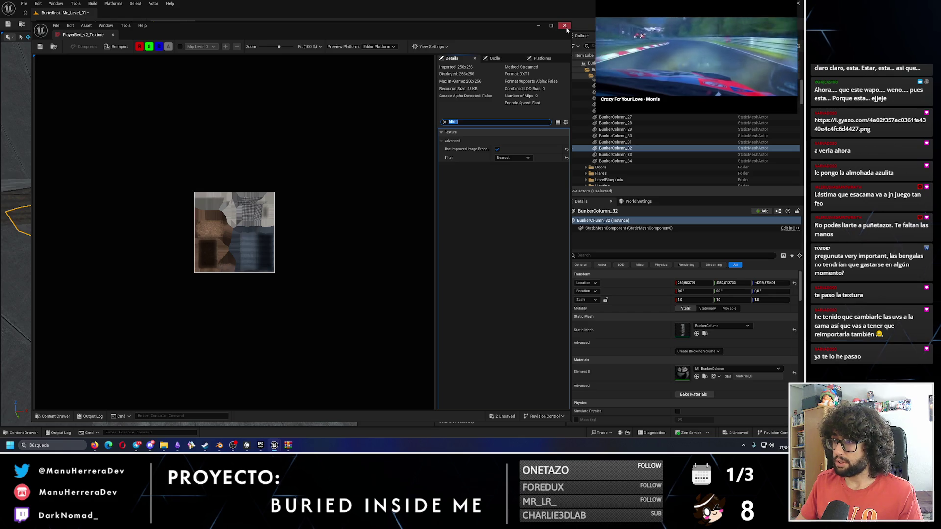
{"action": "left_click", "coordinate": [565, 26]}
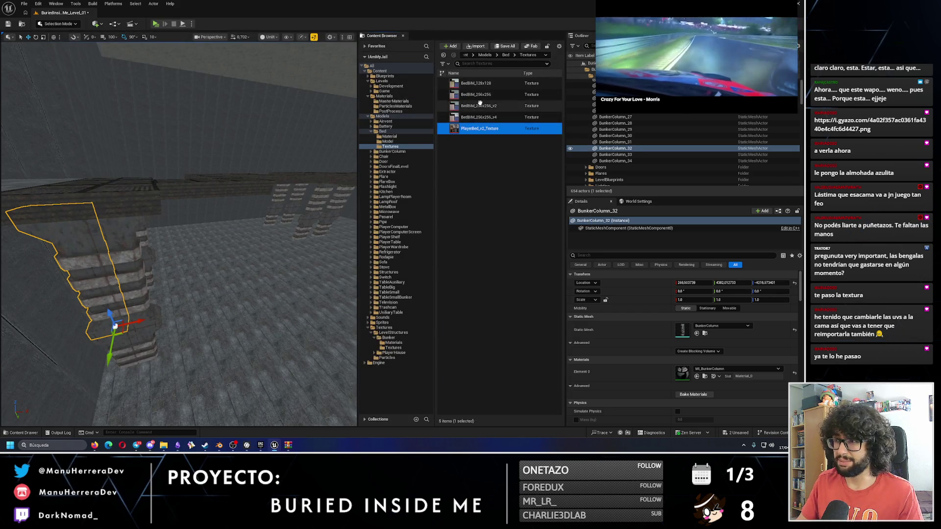
{"action": "left_click", "coordinate": [475, 84]}
{"action": "left_click", "coordinate": [480, 116]}
{"action": "double_click", "coordinate": [482, 116]}
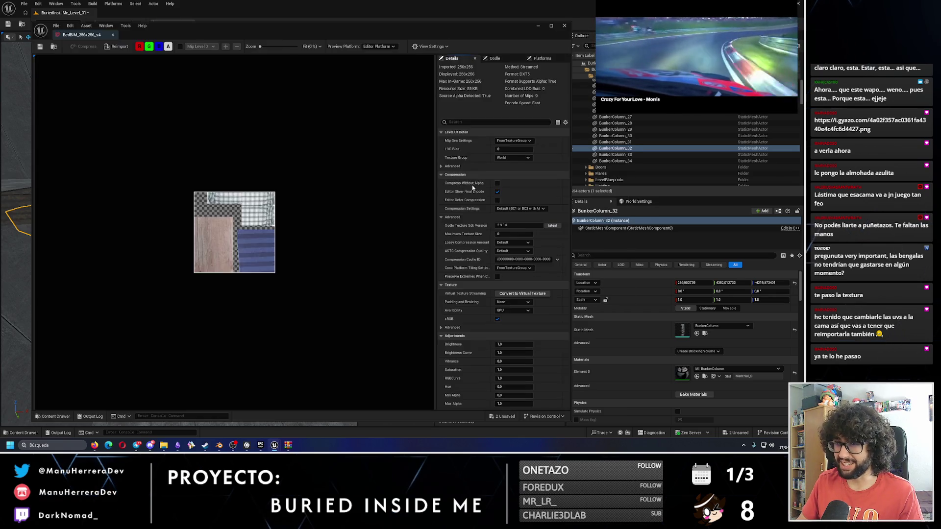
{"action": "scroll", "coordinate": [276, 226], "scroll_direction": "up", "scroll_amount": 4}
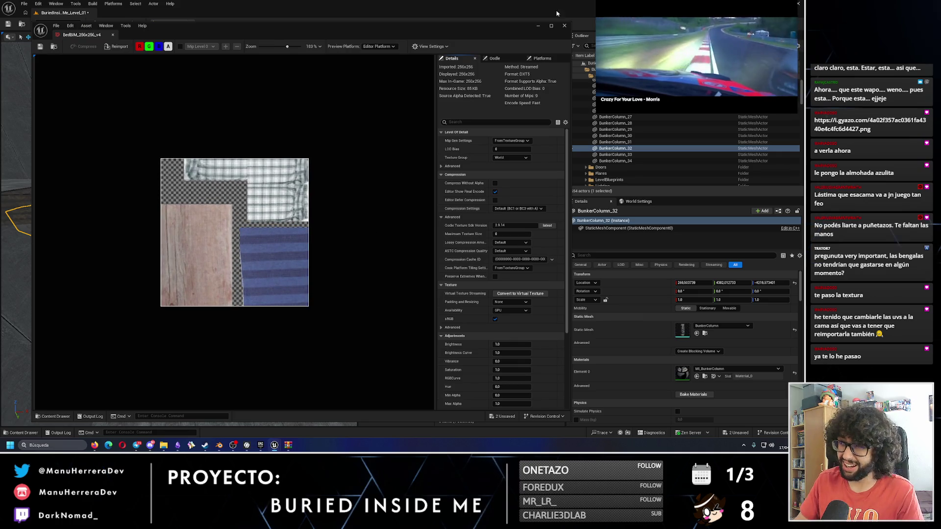
{"action": "left_click", "coordinate": [565, 26]}
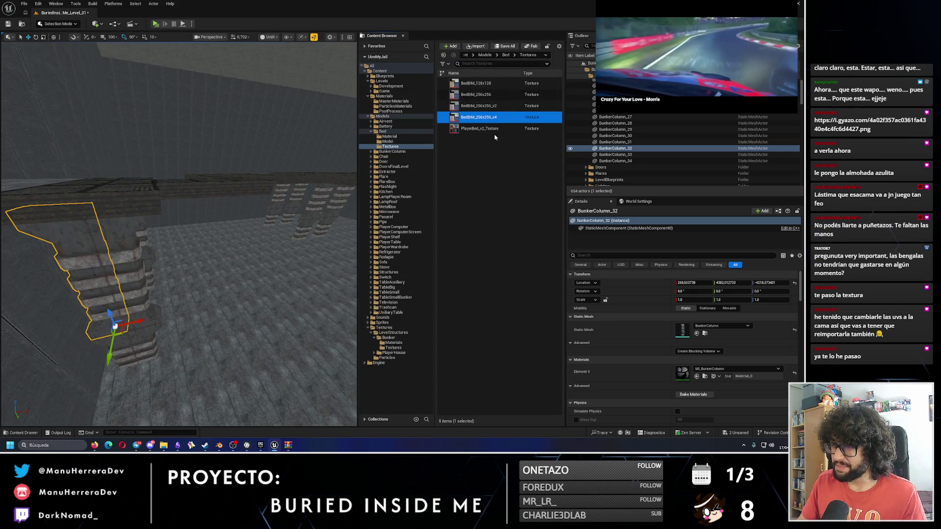
- Select the bed, edit BP_Bed and set its BedMesh Static Mesh to BedBIM_v2
{"action": "left_click_drag", "start_coordinate": [245, 245], "coordinate": [236, 147]}
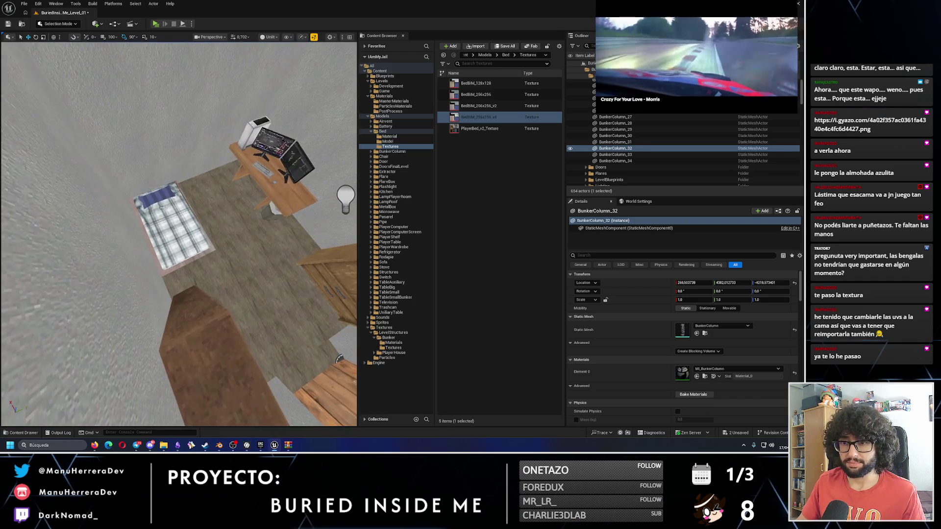
{"action": "left_click", "coordinate": [169, 223]}
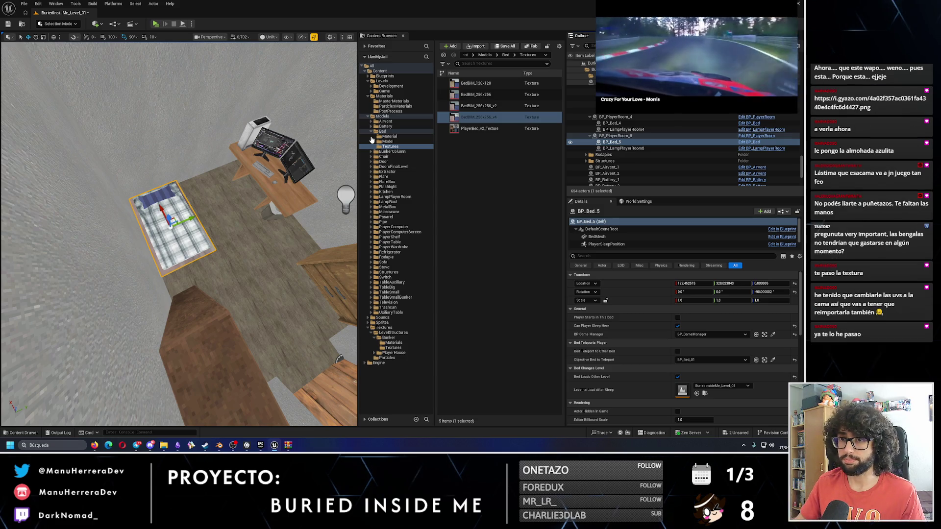
{"action": "left_click", "coordinate": [758, 142]}
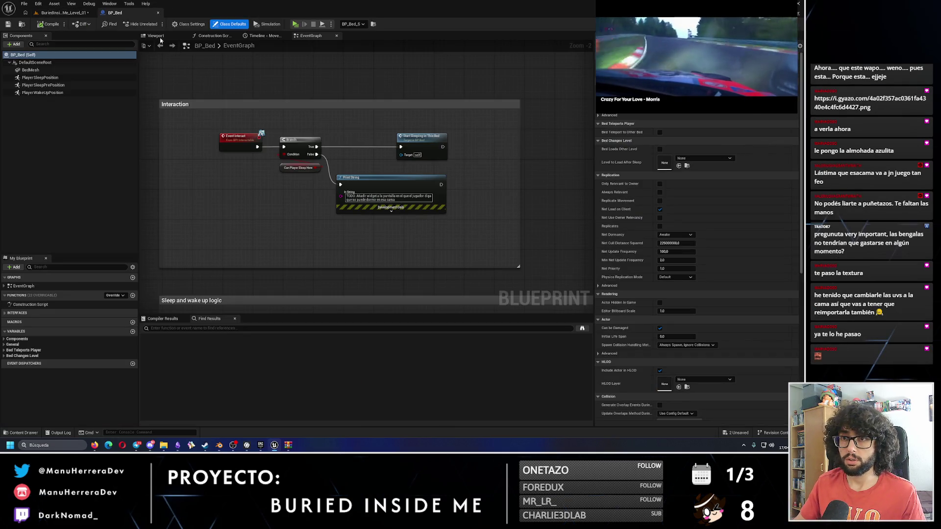
{"action": "left_click", "coordinate": [159, 37]}
{"action": "left_click", "coordinate": [324, 186]}
{"action": "left_click", "coordinate": [705, 166]}
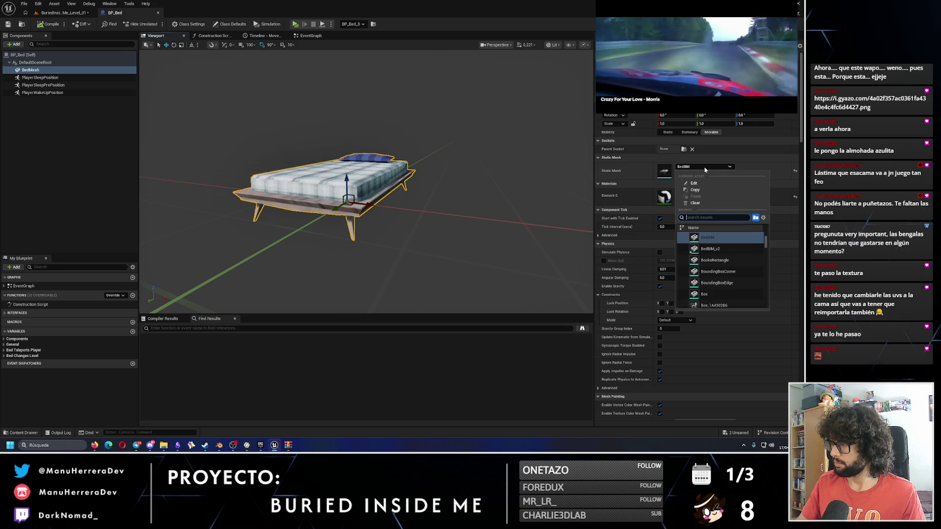
{"action": "left_click", "coordinate": [720, 249]}
- Check the bed preview and its material list unchanged, then show the Bed Material folder
{"action": "mouse_move", "coordinate": [488, 216]}
{"action": "left_mouse_down"}
{"action": "mouse_move", "coordinate": [468, 269]}
{"action": "mouse_move", "coordinate": [453, 241]}
{"action": "mouse_move", "coordinate": [431, 265]}
{"action": "left_mouse_up"}
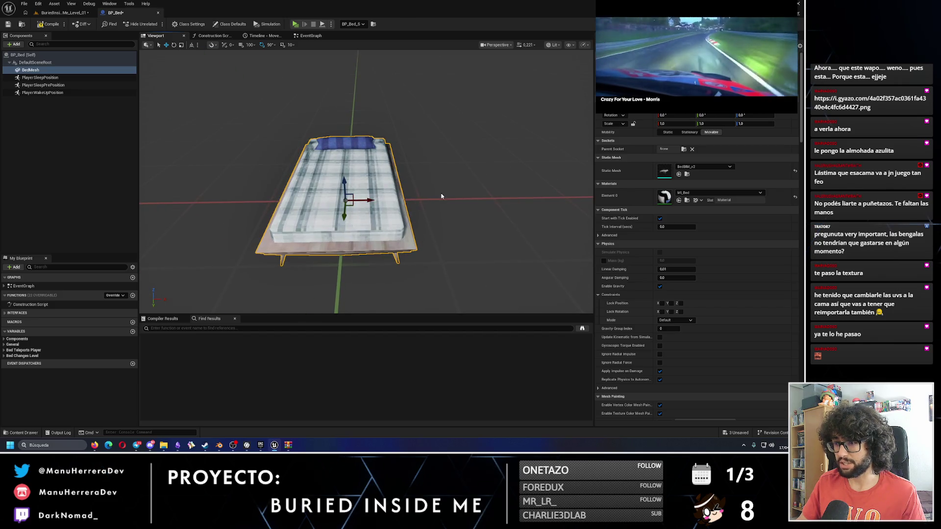
{"action": "left_click", "coordinate": [702, 194]}
{"action": "left_click", "coordinate": [348, 95]}
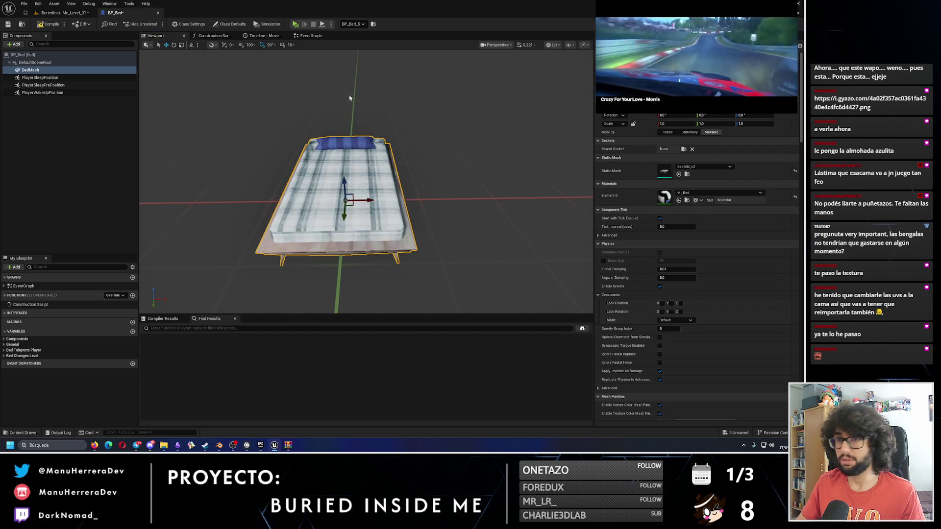
{"action": "left_click", "coordinate": [64, 12]}
{"action": "left_click", "coordinate": [389, 136]}
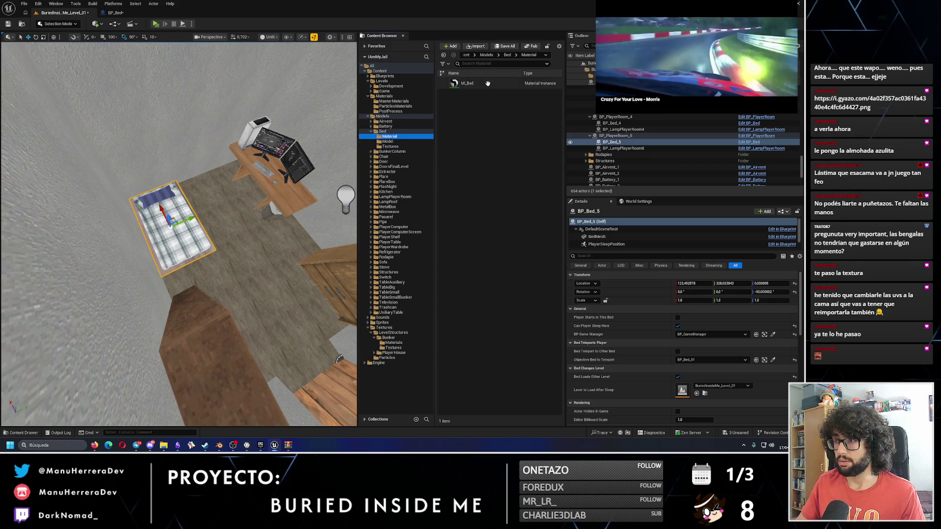
- Open MI_Bed's base colour texture list and locate the Bed Textures folder
{"action": "left_click", "coordinate": [470, 85]}
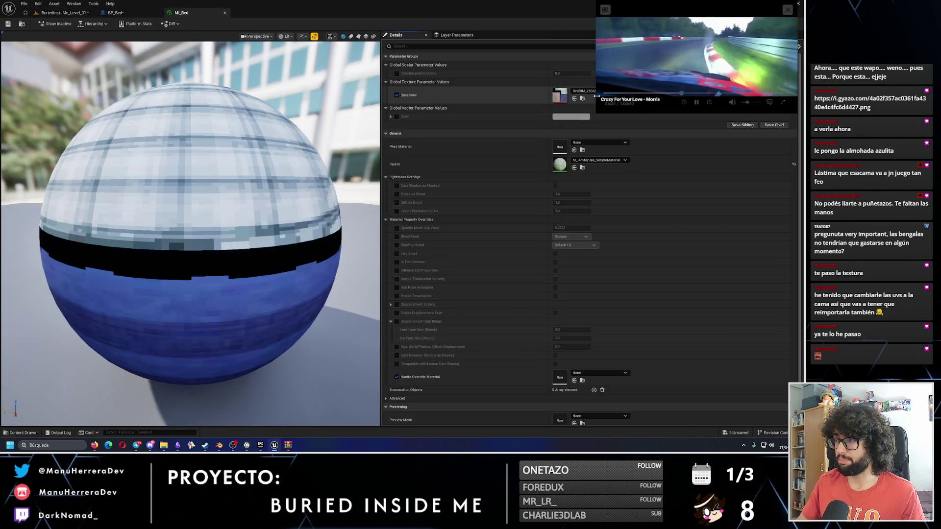
{"action": "left_click", "coordinate": [584, 91]}
{"action": "scroll", "coordinate": [602, 250], "scroll_direction": "up", "scroll_amount": 2}
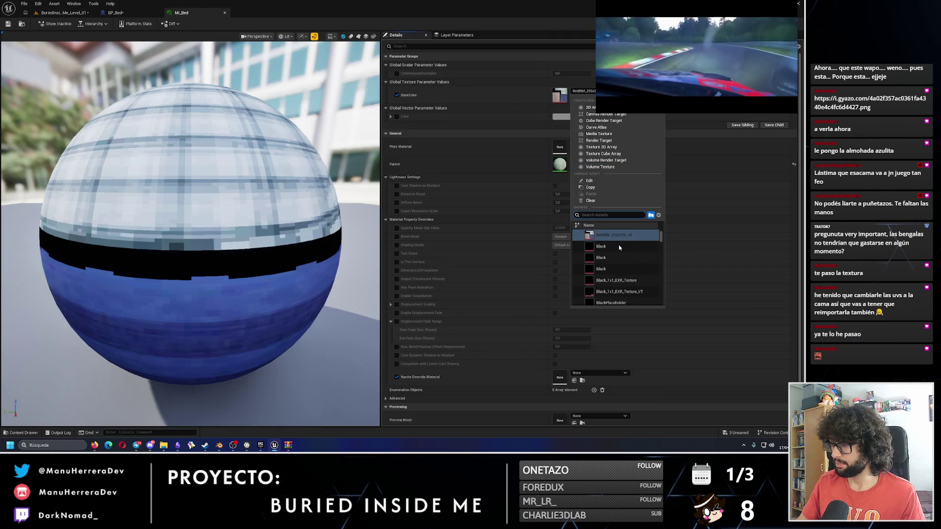
{"action": "scroll", "coordinate": [630, 251], "scroll_direction": "up", "scroll_amount": 4}
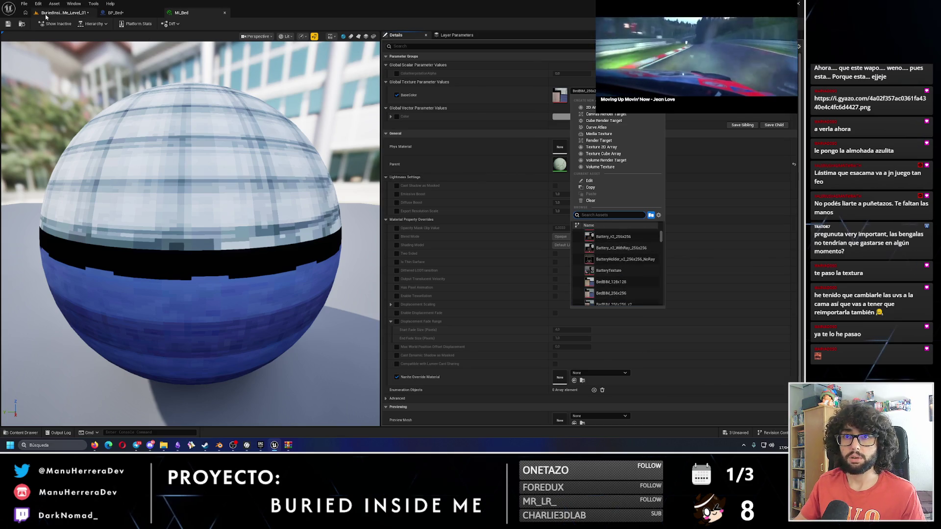
{"action": "left_click", "coordinate": [63, 12]}
{"action": "left_click", "coordinate": [400, 147]}
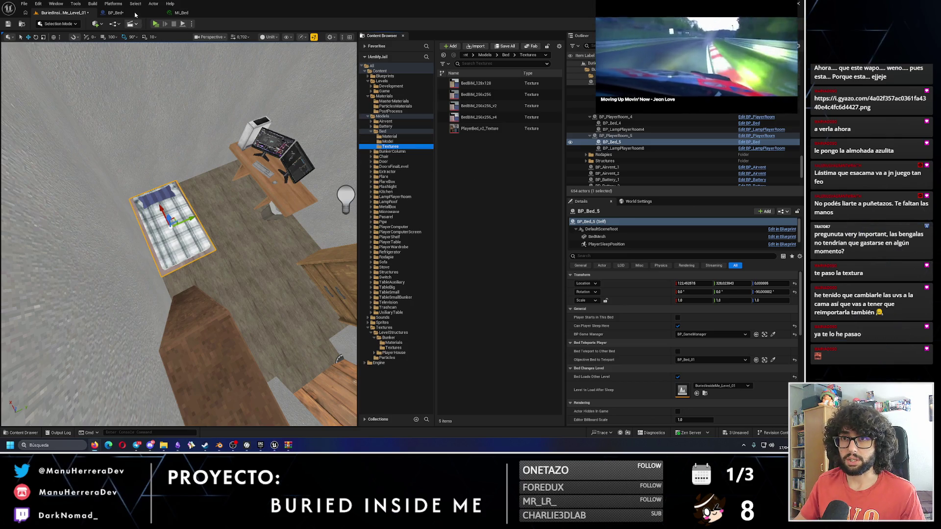
- Set MI_Bed's BaseColor to PlayerBed_v2_Texture, save it, and return to the lit level view
{"action": "left_click", "coordinate": [115, 12]}
{"action": "left_click", "coordinate": [181, 12]}
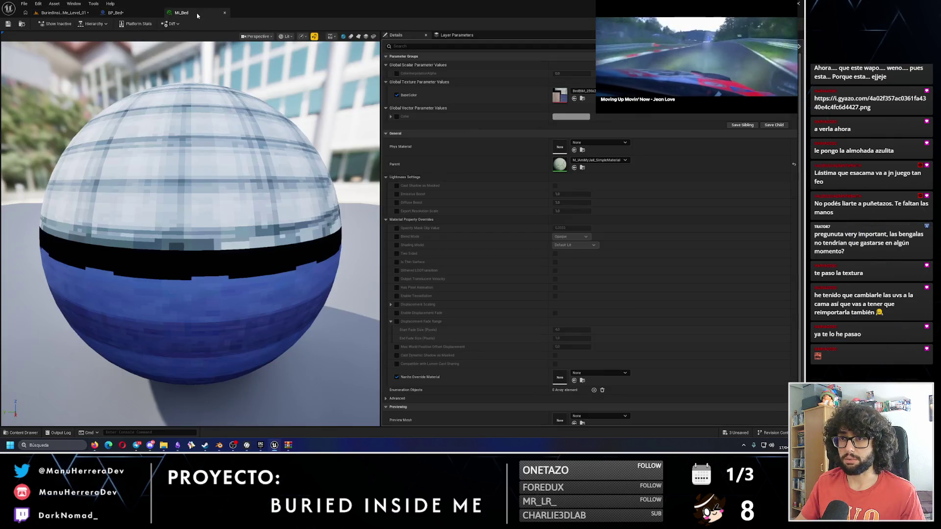
{"action": "left_click", "coordinate": [582, 93]}
{"action": "type", "text": "playerb"}
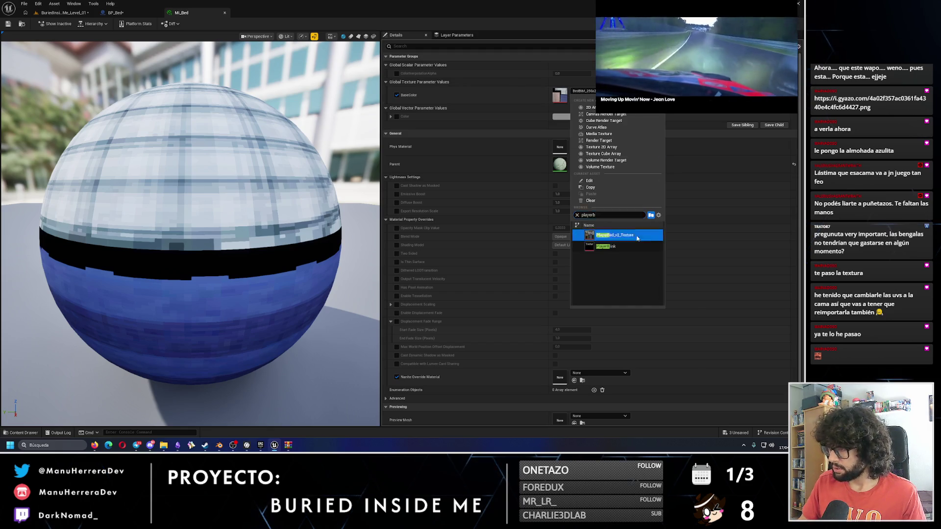
{"action": "key", "text": "Return"}
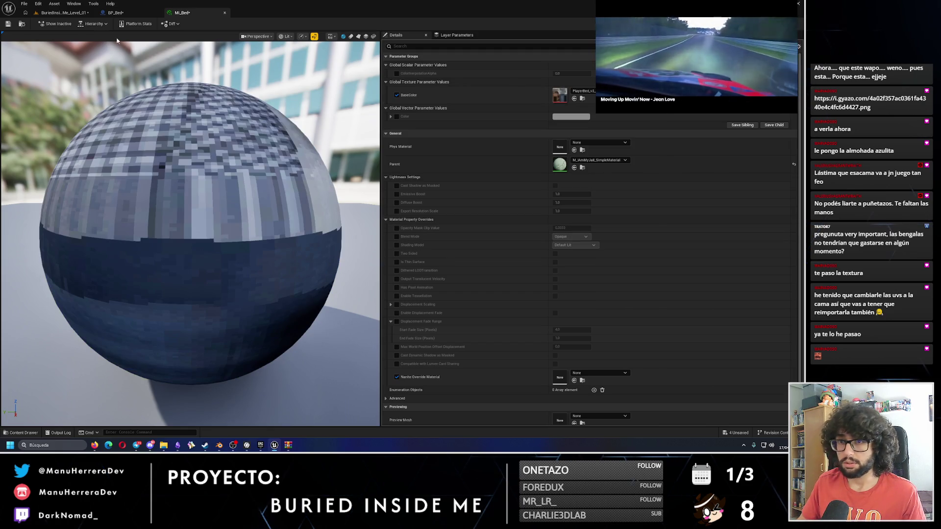
{"action": "left_click", "coordinate": [8, 24]}
{"action": "left_click", "coordinate": [64, 12]}
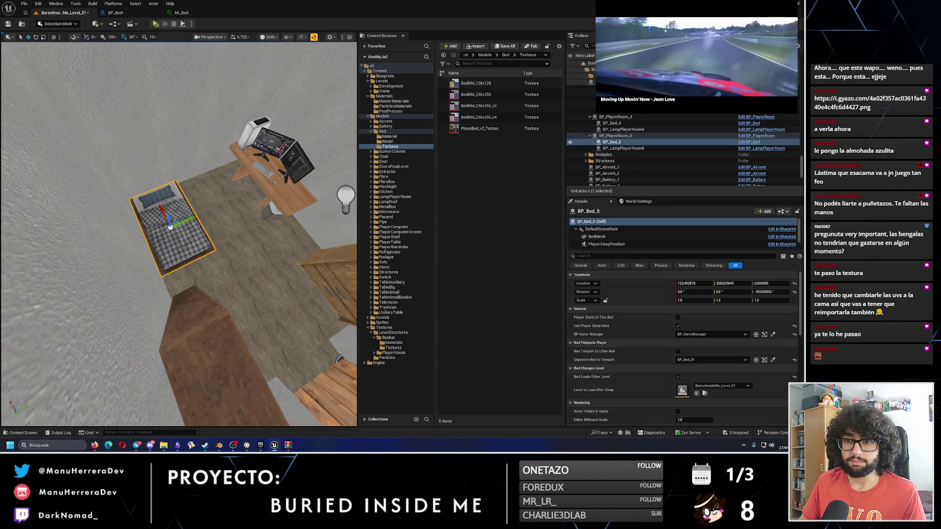
{"action": "key", "text": "alt+4"}
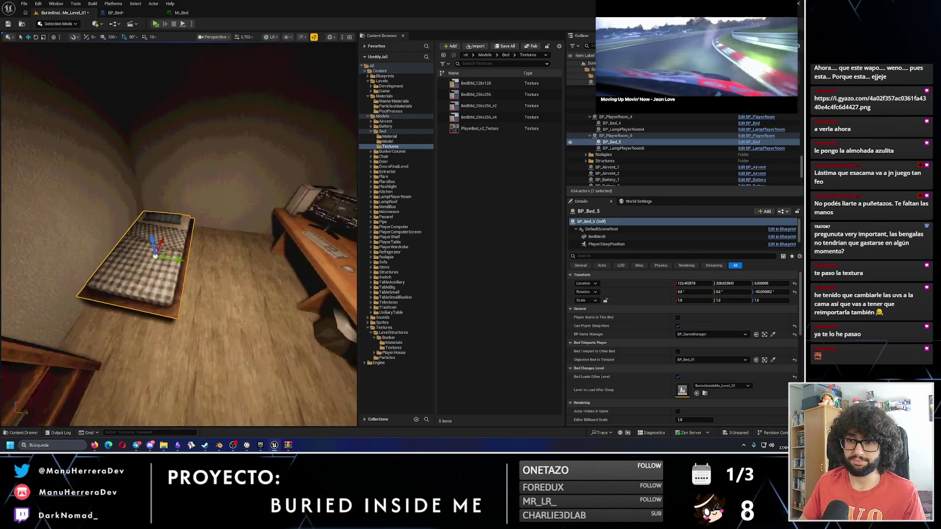
{"action": "left_click_drag", "start_coordinate": [164, 36], "coordinate": [165, 36]}
{"action": "left_click", "coordinate": [155, 24]}
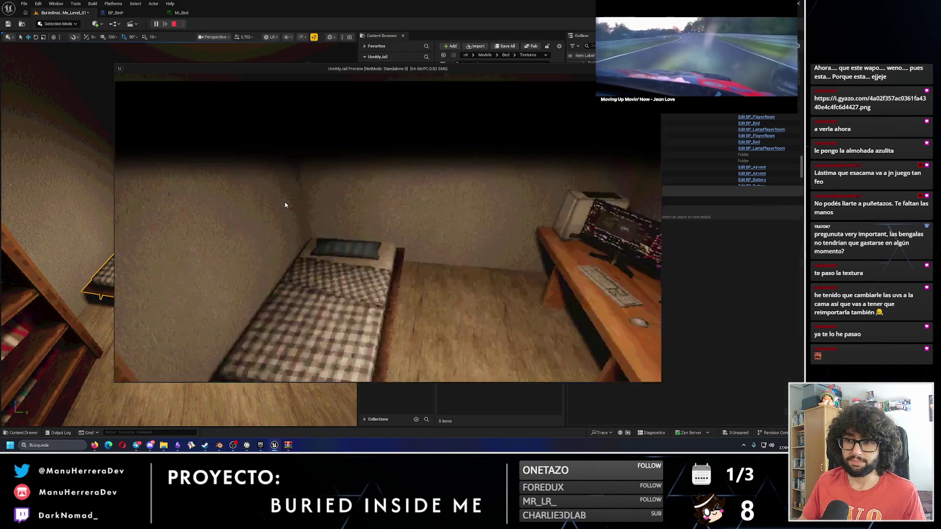
{"action": "key", "text": "s"}
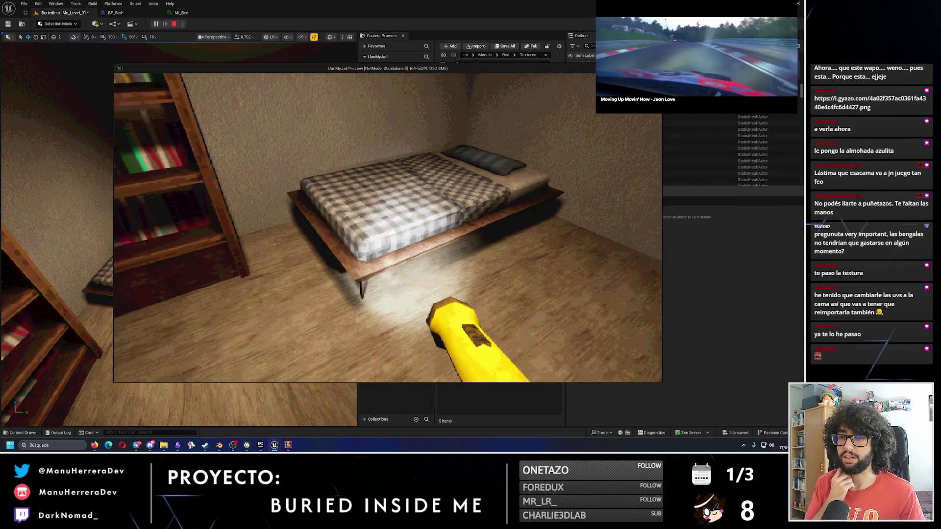
{"action": "key", "text": "s"}
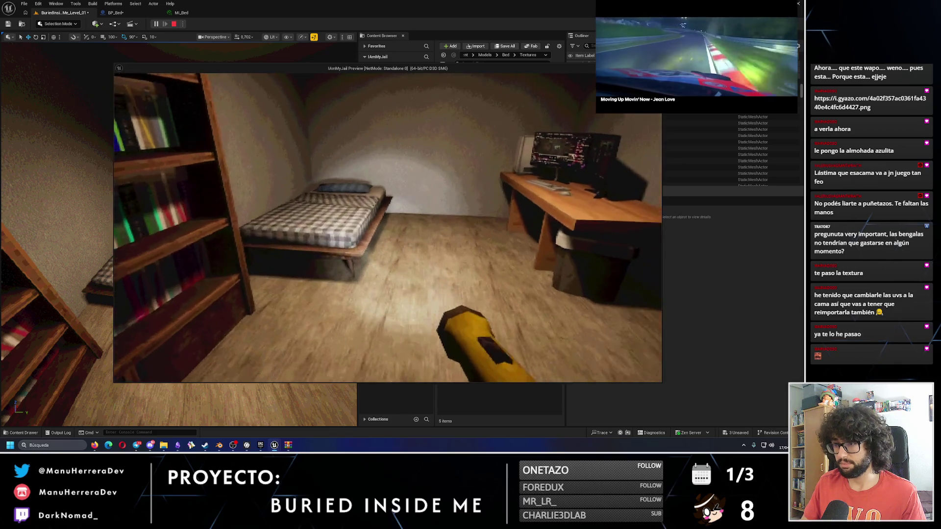
{"action": "key", "text": "w"}
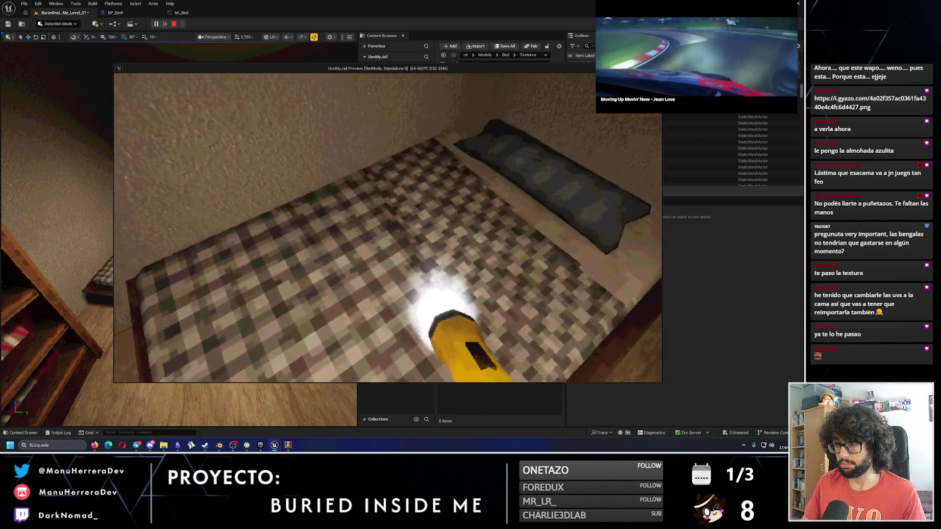
{"action": "key", "text": "Escape"}
{"action": "left_click", "coordinate": [388, 141]}
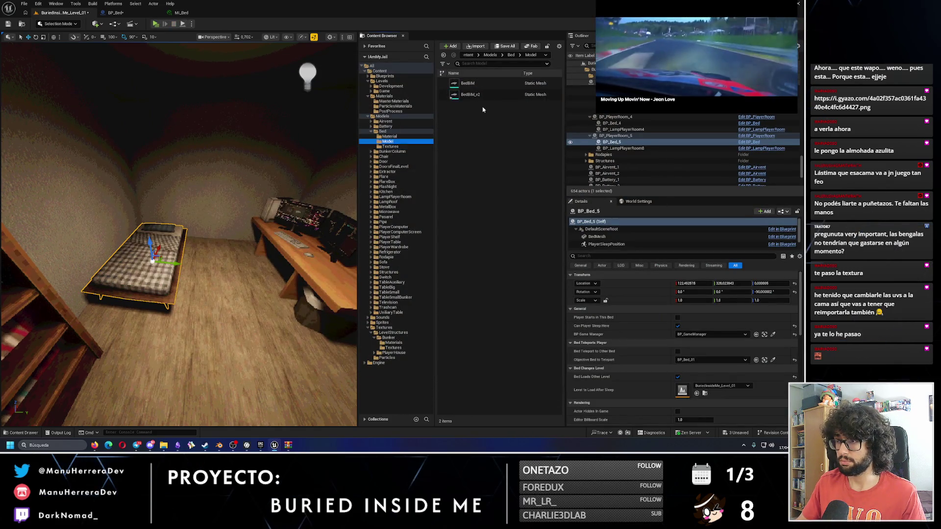
- Open BedBIM_v2 from the Bed/Model folder in the Static Mesh Editor
{"action": "left_click", "coordinate": [483, 97]}
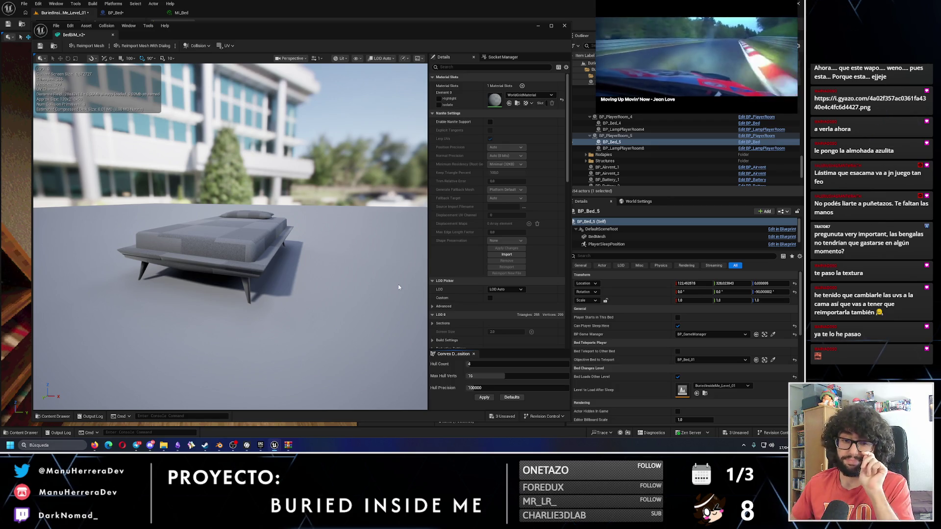
- Add a simple box collision to the BedBIM_v2 bed and stretch it vertically
{"action": "left_click", "coordinate": [198, 45]}
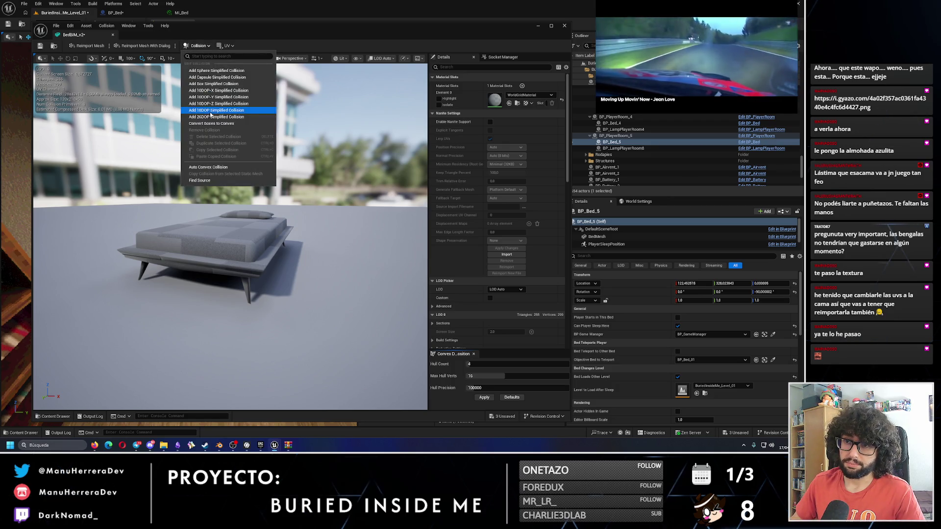
{"action": "left_click", "coordinate": [213, 84]}
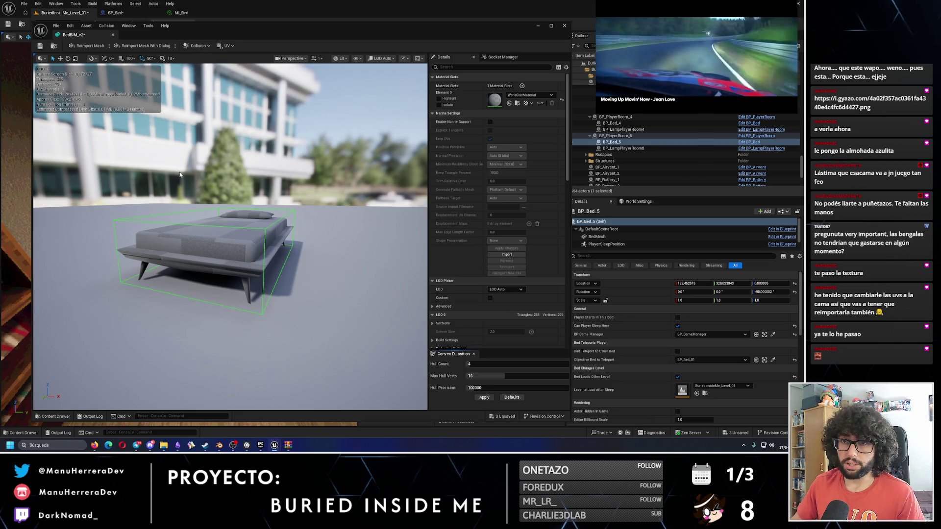
{"action": "left_click_drag", "start_coordinate": [230, 216], "coordinate": [245, 223]}
- Nudge the bed's collision box along X and switch its gizmo to scaling
{"action": "mouse_move", "coordinate": [296, 246]}
{"action": "left_mouse_down"}
{"action": "mouse_move", "coordinate": [251, 235]}
{"action": "mouse_move", "coordinate": [233, 210]}
{"action": "mouse_move", "coordinate": [250, 226]}
{"action": "mouse_move", "coordinate": [268, 293]}
{"action": "left_mouse_up"}
{"action": "mouse_move", "coordinate": [251, 236]}
{"action": "left_mouse_down"}
{"action": "mouse_move", "coordinate": [245, 216]}
{"action": "mouse_move", "coordinate": [196, 218]}
{"action": "left_mouse_up"}
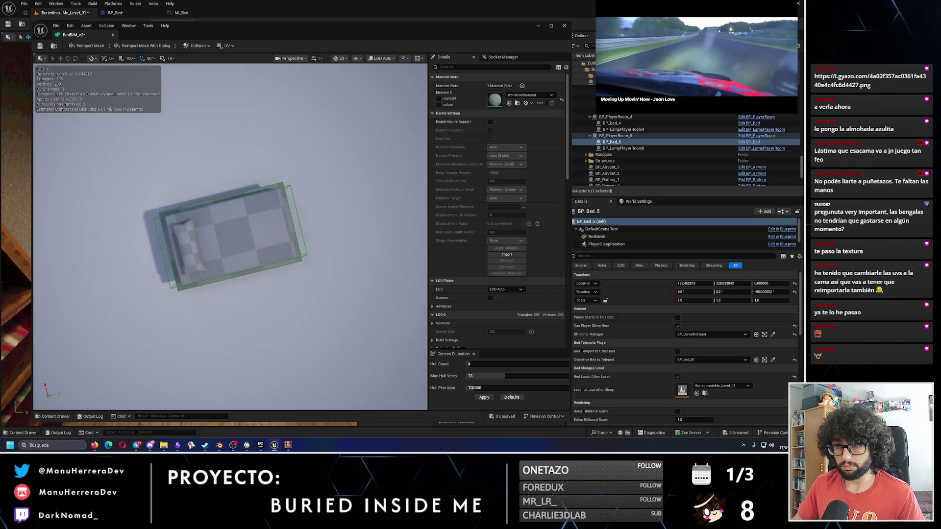
{"action": "left_click", "coordinate": [291, 202]}
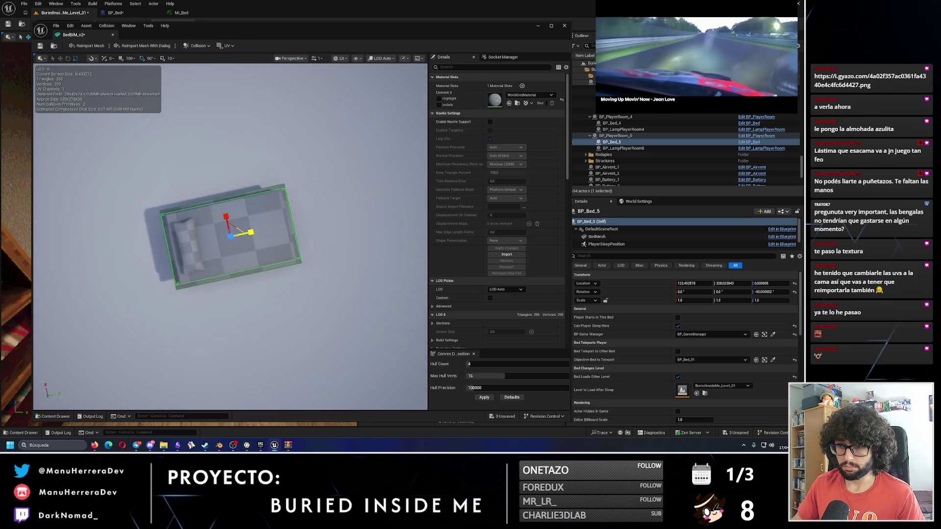
{"action": "mouse_move", "coordinate": [263, 275]}
{"action": "left_mouse_down"}
{"action": "mouse_move", "coordinate": [263, 239]}
{"action": "mouse_move", "coordinate": [241, 221]}
{"action": "left_mouse_up"}
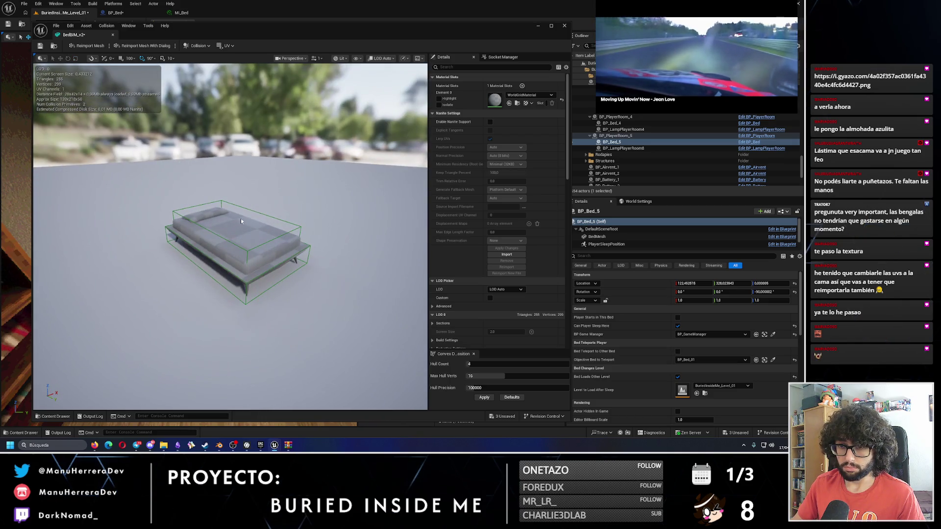
{"action": "left_click", "coordinate": [205, 230]}
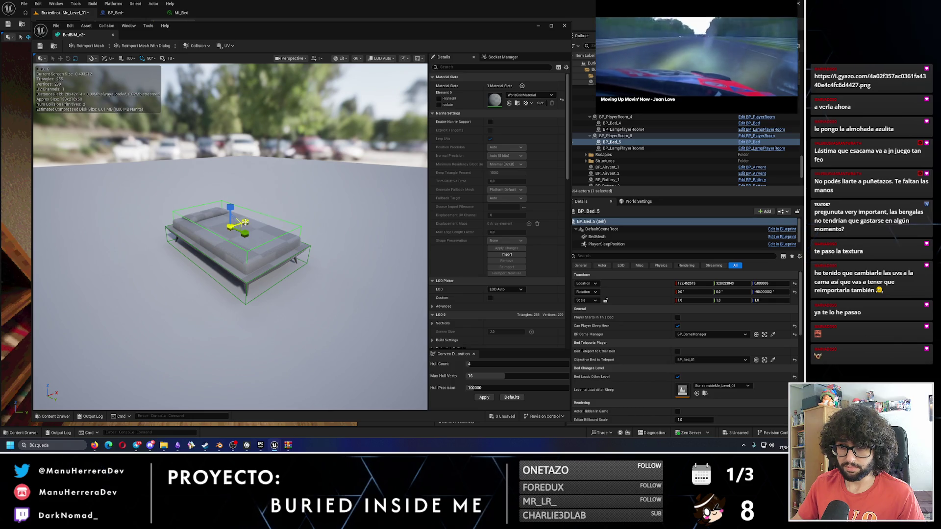
{"action": "left_click", "coordinate": [240, 224]}
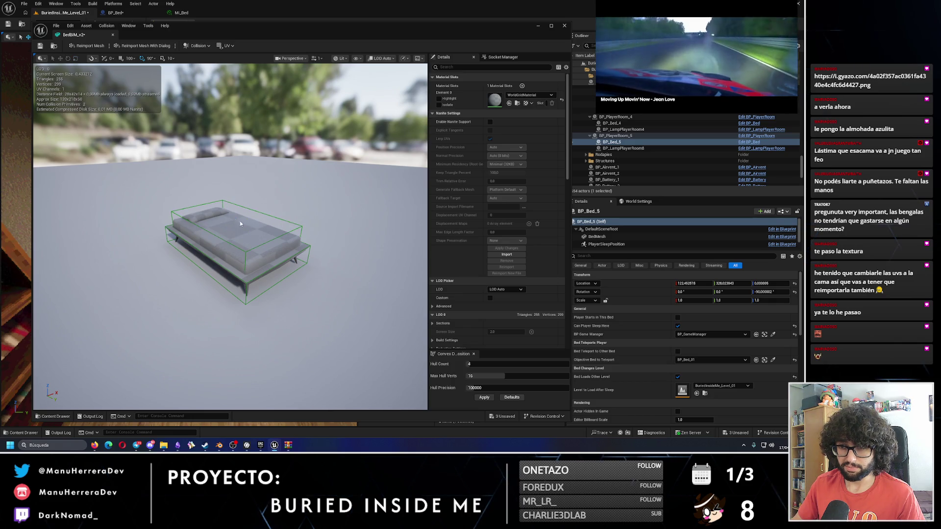
{"action": "left_click", "coordinate": [247, 235]}
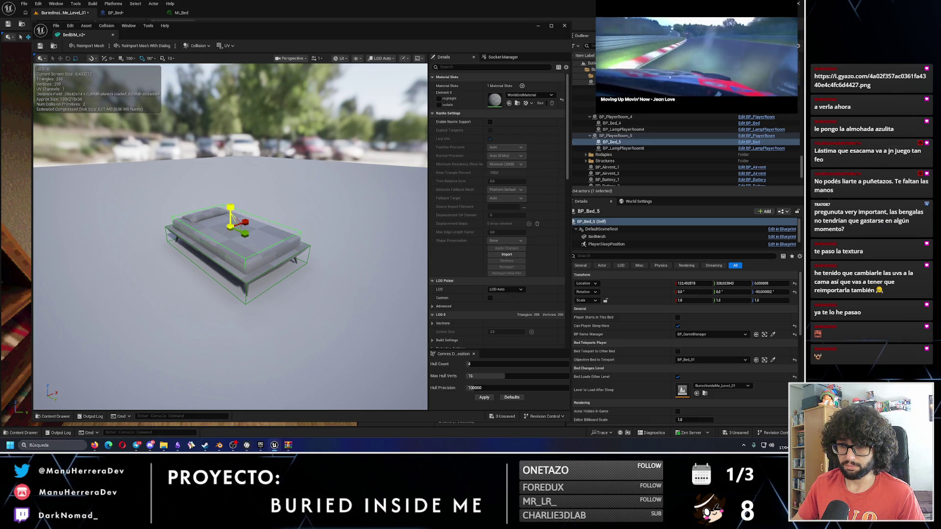
{"action": "mouse_move", "coordinate": [233, 218]}
{"action": "left_mouse_down"}
{"action": "mouse_move", "coordinate": [205, 221]}
{"action": "mouse_move", "coordinate": [228, 208]}
{"action": "mouse_move", "coordinate": [270, 241]}
{"action": "left_mouse_up"}
{"action": "key", "text": "e"}
{"action": "key", "text": "r"}
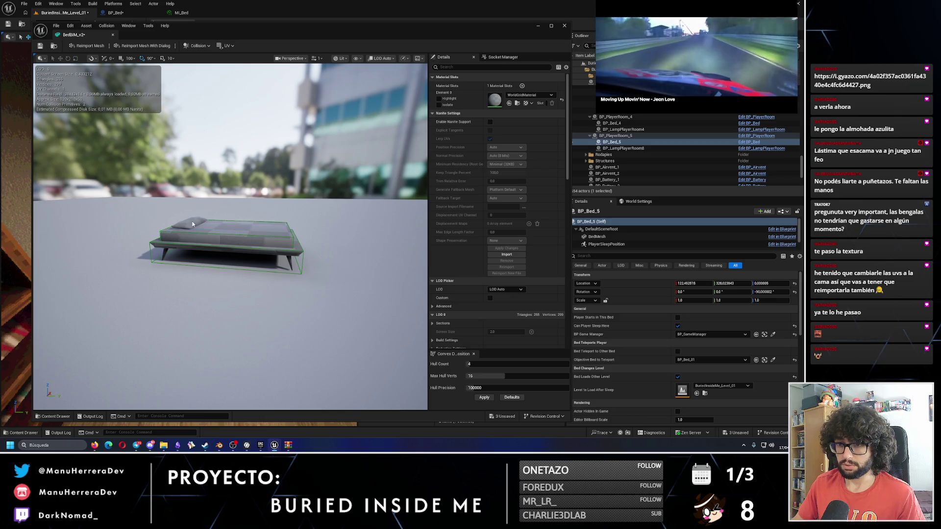
{"action": "left_click", "coordinate": [185, 234]}
- Slide the collision box left along X to fit the bed, then save BedBIM_v2 and close its editor
{"action": "mouse_move", "coordinate": [219, 225]}
{"action": "left_mouse_down"}
{"action": "mouse_move", "coordinate": [196, 212]}
{"action": "mouse_move", "coordinate": [228, 202]}
{"action": "mouse_move", "coordinate": [233, 225]}
{"action": "mouse_move", "coordinate": [246, 225]}
{"action": "left_mouse_up"}
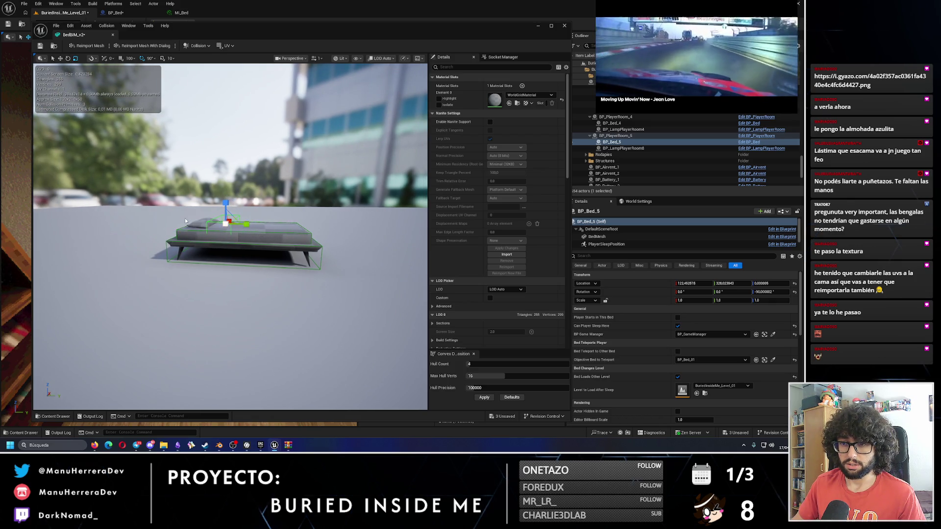
{"action": "left_click_drag", "start_coordinate": [185, 221], "coordinate": [186, 255]}
{"action": "mouse_move", "coordinate": [243, 226]}
{"action": "left_mouse_down"}
{"action": "mouse_move", "coordinate": [218, 229]}
{"action": "mouse_move", "coordinate": [227, 236]}
{"action": "left_mouse_up"}
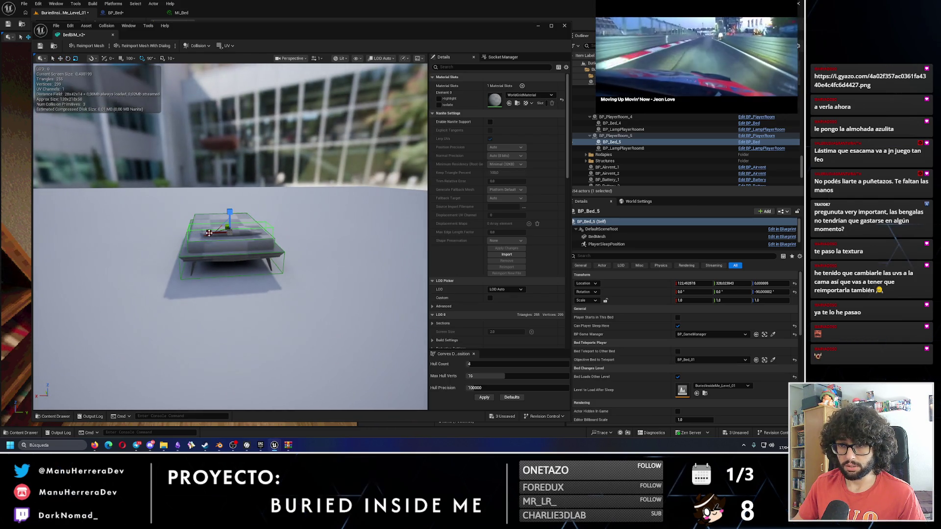
{"action": "left_click_drag", "start_coordinate": [201, 241], "coordinate": [216, 224]}
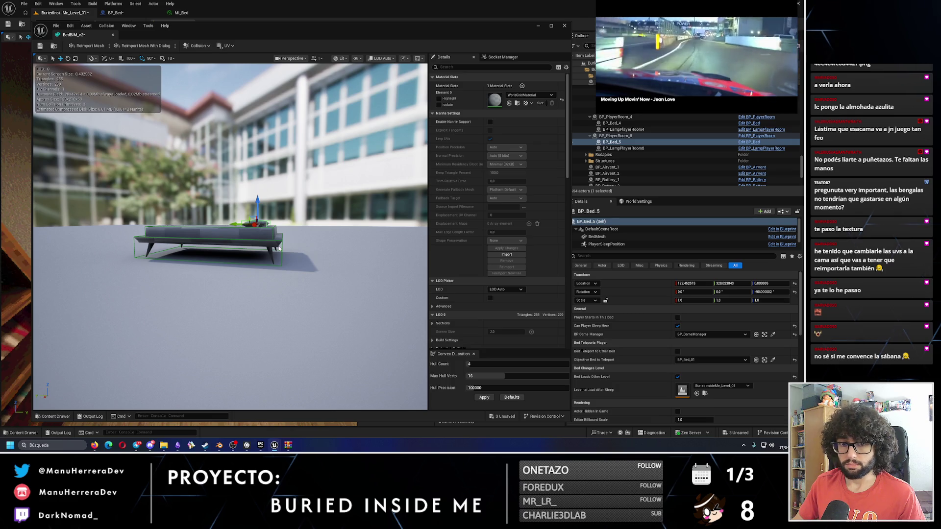
{"action": "scroll", "coordinate": [279, 248], "scroll_direction": "up", "scroll_amount": 6}
{"action": "mouse_move", "coordinate": [296, 206]}
{"action": "left_mouse_down"}
{"action": "mouse_move", "coordinate": [302, 186]}
{"action": "mouse_move", "coordinate": [319, 215]}
{"action": "left_mouse_up"}
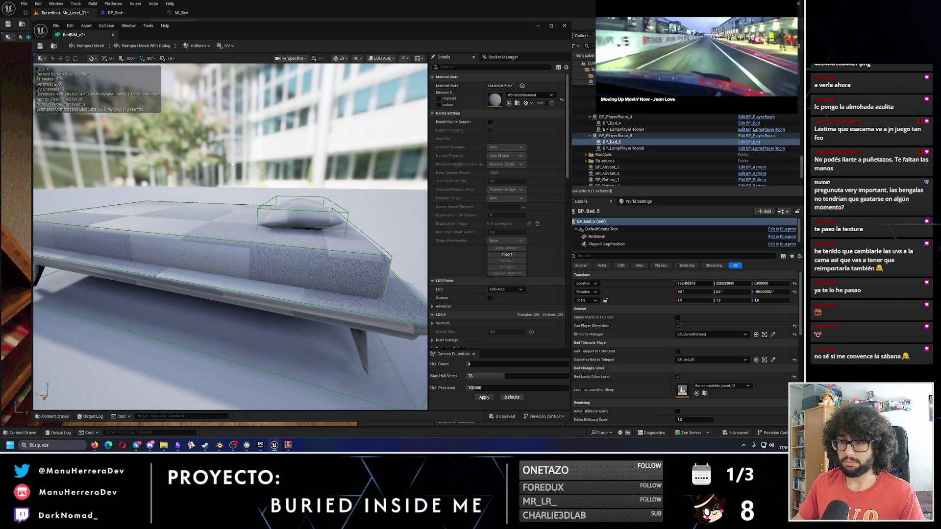
{"action": "scroll", "coordinate": [232, 164], "scroll_direction": "down", "scroll_amount": 8}
{"action": "left_click", "coordinate": [41, 45]}
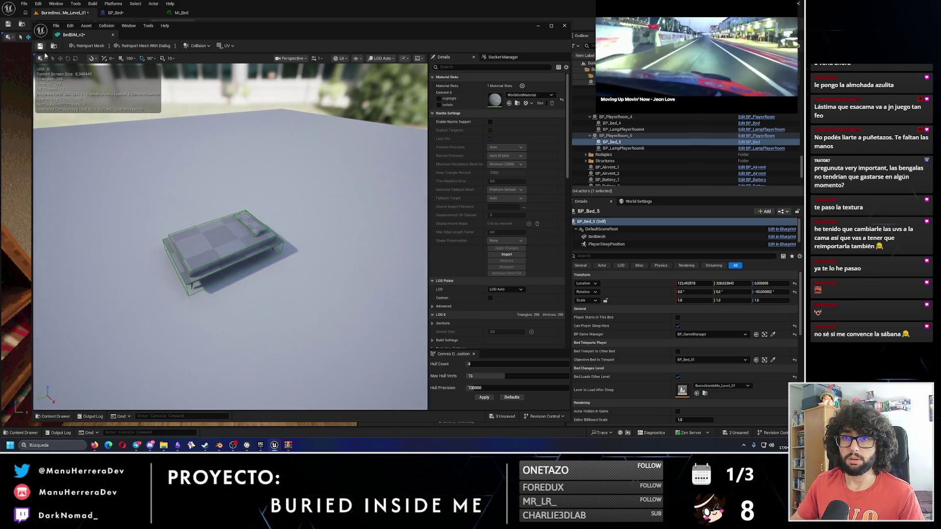
{"action": "left_click", "coordinate": [565, 26]}
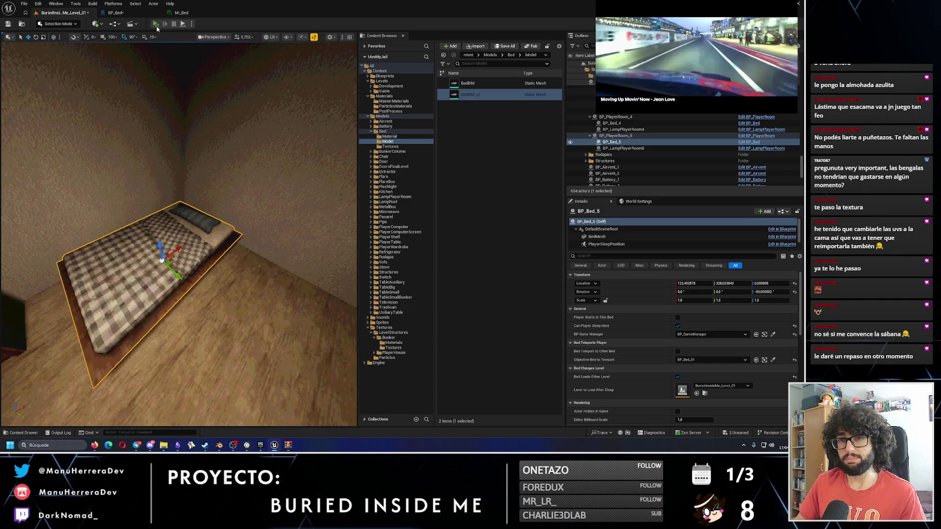
{"action": "left_click", "coordinate": [155, 25]}
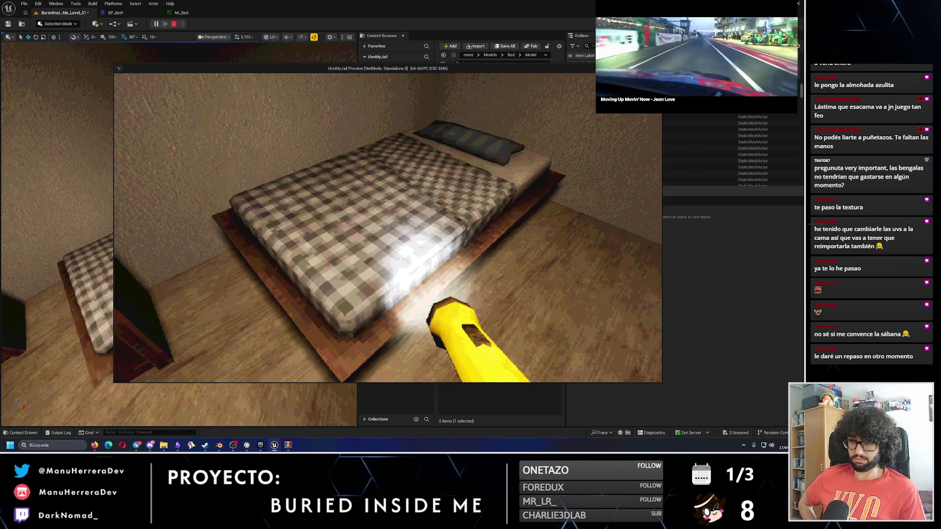
{"action": "key", "text": "w"}
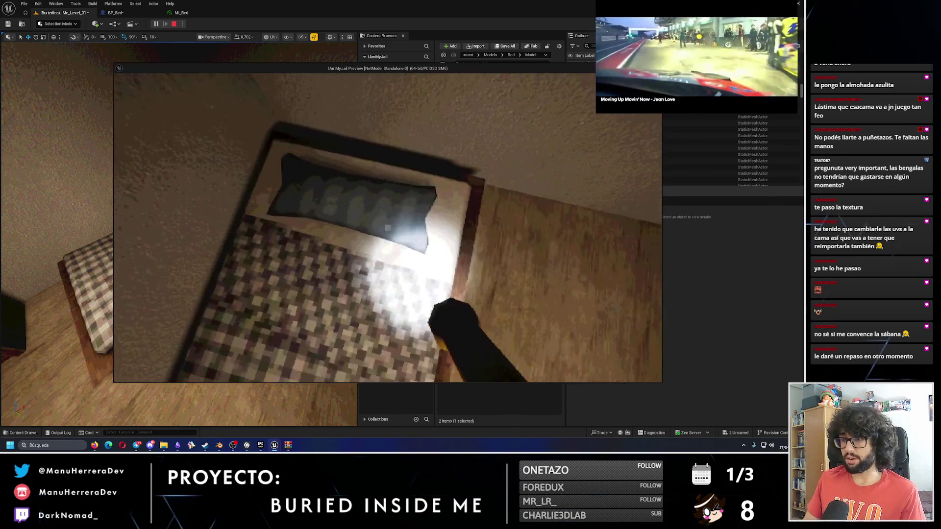
{"action": "key", "text": "w"}
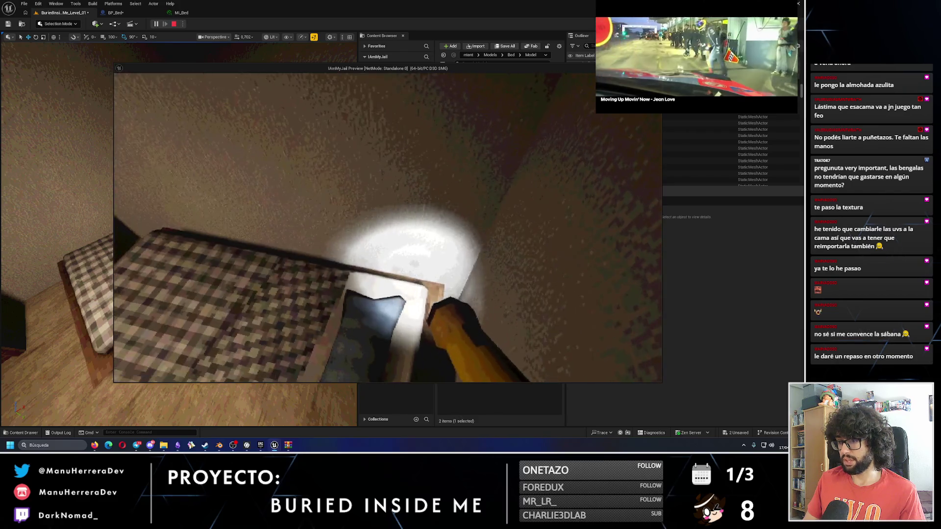
{"action": "key", "text": "s"}
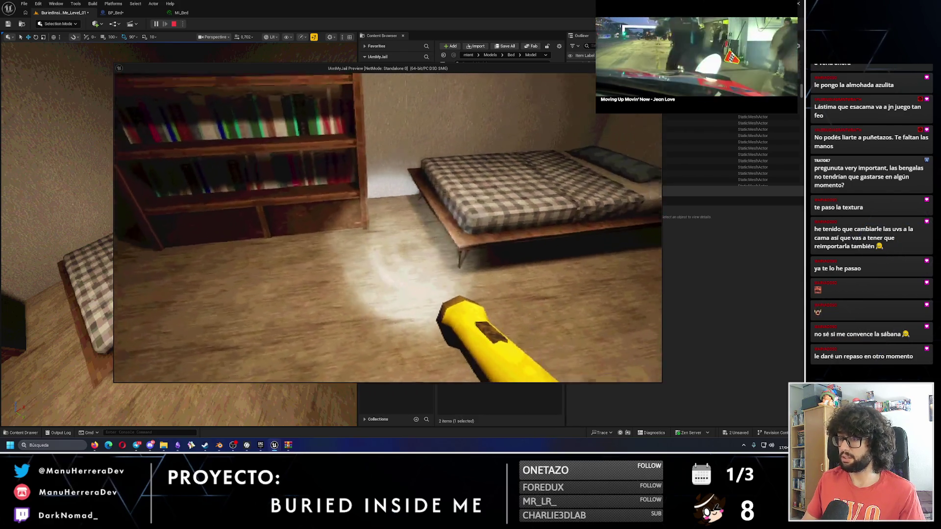
{"action": "key", "text": "s"}
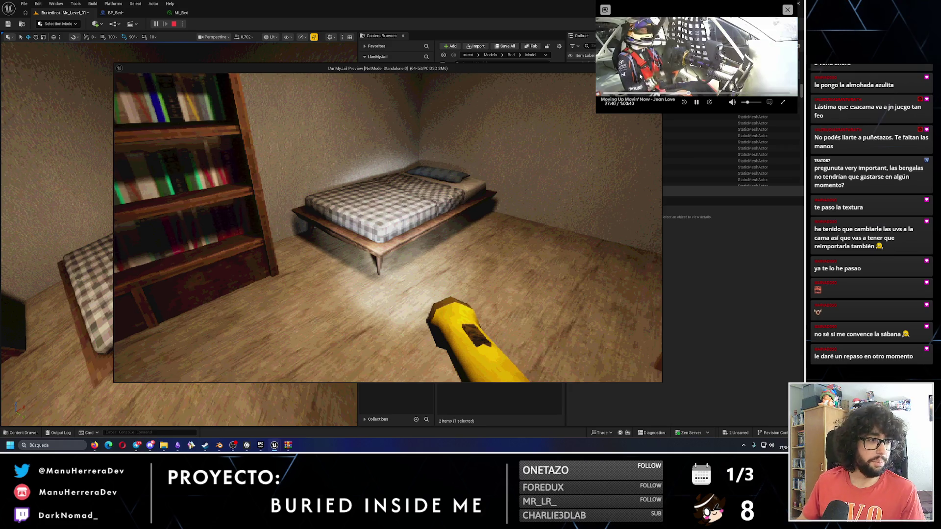
{"action": "key", "text": "a"}
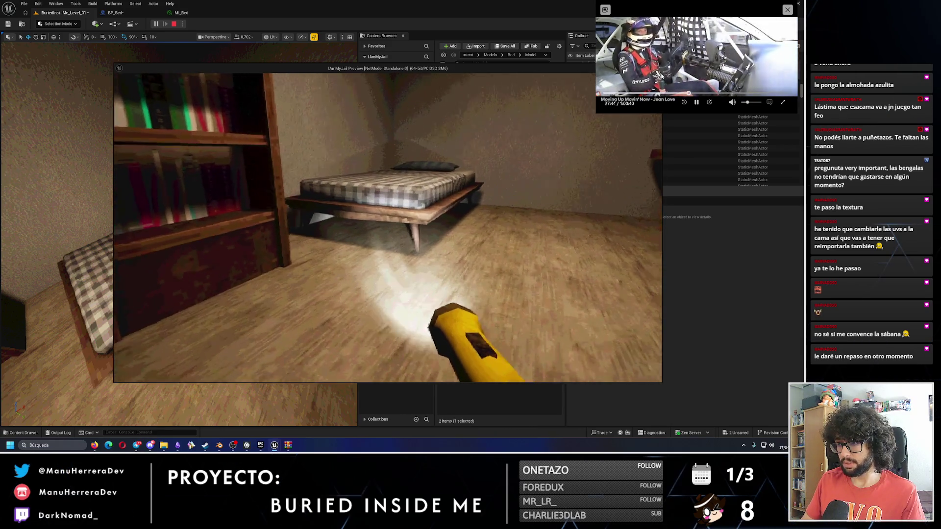
{"action": "key", "text": "w"}
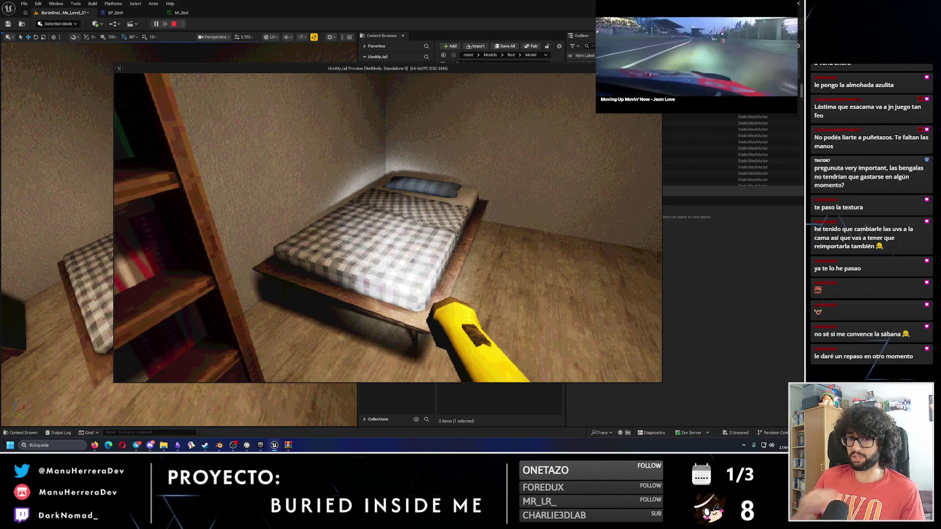
{"action": "key", "text": "w"}
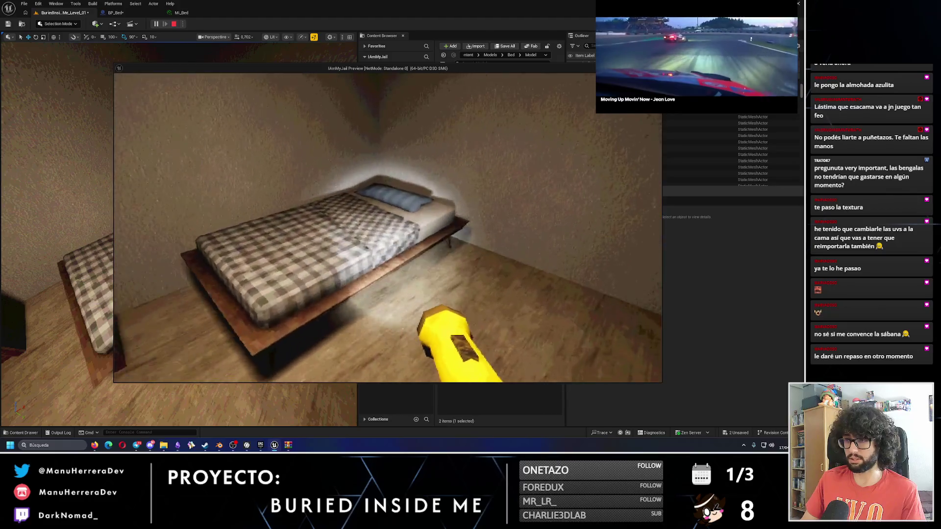
{"action": "key", "text": "s"}
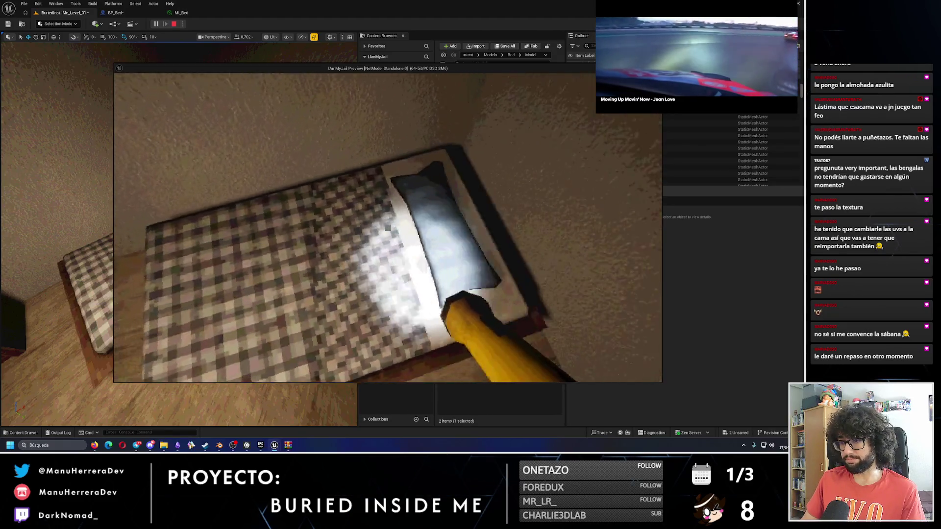
{"action": "key", "text": "s"}
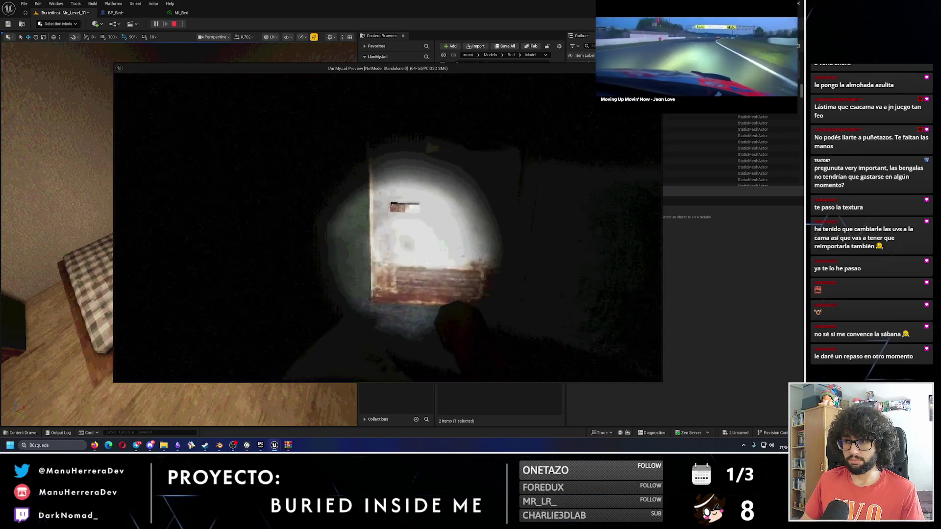
{"action": "left_click", "coordinate": [387, 227]}
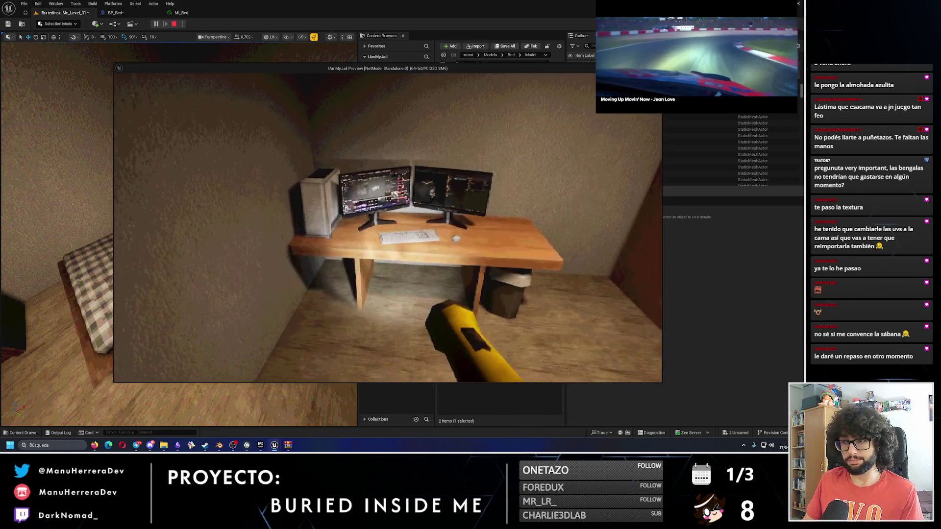
{"action": "key", "text": "Escape"}
{"action": "left_click", "coordinate": [116, 13]}
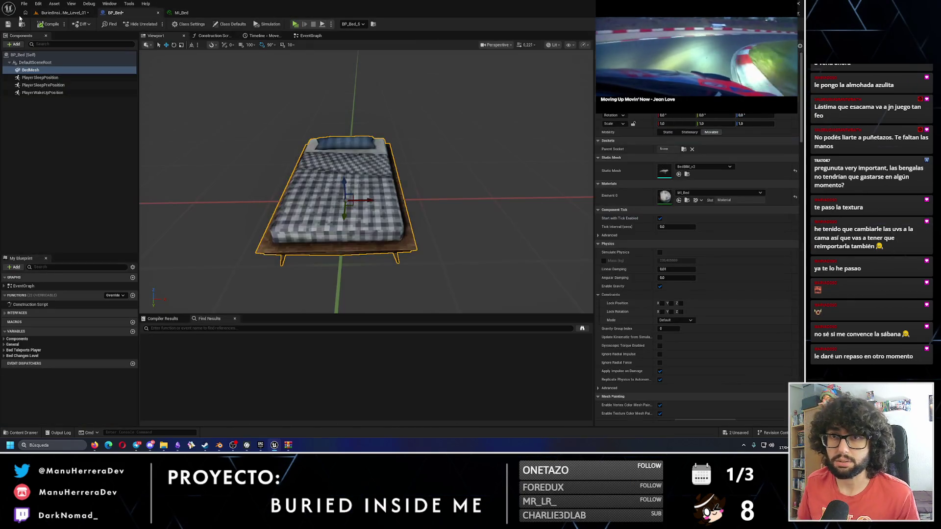
{"action": "left_click", "coordinate": [177, 13]}
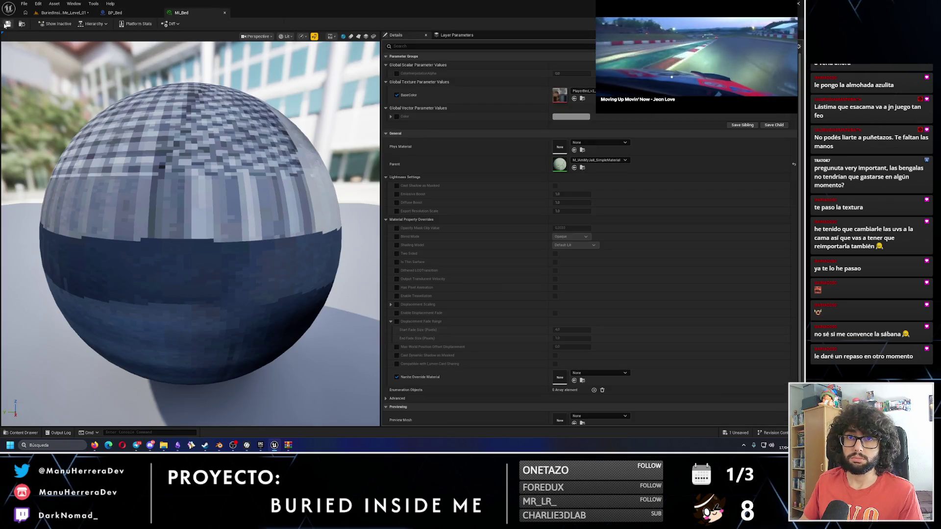
{"action": "left_click", "coordinate": [58, 14]}
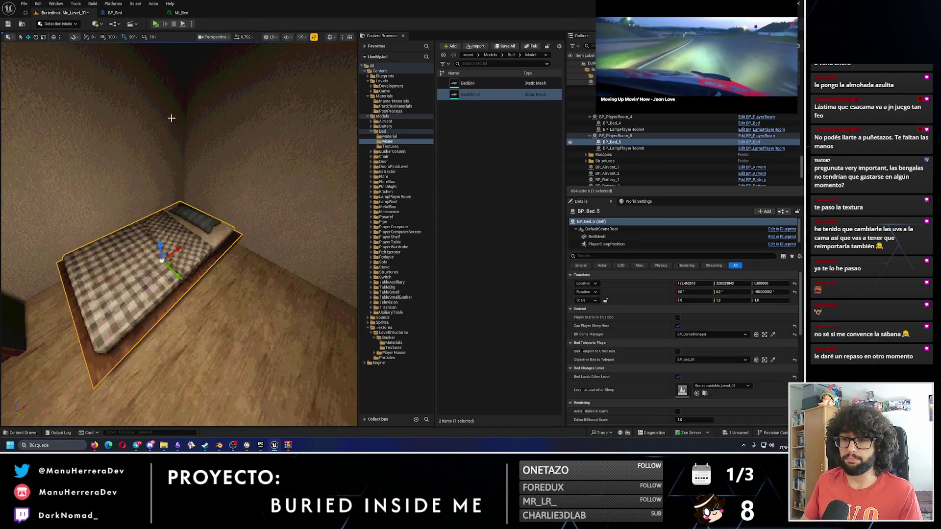
- Switch the viewport to Unlit mode and select the stacked bunker columns beside the walkway
{"action": "key", "text": "alt+3"}
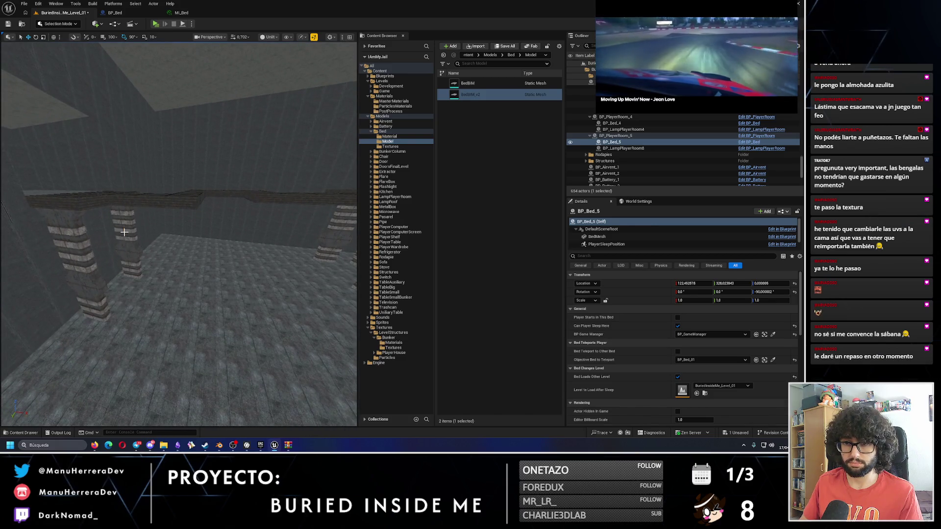
{"action": "left_click", "coordinate": [124, 232]}
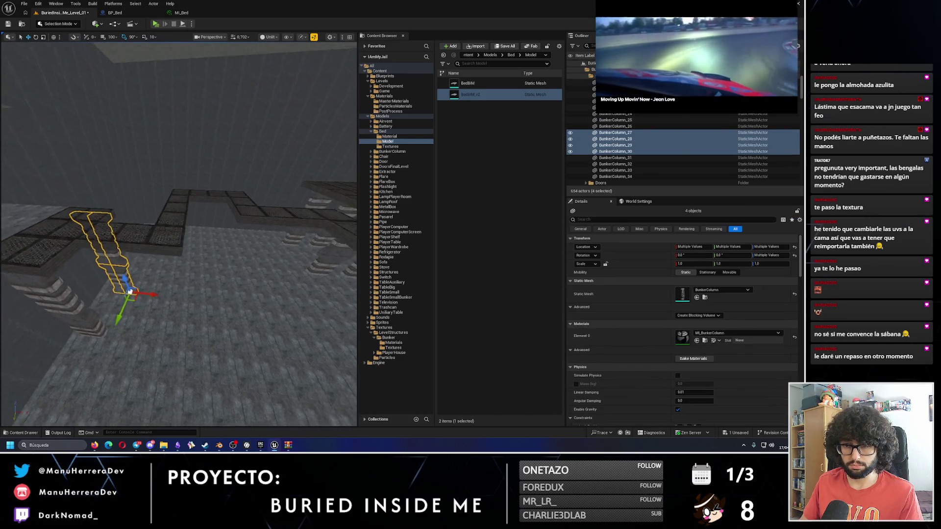
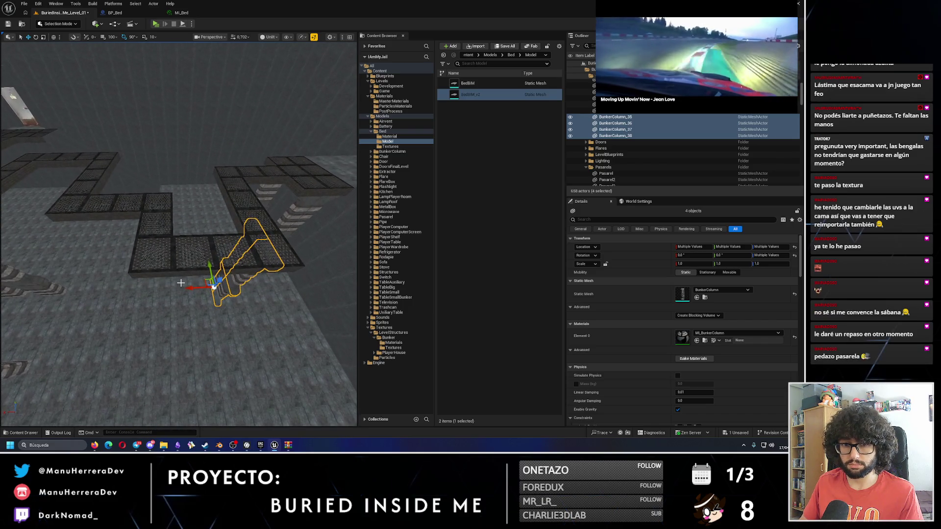
- Duplicate the four columns as BunkerColumn_43–46 beside the walkway, play-test briefly, then copy the set again
{"action": "left_click_drag", "start_coordinate": [195, 286], "coordinate": [153, 289]}
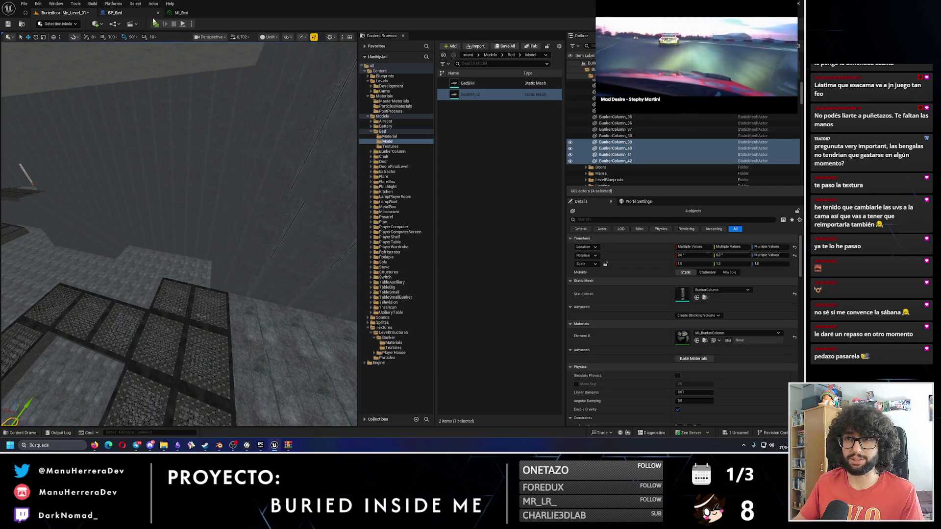
{"action": "key", "text": "alt+p"}
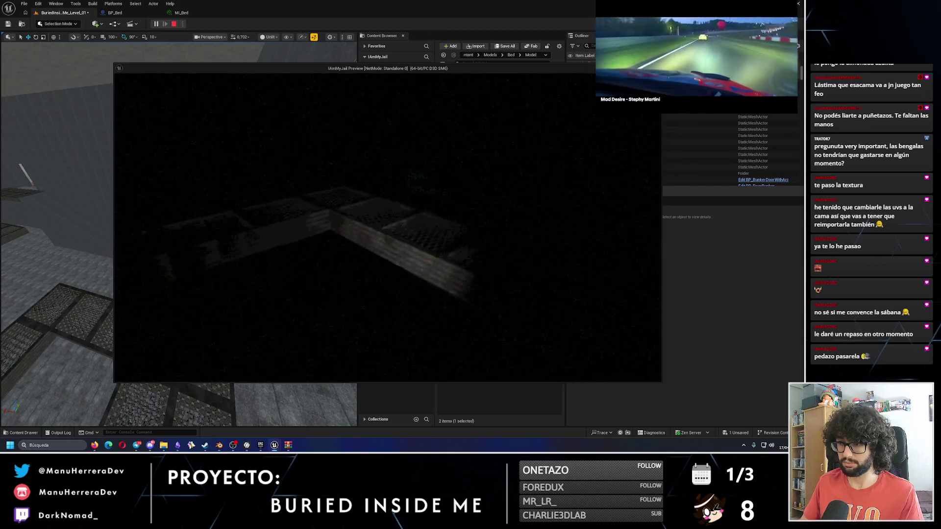
{"action": "key", "text": "alt+Tab"}
{"action": "key", "text": "Escape"}
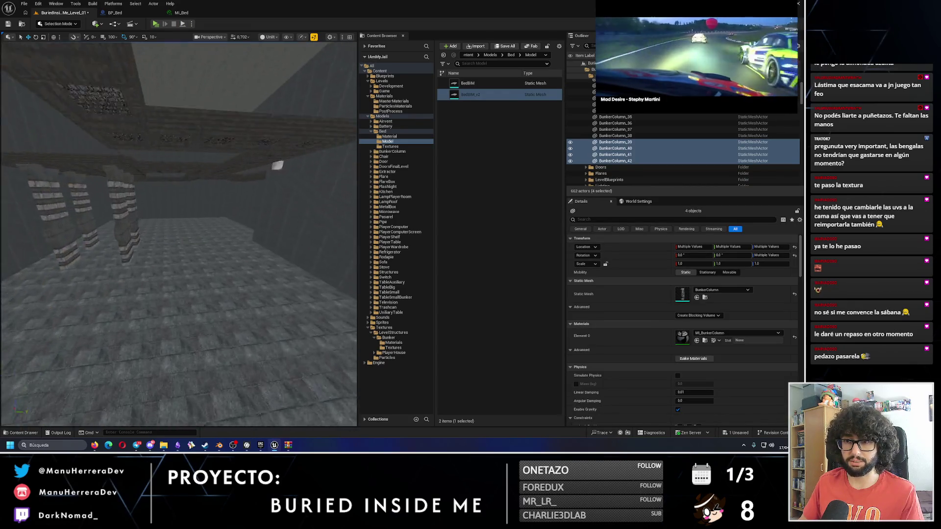
{"action": "scroll", "coordinate": [229, 249], "scroll_direction": "down", "scroll_amount": 10}
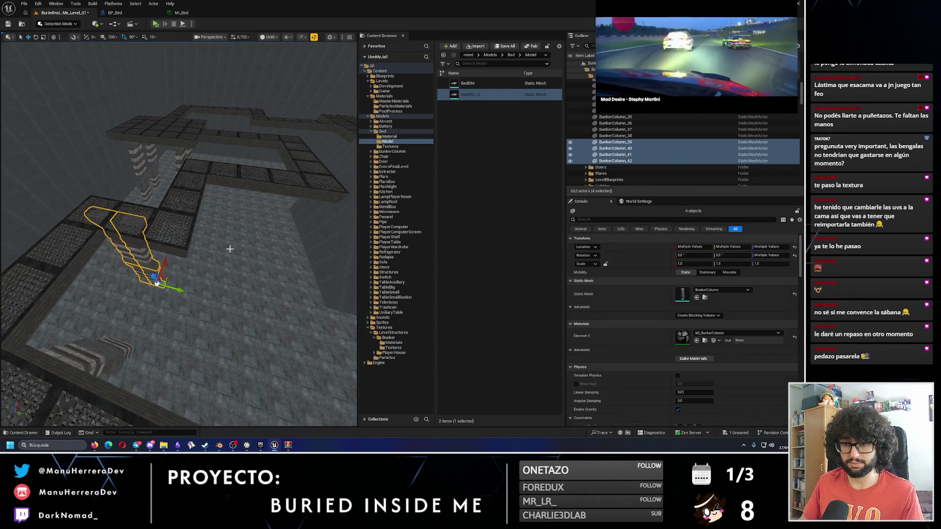
{"action": "mouse_move", "coordinate": [179, 290]}
{"action": "left_mouse_down"}
{"action": "mouse_move", "coordinate": [220, 314]}
{"action": "mouse_move", "coordinate": [216, 343]}
{"action": "left_mouse_up"}
- Rotate the copied columns and move them along the walkway, adding BunkerColumn_47–54
{"action": "key", "text": "e"}
{"action": "key", "text": "w"}
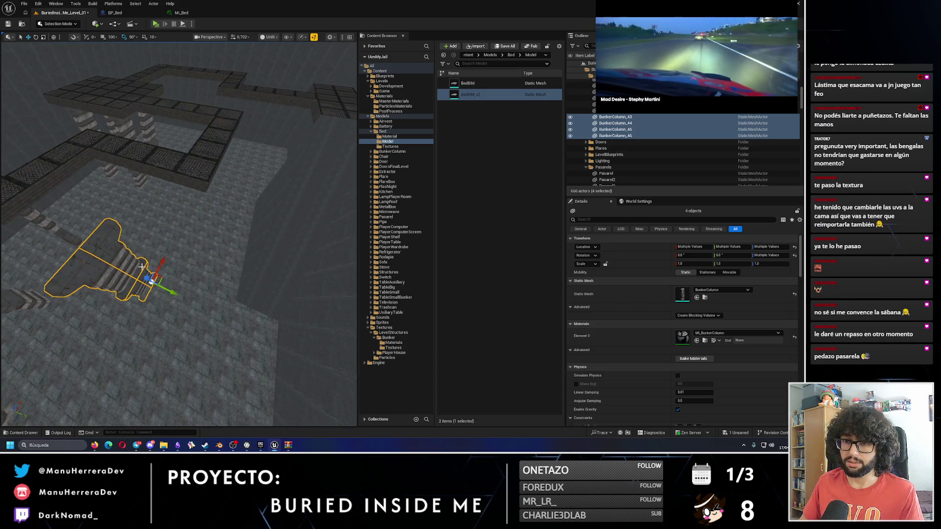
{"action": "mouse_move", "coordinate": [205, 207]}
{"action": "left_mouse_down"}
{"action": "mouse_move", "coordinate": [194, 235]}
{"action": "mouse_move", "coordinate": [145, 257]}
{"action": "mouse_move", "coordinate": [223, 266]}
{"action": "mouse_move", "coordinate": [216, 255]}
{"action": "mouse_move", "coordinate": [233, 251]}
{"action": "left_mouse_up"}
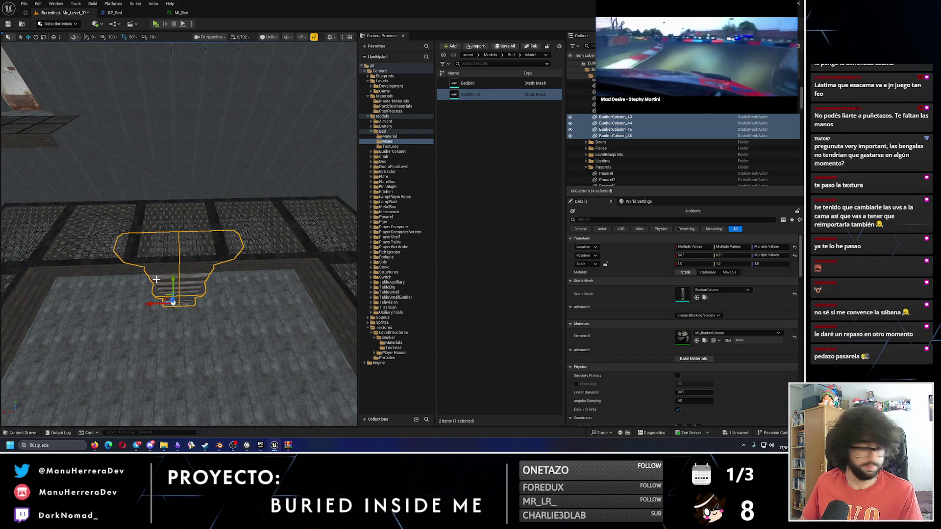
{"action": "mouse_move", "coordinate": [177, 278]}
{"action": "left_mouse_down"}
{"action": "mouse_move", "coordinate": [160, 327]}
{"action": "mouse_move", "coordinate": [203, 349]}
{"action": "left_mouse_up"}
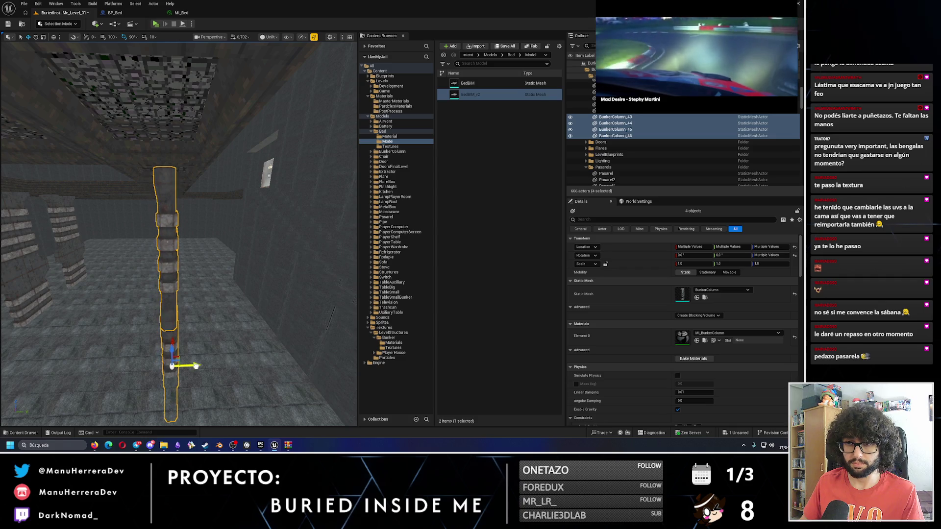
{"action": "mouse_move", "coordinate": [165, 276]}
{"action": "left_mouse_down"}
{"action": "mouse_move", "coordinate": [192, 283]}
{"action": "mouse_move", "coordinate": [216, 326]}
{"action": "mouse_move", "coordinate": [185, 246]}
{"action": "mouse_move", "coordinate": [142, 245]}
{"action": "mouse_move", "coordinate": [196, 230]}
{"action": "left_mouse_up"}
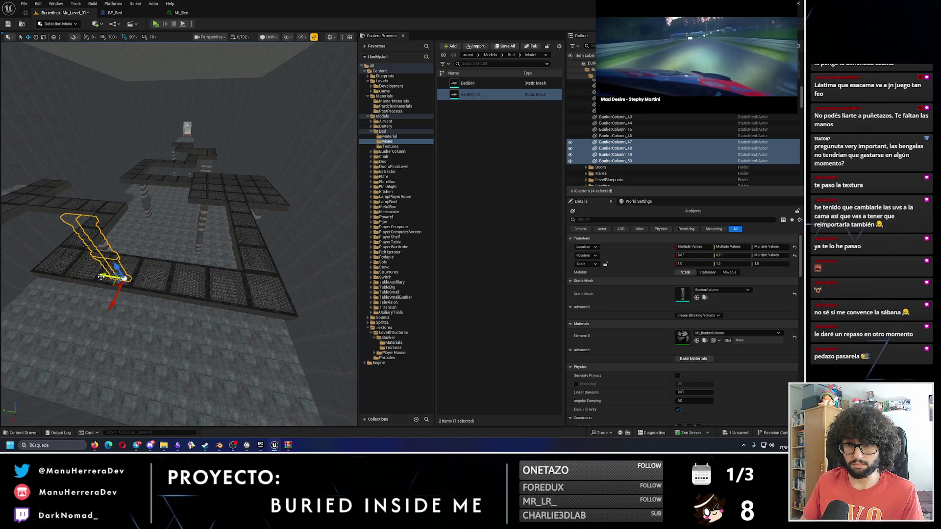
{"action": "mouse_move", "coordinate": [211, 315]}
{"action": "left_mouse_down"}
{"action": "mouse_move", "coordinate": [211, 355]}
{"action": "mouse_move", "coordinate": [221, 328]}
{"action": "mouse_move", "coordinate": [204, 345]}
{"action": "mouse_move", "coordinate": [204, 326]}
{"action": "mouse_move", "coordinate": [176, 330]}
{"action": "mouse_move", "coordinate": [232, 348]}
{"action": "mouse_move", "coordinate": [209, 333]}
{"action": "left_mouse_up"}
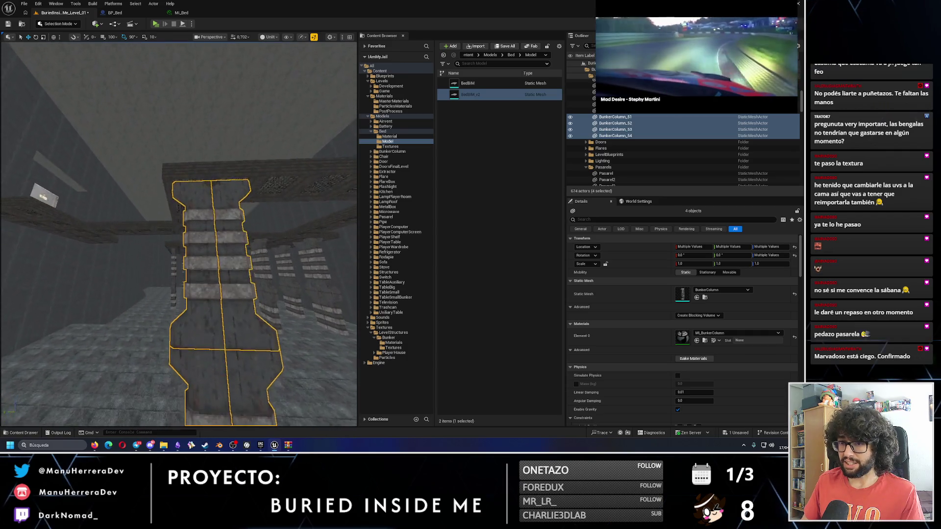
- Duplicate the four columns with Ctrl+D, undoing an accidental raise of the copies
{"action": "mouse_move", "coordinate": [183, 375]}
{"action": "left_mouse_down"}
{"action": "mouse_move", "coordinate": [191, 421]}
{"action": "mouse_move", "coordinate": [135, 300]}
{"action": "left_mouse_up"}
{"action": "key", "text": "ctrl+d"}
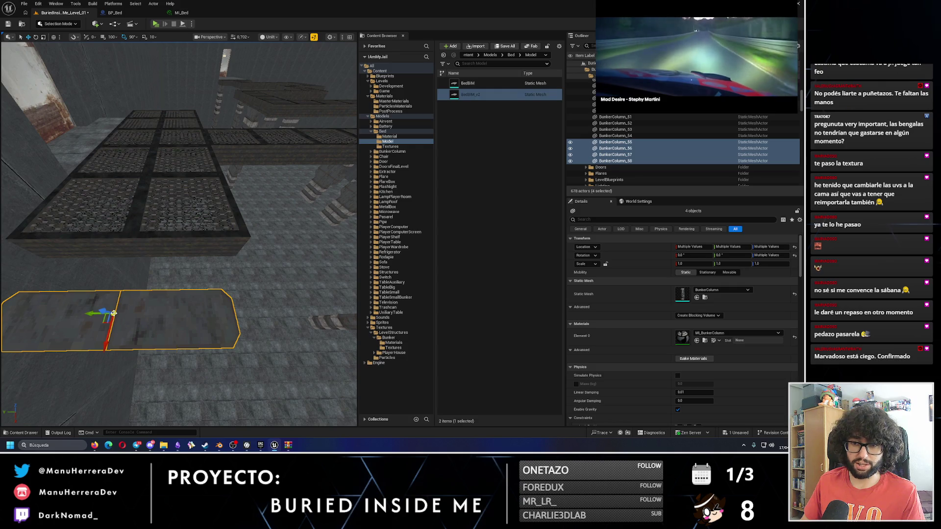
{"action": "left_click_drag", "start_coordinate": [110, 340], "coordinate": [125, 254]}
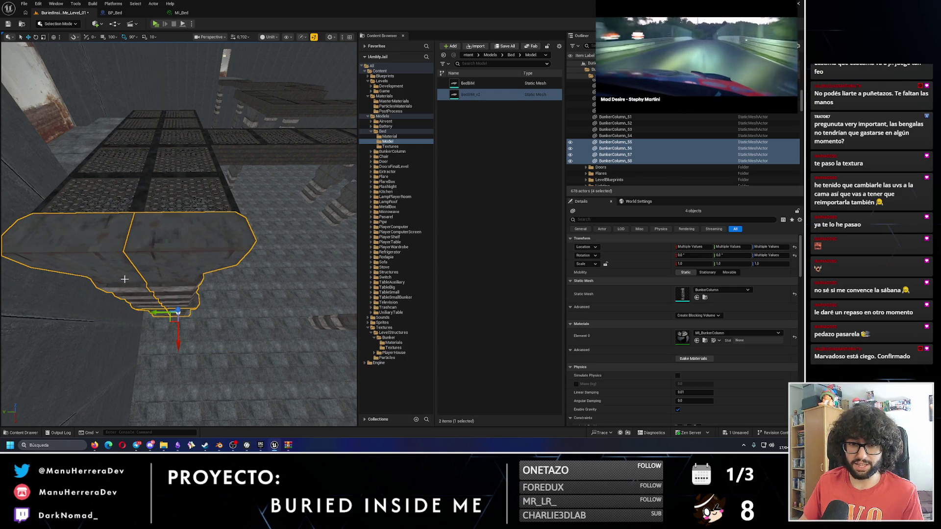
{"action": "key", "text": "ctrl+z"}
{"action": "scroll", "coordinate": [110, 335], "scroll_direction": "down", "scroll_amount": 5}
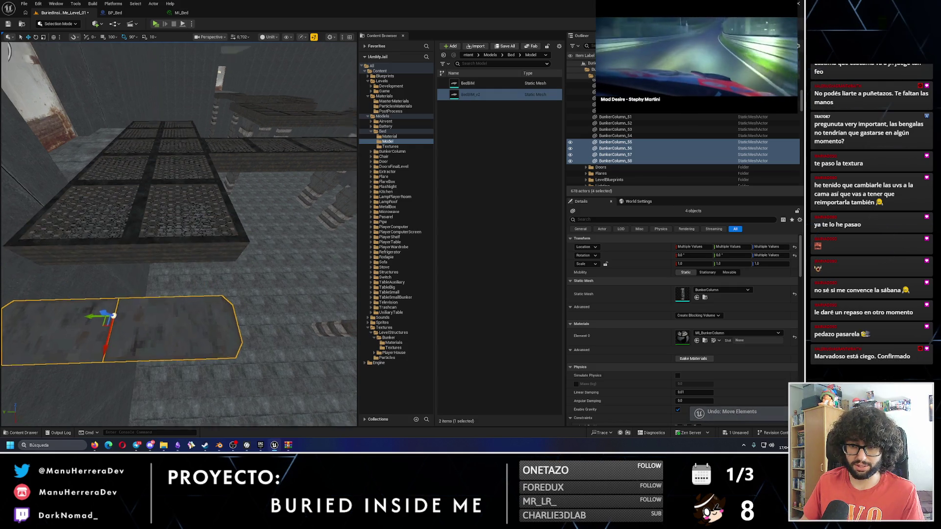
{"action": "mouse_move", "coordinate": [146, 309]}
{"action": "left_mouse_down"}
{"action": "mouse_move", "coordinate": [156, 260]}
{"action": "mouse_move", "coordinate": [191, 380]}
{"action": "left_mouse_up"}
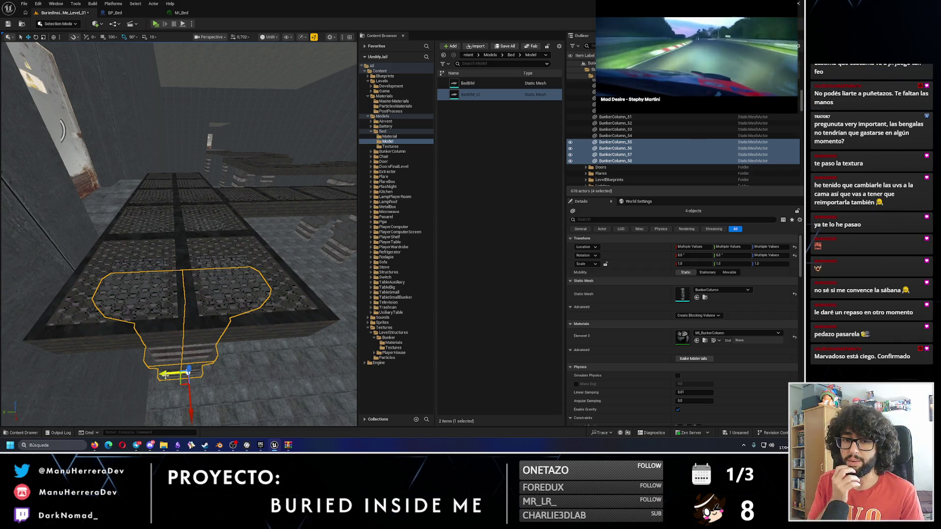
- Check that the new columns stand upright on the floor, then launch a standalone preview
{"action": "mouse_move", "coordinate": [166, 376]}
{"action": "left_mouse_down"}
{"action": "mouse_move", "coordinate": [172, 324]}
{"action": "mouse_move", "coordinate": [85, 323]}
{"action": "mouse_move", "coordinate": [148, 329]}
{"action": "left_mouse_up"}
{"action": "scroll", "coordinate": [167, 338], "scroll_direction": "up", "scroll_amount": 5}
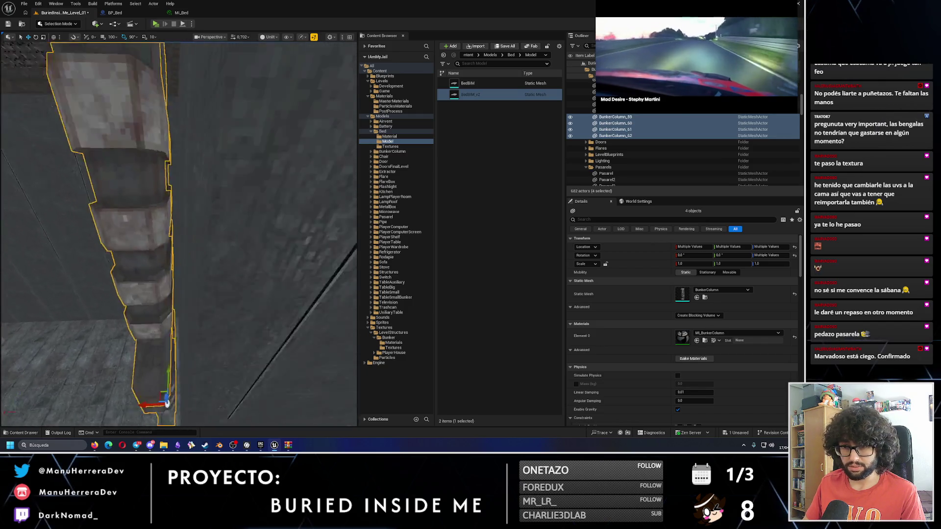
{"action": "left_click_drag", "start_coordinate": [166, 375], "coordinate": [135, 356]}
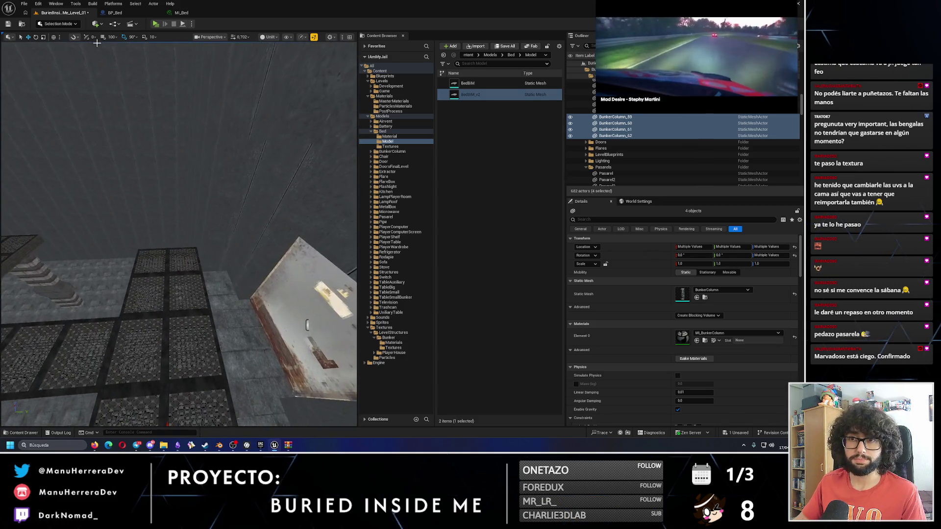
{"action": "left_click", "coordinate": [156, 24]}
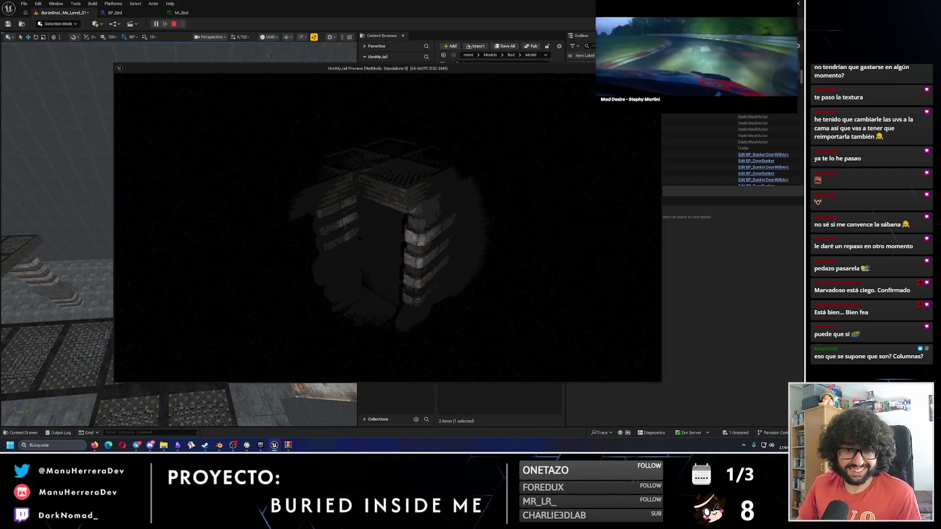
- Stop the standalone preview and frame the viewport on columns BunkerColumn_59–62
{"action": "key", "text": "Escape"}
{"action": "key", "text": "f"}
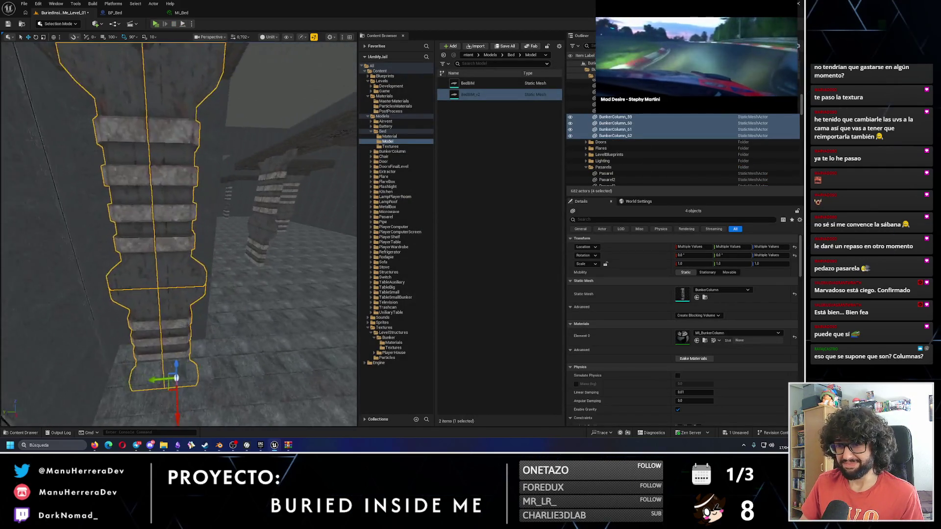
{"action": "left_click_drag", "start_coordinate": [234, 276], "coordinate": [234, 276]}
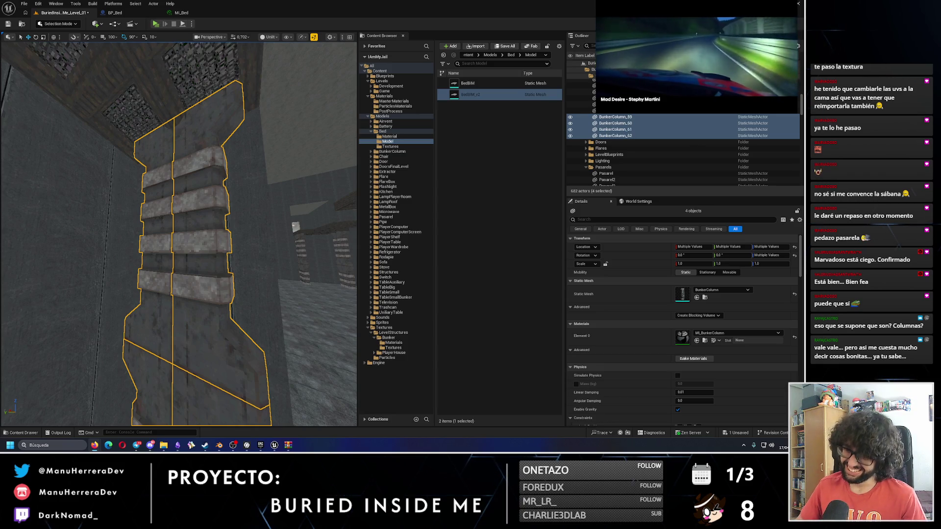
- Select column piece BunkerColumn_59, undoing an accidental widening of it
{"action": "mouse_move", "coordinate": [205, 253]}
{"action": "left_mouse_down"}
{"action": "mouse_move", "coordinate": [206, 303]}
{"action": "mouse_move", "coordinate": [247, 146]}
{"action": "left_mouse_up"}
{"action": "left_click", "coordinate": [247, 146]}
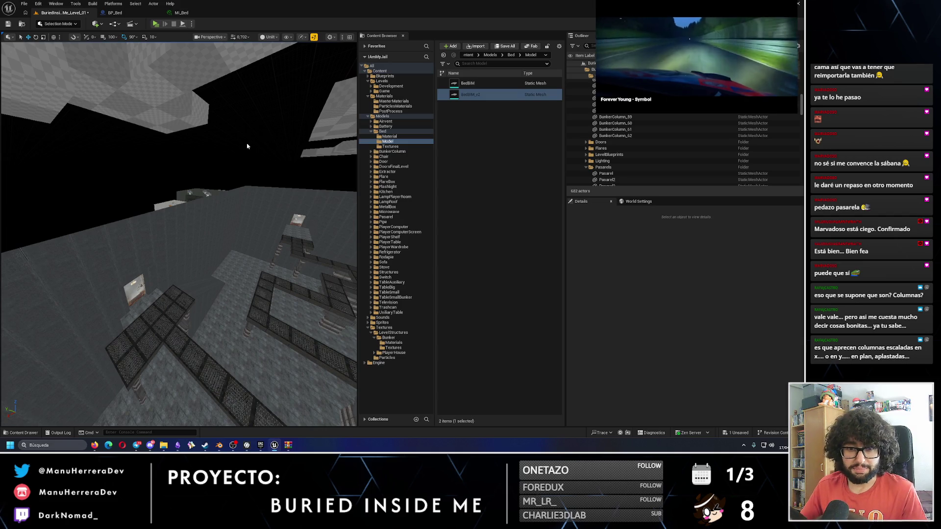
{"action": "left_click_drag", "start_coordinate": [268, 149], "coordinate": [265, 120]}
{"action": "mouse_move", "coordinate": [173, 222]}
{"action": "left_mouse_down"}
{"action": "mouse_move", "coordinate": [174, 210]}
{"action": "mouse_move", "coordinate": [173, 222]}
{"action": "left_mouse_up"}
{"action": "left_click", "coordinate": [192, 278]}
{"action": "left_click_drag", "start_coordinate": [226, 273], "coordinate": [242, 274]}
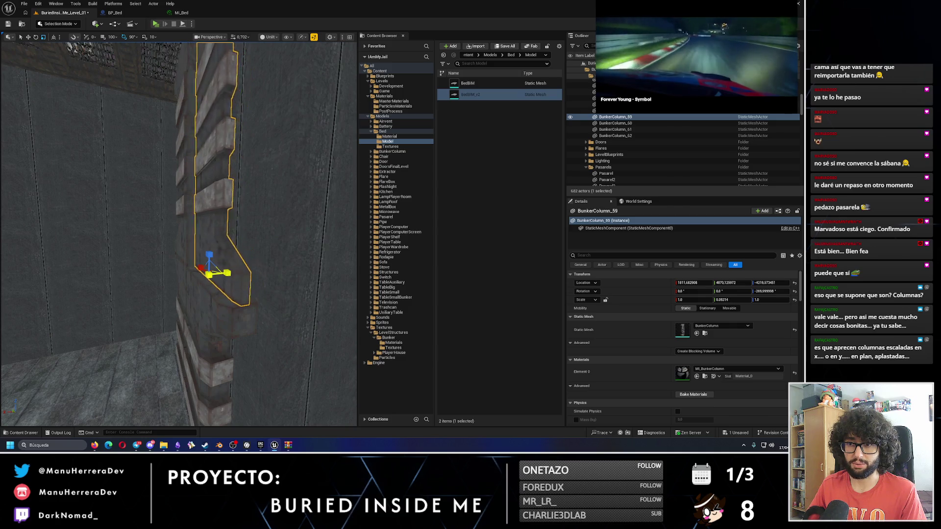
{"action": "key", "text": "ctrl+z"}
{"action": "left_click_drag", "start_coordinate": [187, 256], "coordinate": [223, 255]}
{"action": "key", "text": "ctrl+z"}
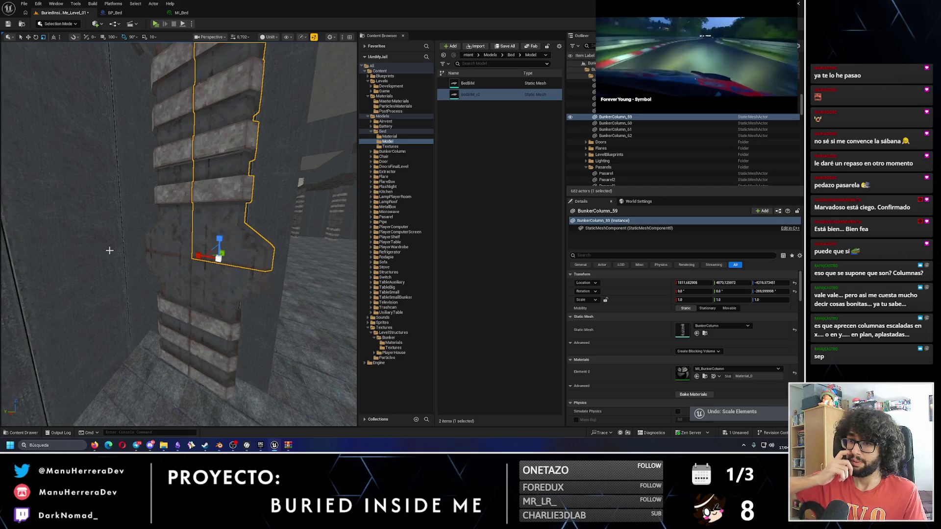
- Select the two column pieces to copy, dropping BunkerColumn_61 from the selection
{"action": "left_click_drag", "start_coordinate": [184, 226], "coordinate": [167, 191]}
{"action": "left_click", "coordinate": [159, 180]}
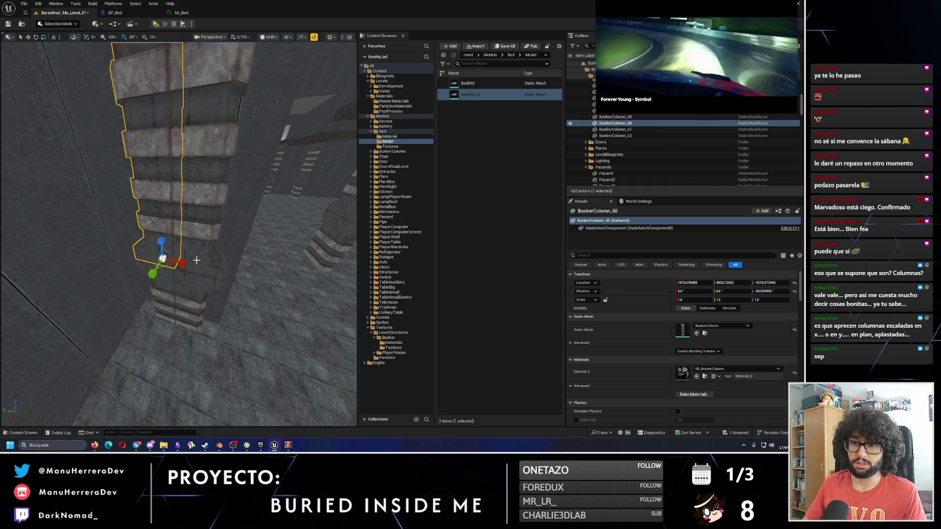
{"action": "left_click", "coordinate": [187, 196]}
{"action": "left_click", "coordinate": [171, 275], "text": "ctrl"}
{"action": "left_click", "coordinate": [161, 251], "text": "ctrl"}
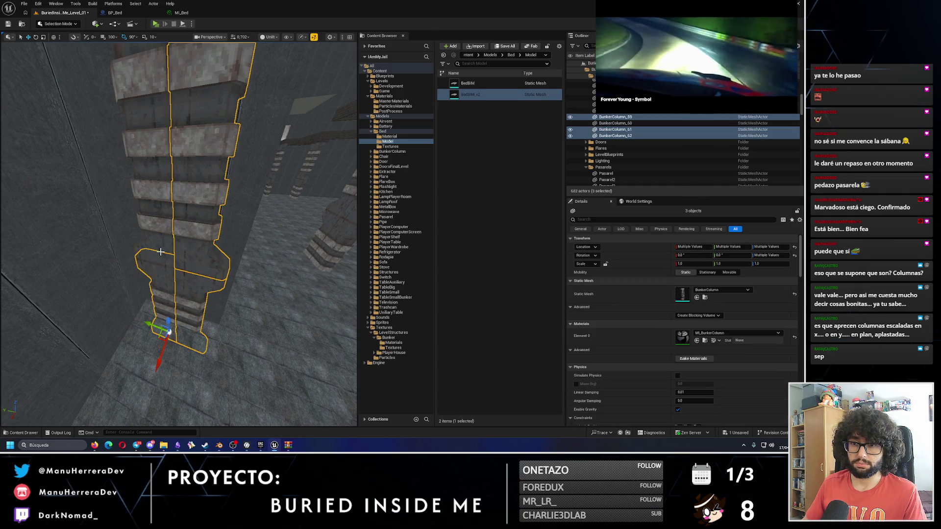
{"action": "left_click", "coordinate": [161, 251], "text": "ctrl"}
{"action": "mouse_move", "coordinate": [160, 251]}
{"action": "left_mouse_down"}
{"action": "mouse_move", "coordinate": [171, 338]}
{"action": "mouse_move", "coordinate": [205, 301]}
{"action": "mouse_move", "coordinate": [200, 356]}
{"action": "left_mouse_up"}
- Duplicate the two pieces, turn them 90° in Z, and slide them along X against the wall
{"action": "key", "text": "e"}
{"action": "key", "text": "w"}
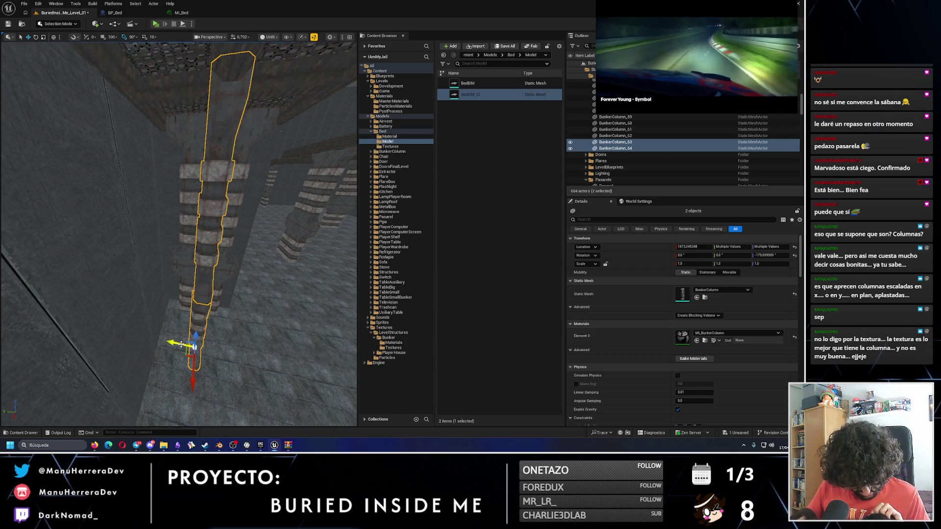
{"action": "scroll", "coordinate": [180, 344], "scroll_direction": "up", "scroll_amount": 2}
{"action": "scroll", "coordinate": [262, 295], "scroll_direction": "up", "scroll_amount": 5}
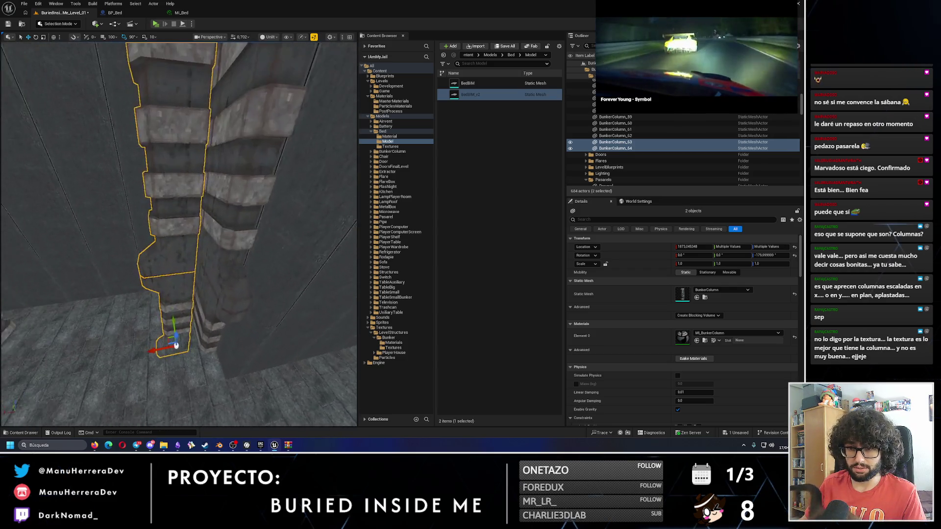
{"action": "mouse_move", "coordinate": [157, 369]}
{"action": "left_mouse_down"}
{"action": "mouse_move", "coordinate": [167, 370]}
{"action": "mouse_move", "coordinate": [173, 323]}
{"action": "mouse_move", "coordinate": [161, 348]}
{"action": "mouse_move", "coordinate": [166, 340]}
{"action": "left_mouse_up"}
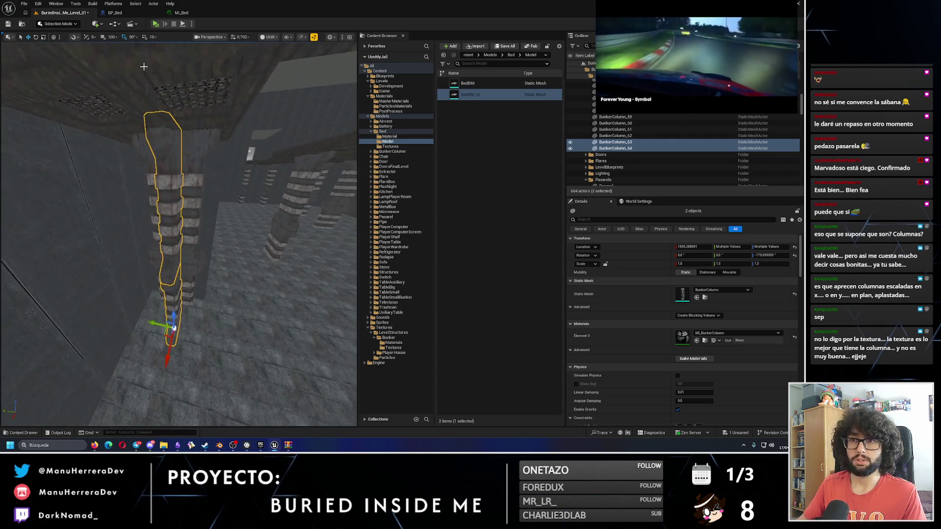
- Start a standalone preview, stop it, and close the error log
{"action": "key", "text": "alt+p"}
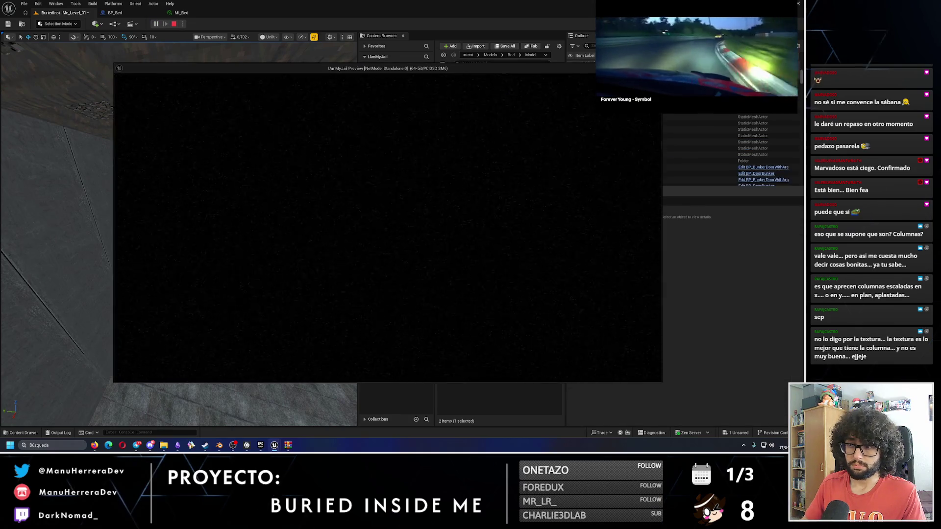
{"action": "key", "text": "Escape"}
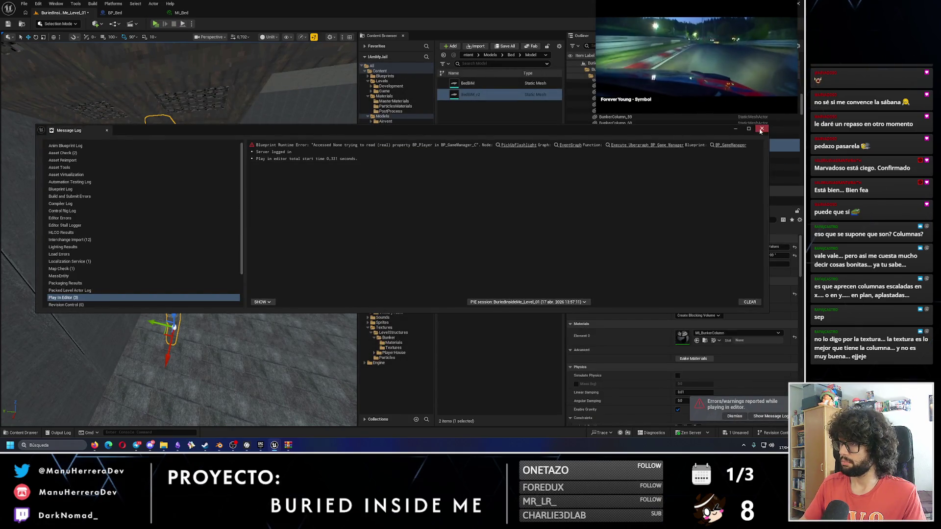
{"action": "left_click", "coordinate": [761, 130]}
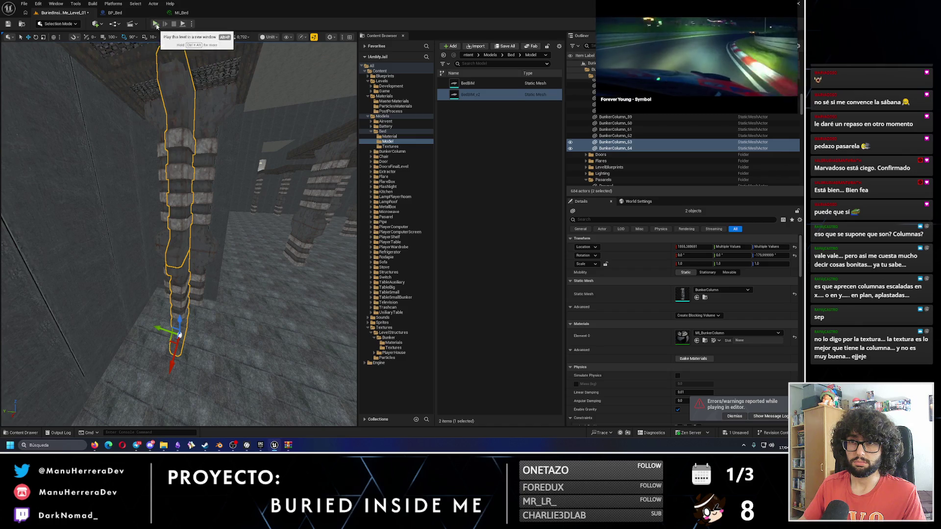
- Play-test the level again, then select the stacked pieces of one column under the walkway
{"action": "key", "text": "alt+p"}
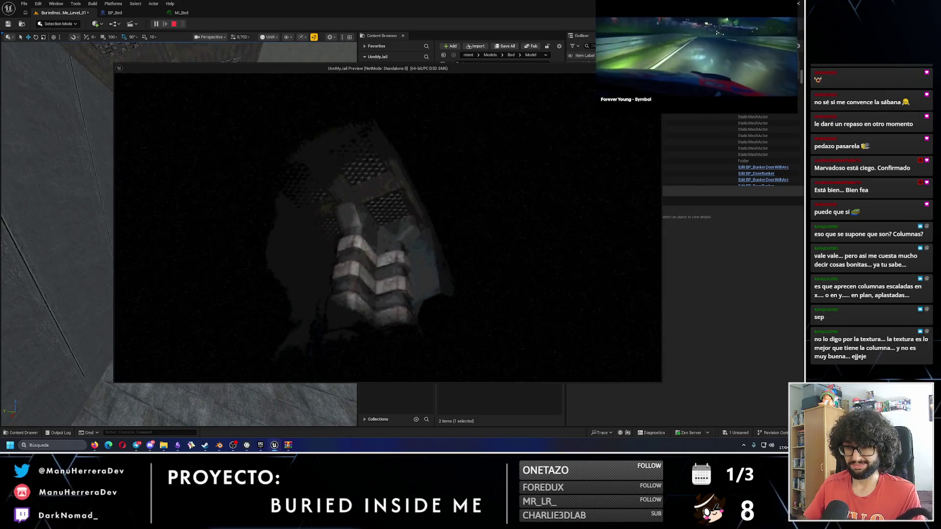
{"action": "key", "text": "Escape"}
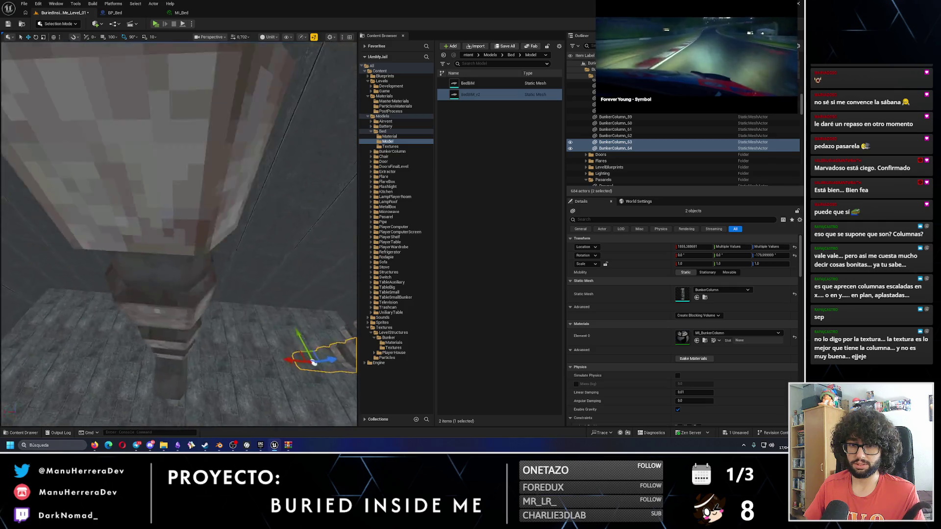
{"action": "left_click", "coordinate": [188, 234]}
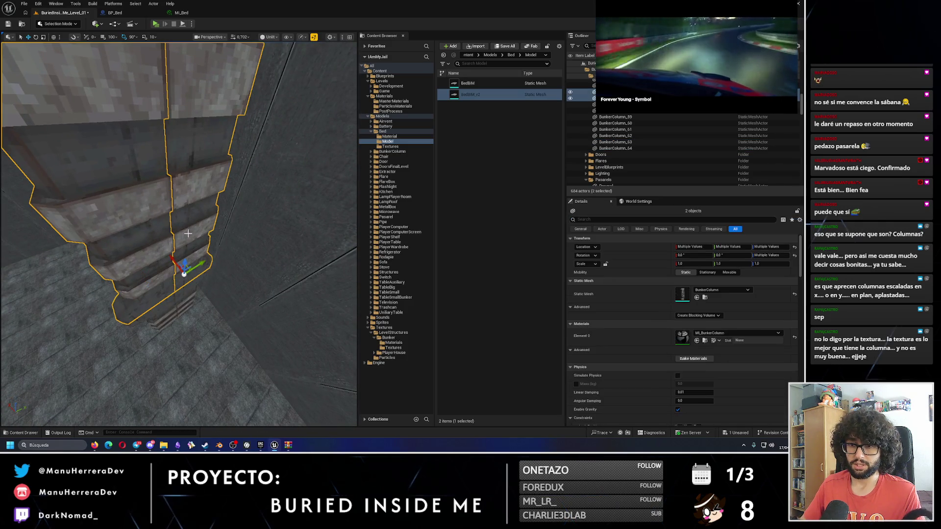
{"action": "left_click", "coordinate": [192, 293], "text": "ctrl"}
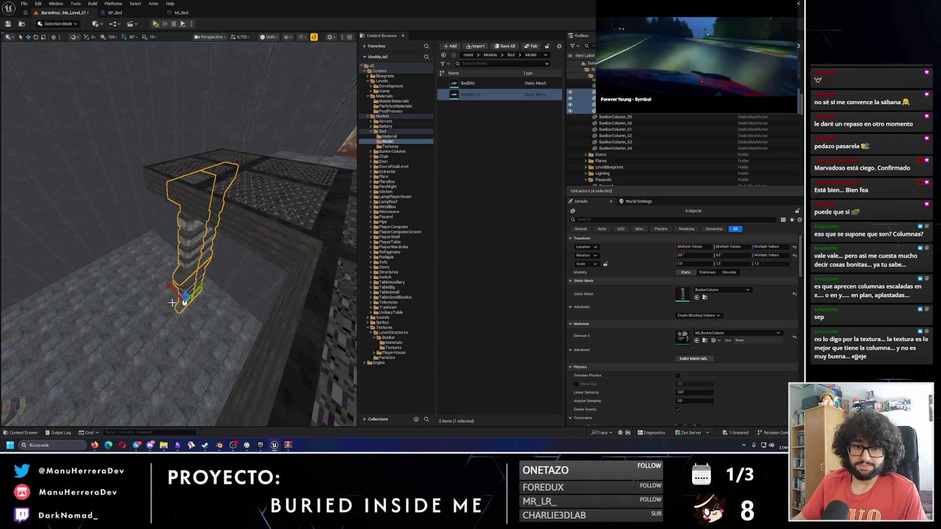
- Duplicate the stacked column beside the original, rotate it 90°, inspect it, and deselect
{"action": "scroll", "coordinate": [221, 284], "scroll_direction": "up", "scroll_amount": 5}
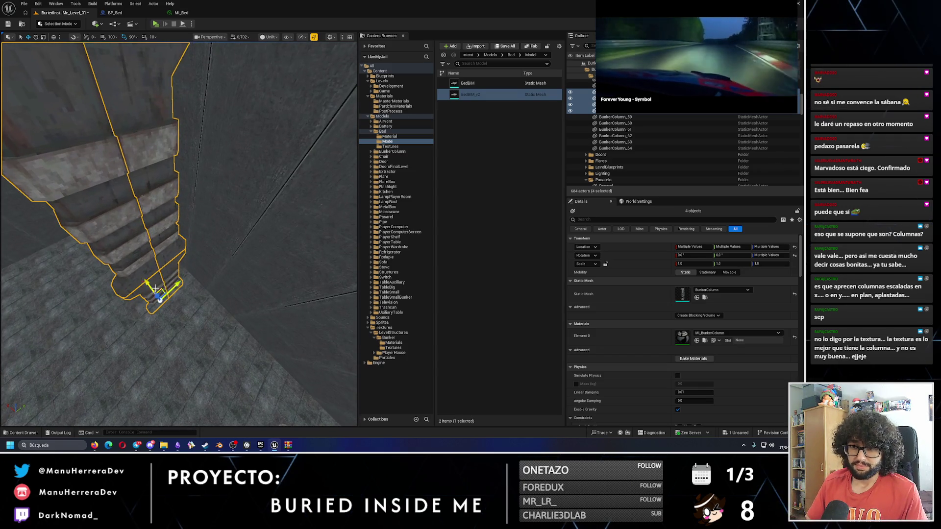
{"action": "left_click_drag", "start_coordinate": [149, 284], "coordinate": [135, 276]}
{"action": "mouse_move", "coordinate": [132, 314]}
{"action": "left_mouse_down"}
{"action": "mouse_move", "coordinate": [108, 309]}
{"action": "mouse_move", "coordinate": [155, 277]}
{"action": "left_mouse_up"}
{"action": "mouse_move", "coordinate": [131, 319]}
{"action": "left_mouse_down"}
{"action": "mouse_move", "coordinate": [131, 279]}
{"action": "mouse_move", "coordinate": [145, 260]}
{"action": "mouse_move", "coordinate": [196, 264]}
{"action": "left_mouse_up"}
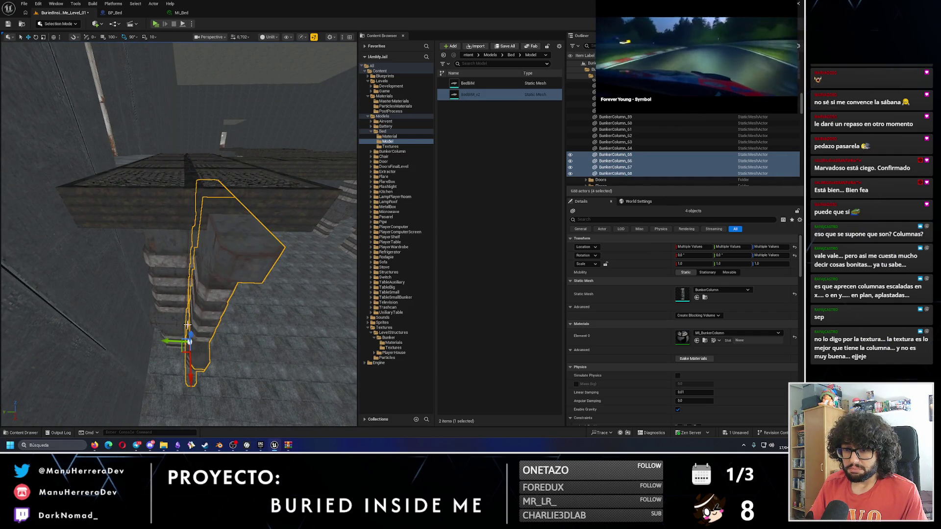
{"action": "left_click_drag", "start_coordinate": [167, 339], "coordinate": [176, 332]}
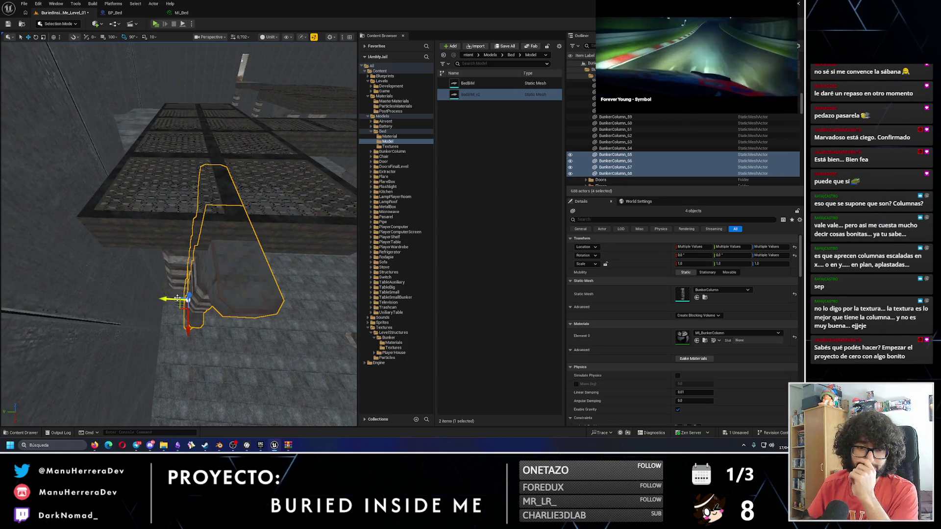
{"action": "left_click_drag", "start_coordinate": [207, 283], "coordinate": [207, 283]}
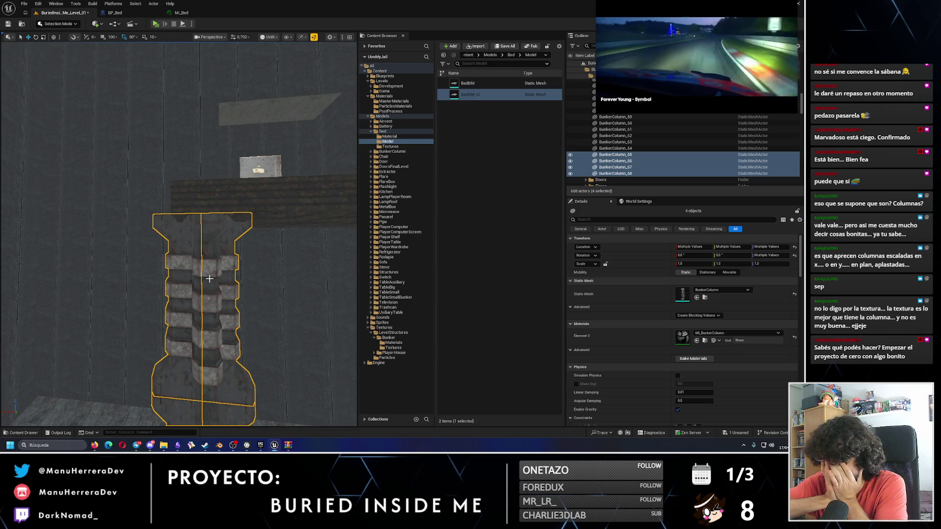
{"action": "mouse_move", "coordinate": [209, 278]}
{"action": "left_mouse_down"}
{"action": "mouse_move", "coordinate": [221, 265]}
{"action": "mouse_move", "coordinate": [197, 289]}
{"action": "left_mouse_up"}
{"action": "key", "text": "Escape"}
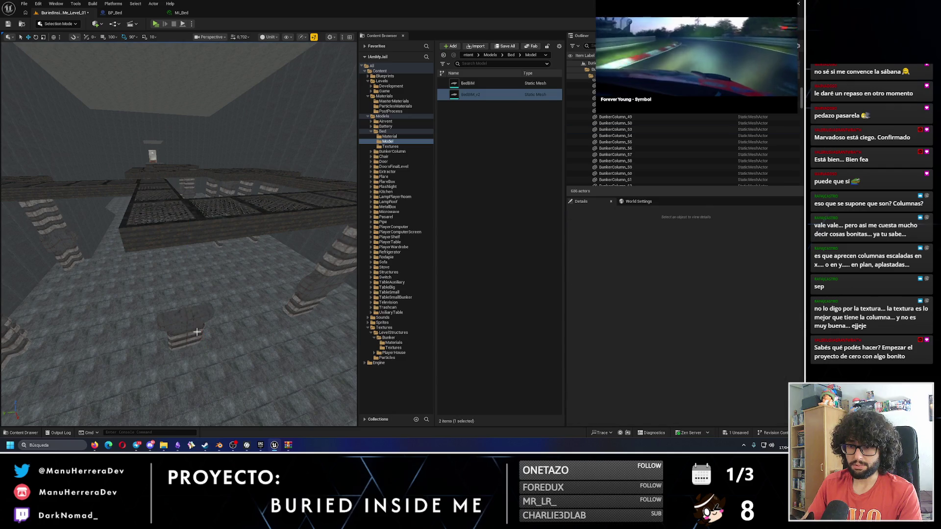
{"action": "left_click_drag", "start_coordinate": [196, 332], "coordinate": [197, 332]}
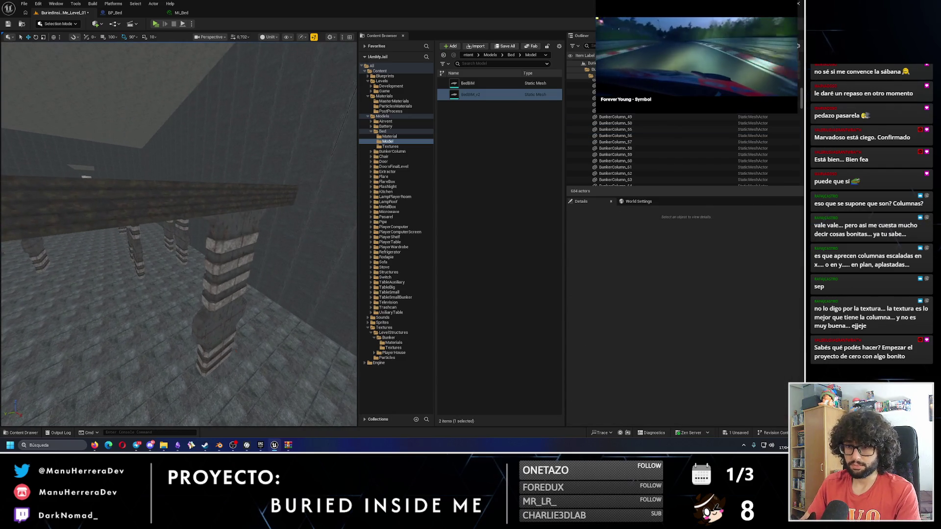
- Delete four stacked column pieces beneath the grated walkway
{"action": "left_click", "coordinate": [231, 252]}
{"action": "key", "text": "Delete"}
{"action": "left_click", "coordinate": [218, 289]}
{"action": "key", "text": "Delete"}
{"action": "left_click", "coordinate": [211, 314]}
{"action": "key", "text": "Delete"}
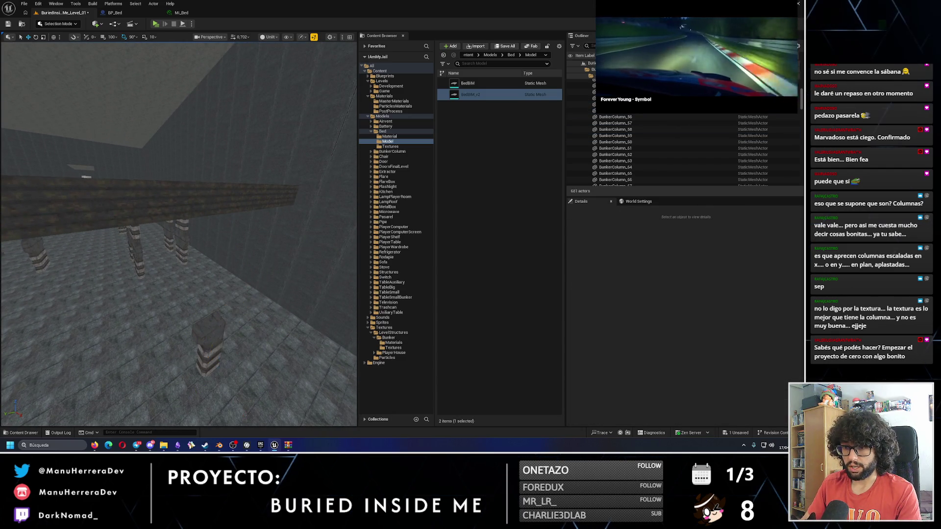
{"action": "left_click", "coordinate": [208, 343]}
{"action": "key", "text": "Delete"}
- Select four of the copied column pieces and view them from over the walkway
{"action": "left_click_drag", "start_coordinate": [208, 335], "coordinate": [208, 336]}
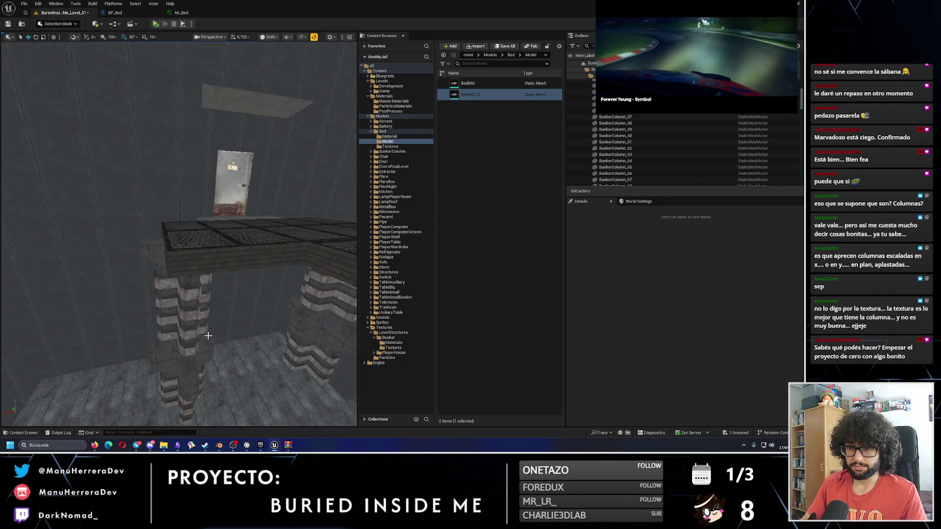
{"action": "left_click", "coordinate": [201, 333]}
{"action": "left_click", "coordinate": [205, 302], "text": "ctrl"}
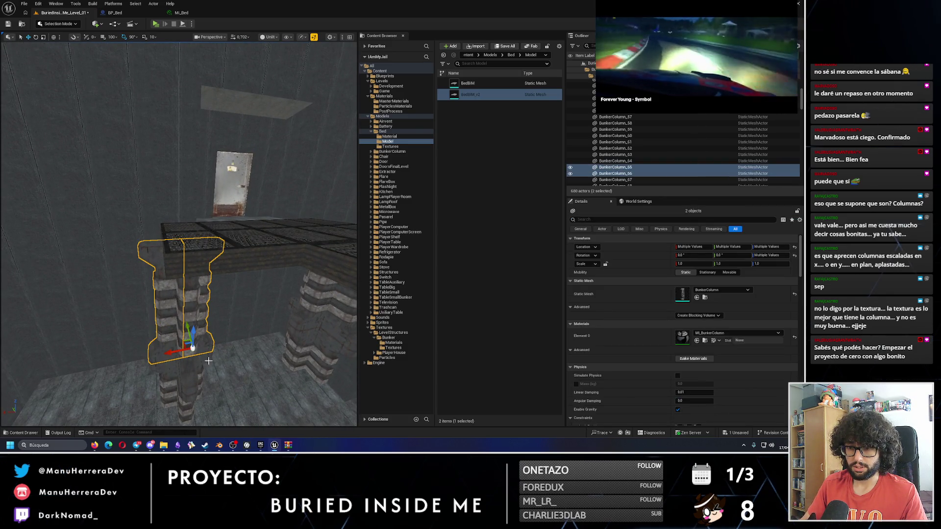
{"action": "left_click", "coordinate": [206, 377], "text": "ctrl"}
{"action": "left_click", "coordinate": [206, 395], "text": "ctrl"}
{"action": "mouse_move", "coordinate": [206, 395]}
{"action": "left_mouse_down"}
{"action": "mouse_move", "coordinate": [187, 343]}
{"action": "mouse_move", "coordinate": [186, 294]}
{"action": "left_mouse_up"}
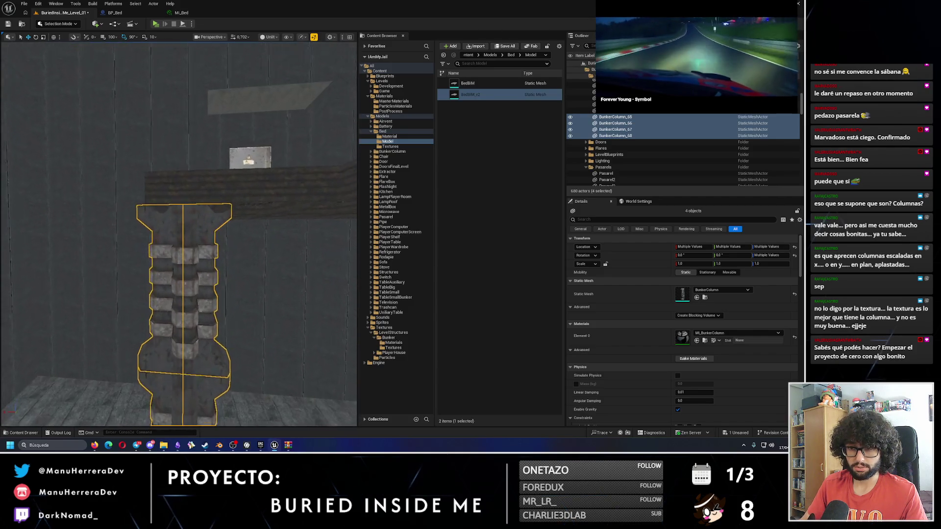
{"action": "scroll", "coordinate": [180, 357], "scroll_direction": "up", "scroll_amount": 2}
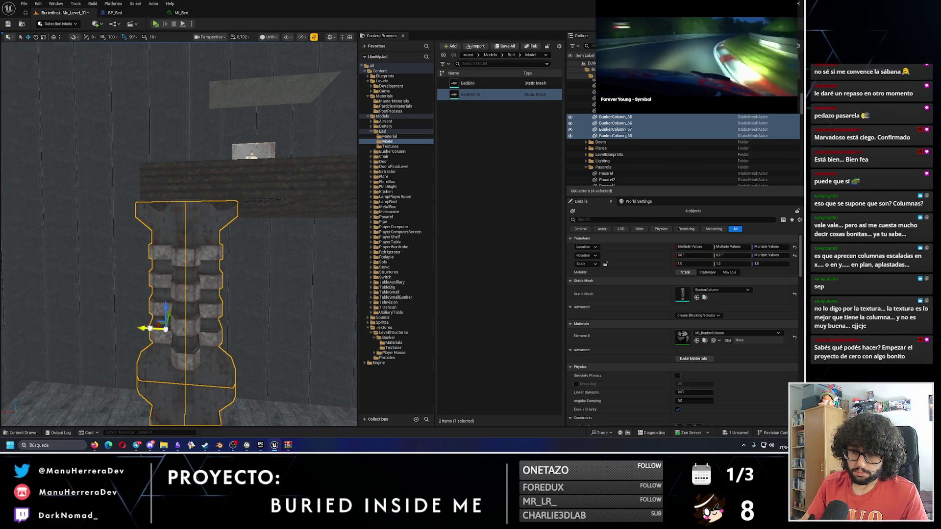
{"action": "left_click_drag", "start_coordinate": [187, 294], "coordinate": [186, 221]}
{"action": "left_click_drag", "start_coordinate": [171, 376], "coordinate": [170, 148]}
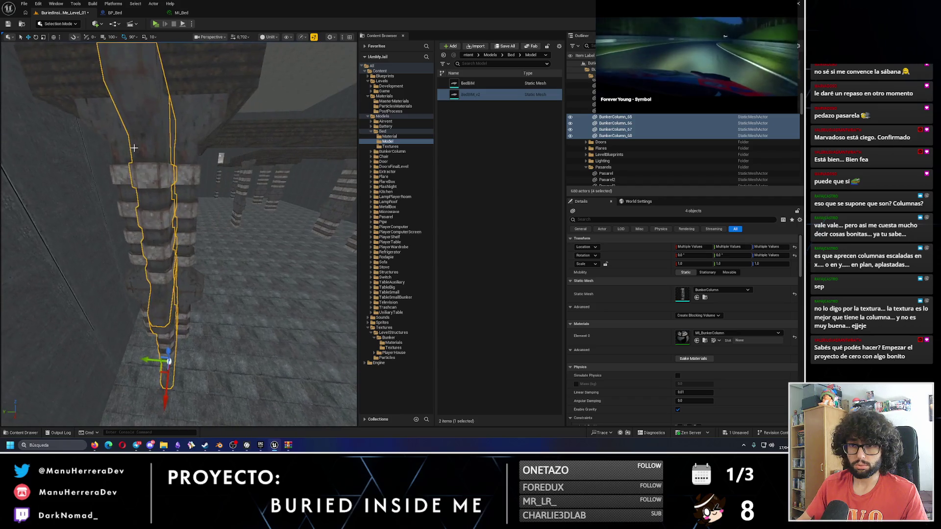
- Add BunkerColumn_56, its neighbour and BunkerColumn_57 to the selection, inspect them, then deselect
{"action": "left_click", "coordinate": [170, 148], "text": "ctrl"}
{"action": "left_click", "coordinate": [194, 201], "text": "ctrl"}
{"action": "left_click", "coordinate": [144, 300], "text": "ctrl"}
{"action": "mouse_move", "coordinate": [144, 301]}
{"action": "left_mouse_down"}
{"action": "mouse_move", "coordinate": [104, 276]}
{"action": "mouse_move", "coordinate": [111, 274]}
{"action": "left_mouse_up"}
{"action": "mouse_move", "coordinate": [196, 274]}
{"action": "left_mouse_down"}
{"action": "mouse_move", "coordinate": [177, 269]}
{"action": "mouse_move", "coordinate": [196, 261]}
{"action": "left_mouse_up"}
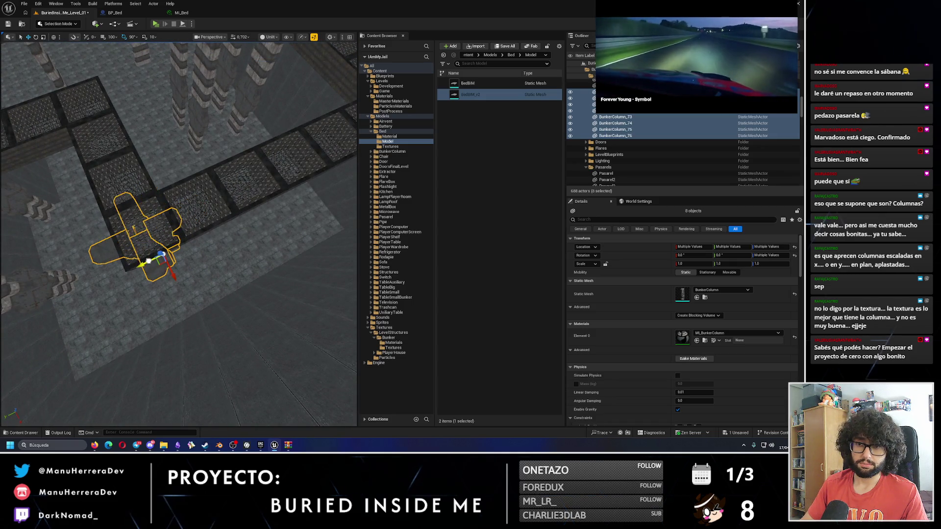
{"action": "left_click_drag", "start_coordinate": [150, 260], "coordinate": [201, 281]}
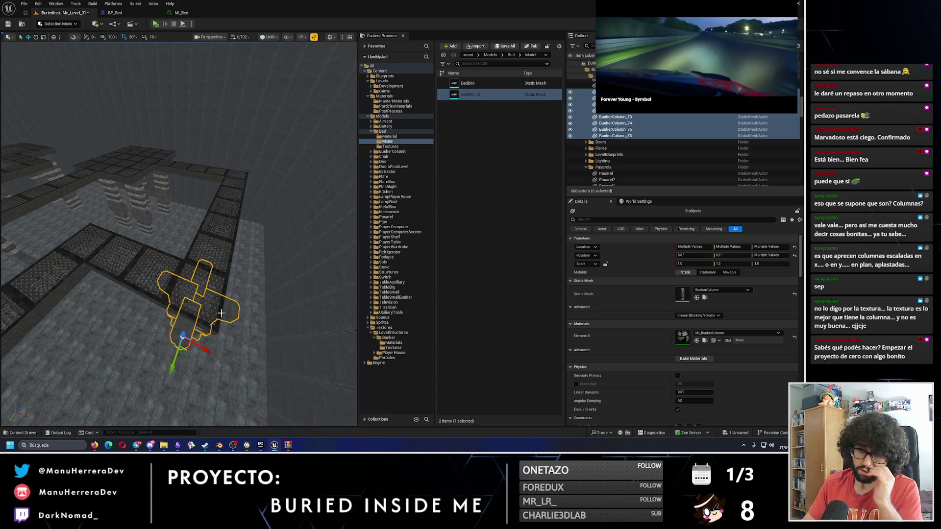
{"action": "mouse_move", "coordinate": [200, 280]}
{"action": "left_mouse_down"}
{"action": "mouse_move", "coordinate": [206, 304]}
{"action": "mouse_move", "coordinate": [177, 296]}
{"action": "mouse_move", "coordinate": [191, 300]}
{"action": "left_mouse_up"}
{"action": "key", "text": "Escape"}
- Delete a leftover column piece and the copied column BunkerColumn_67
{"action": "left_click", "coordinate": [177, 297]}
{"action": "key", "text": "Delete"}
{"action": "left_click", "coordinate": [179, 297]}
{"action": "key", "text": "Delete"}
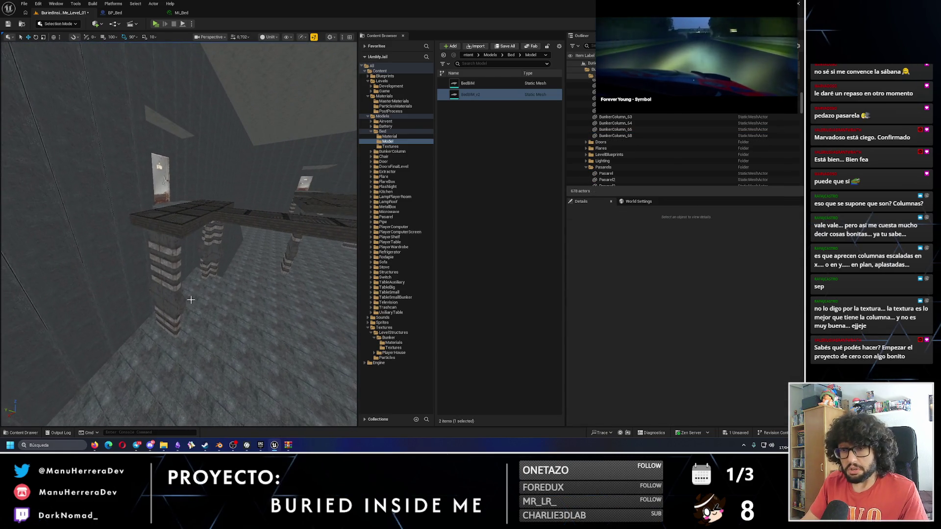
- Save the level with Ctrl+S
{"action": "left_click", "coordinate": [169, 257]}
{"action": "left_click_drag", "start_coordinate": [169, 257], "coordinate": [170, 258]}
{"action": "left_click_drag", "start_coordinate": [222, 180], "coordinate": [222, 180]}
{"action": "key", "text": "ctrl+s"}
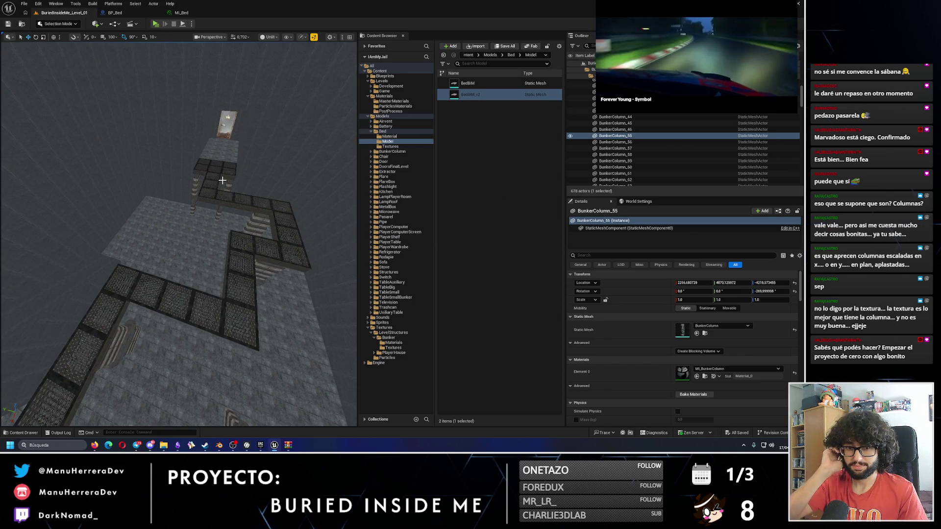
{"action": "left_click_drag", "start_coordinate": [222, 180], "coordinate": [222, 180]}
- Select walkway tiles Pasarel78–80, revert a test duplicate, and show the Levels/Game folder
{"action": "left_click", "coordinate": [178, 204]}
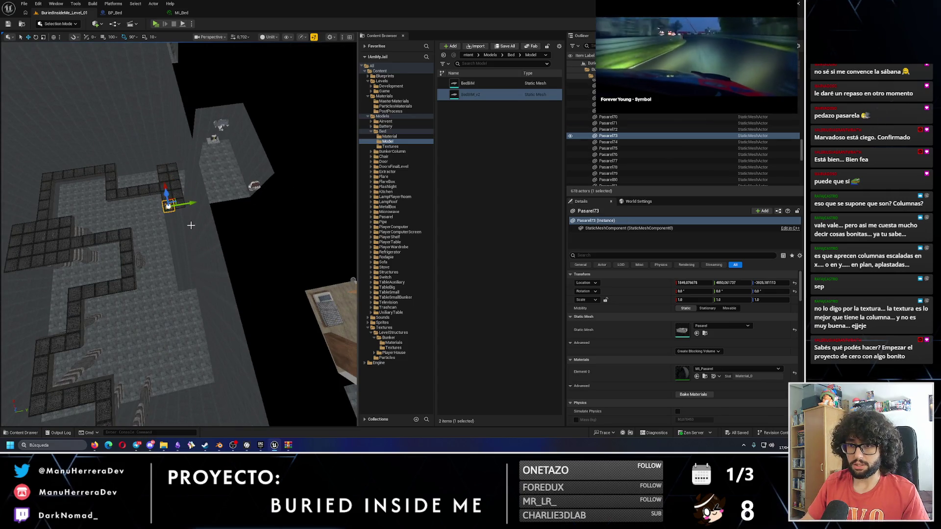
{"action": "left_click_drag", "start_coordinate": [180, 223], "coordinate": [182, 223]}
{"action": "left_click", "coordinate": [183, 224]}
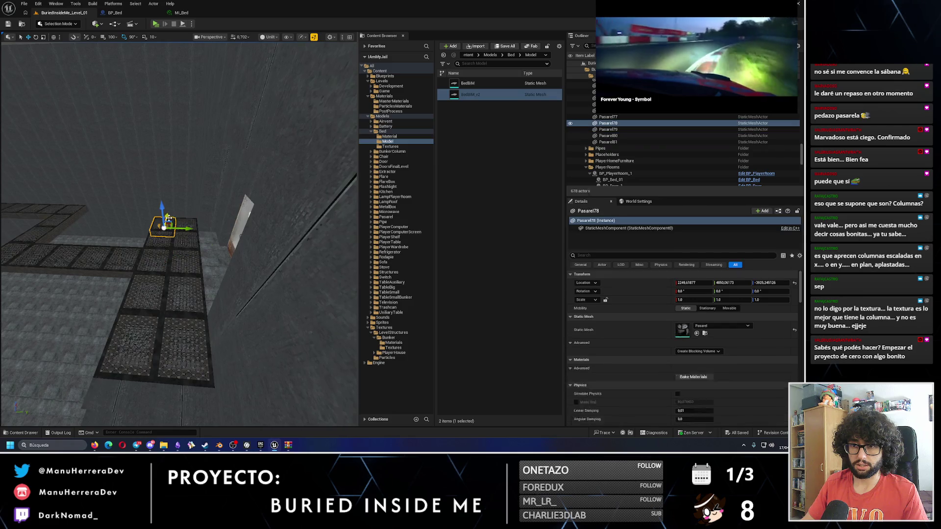
{"action": "left_click", "coordinate": [192, 219]}
{"action": "left_click", "coordinate": [186, 229], "text": "ctrl"}
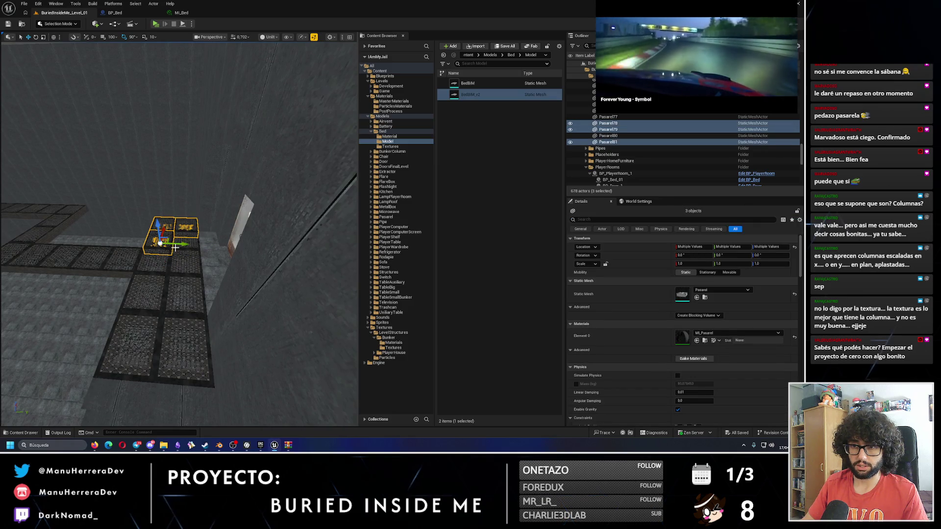
{"action": "left_click", "coordinate": [175, 248], "text": "ctrl"}
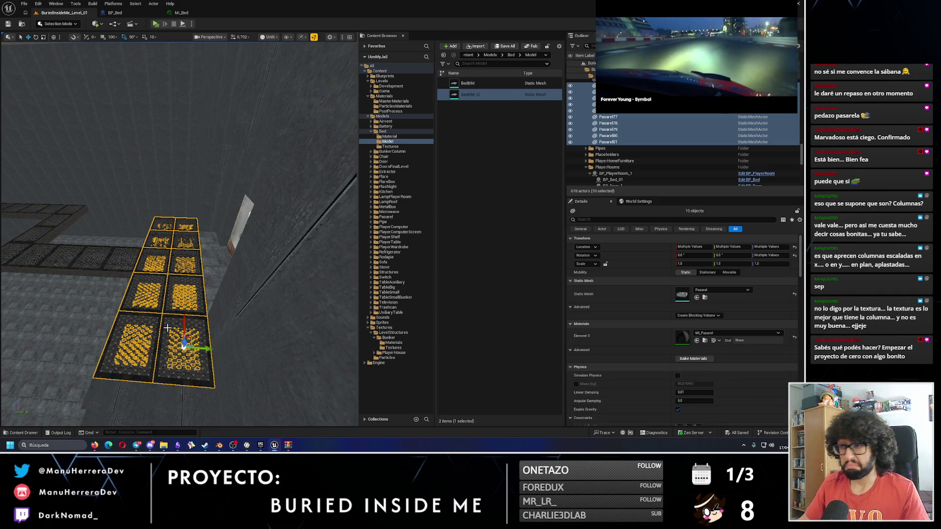
{"action": "key", "text": "ctrl+d"}
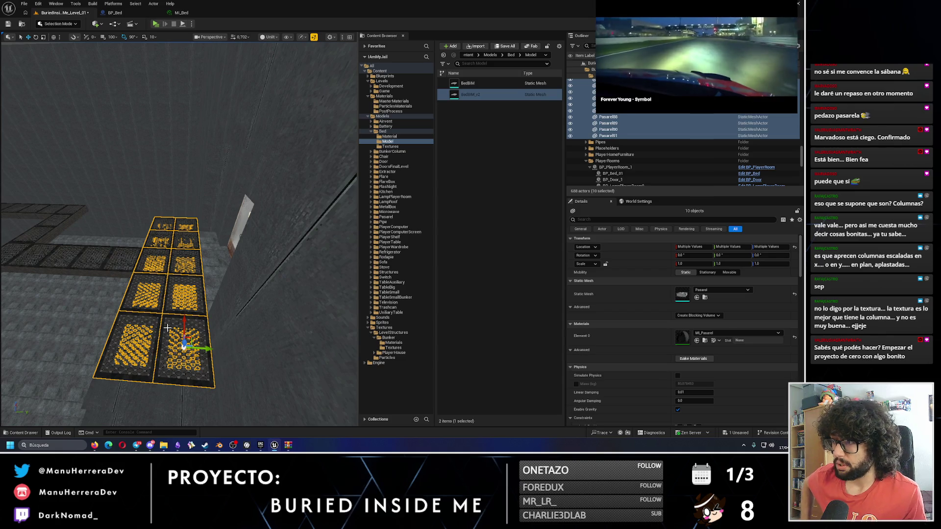
{"action": "key", "text": "ctrl+z"}
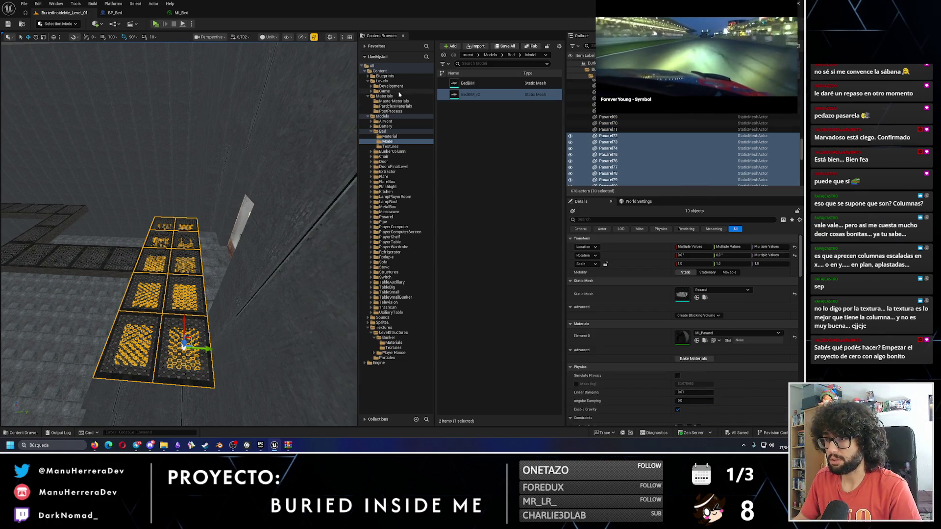
{"action": "left_click", "coordinate": [384, 91]}
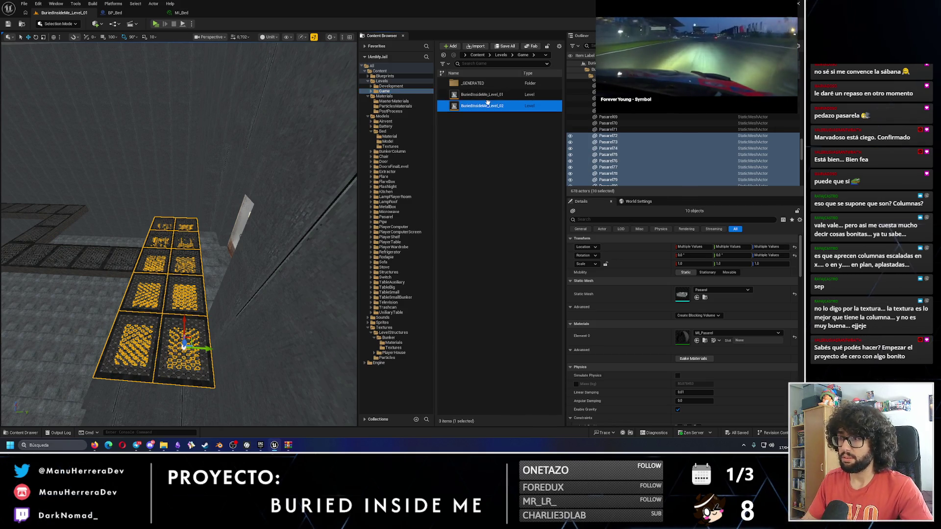
- Open BuriedInsideMe_Level_02 and select and focus on the ten walkway tiles
{"action": "double_click", "coordinate": [488, 104]}
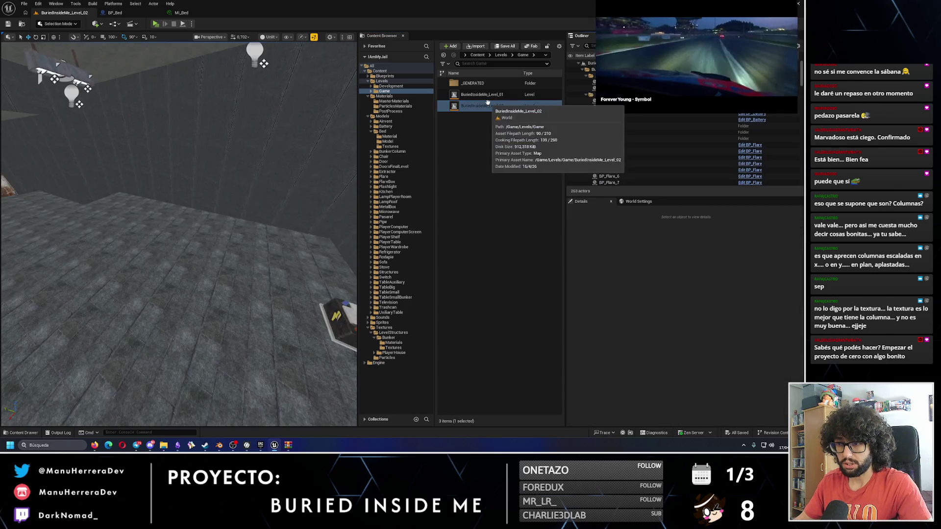
{"action": "left_click_drag", "start_coordinate": [179, 245], "coordinate": [169, 226]}
{"action": "left_click_drag", "start_coordinate": [201, 168], "coordinate": [200, 168]}
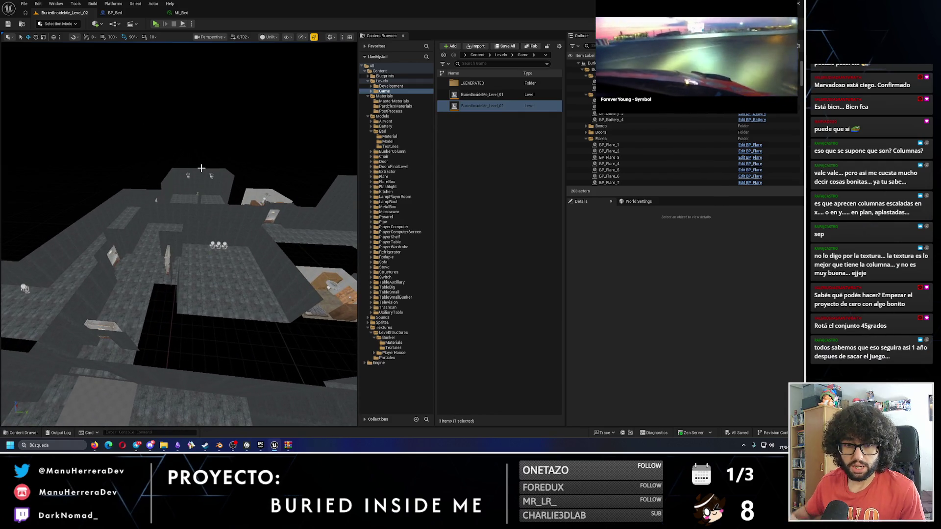
{"action": "left_click_drag", "start_coordinate": [201, 168], "coordinate": [200, 168]}
{"action": "left_click", "coordinate": [258, 210]}
{"action": "left_click_drag", "start_coordinate": [258, 210], "coordinate": [222, 258]}
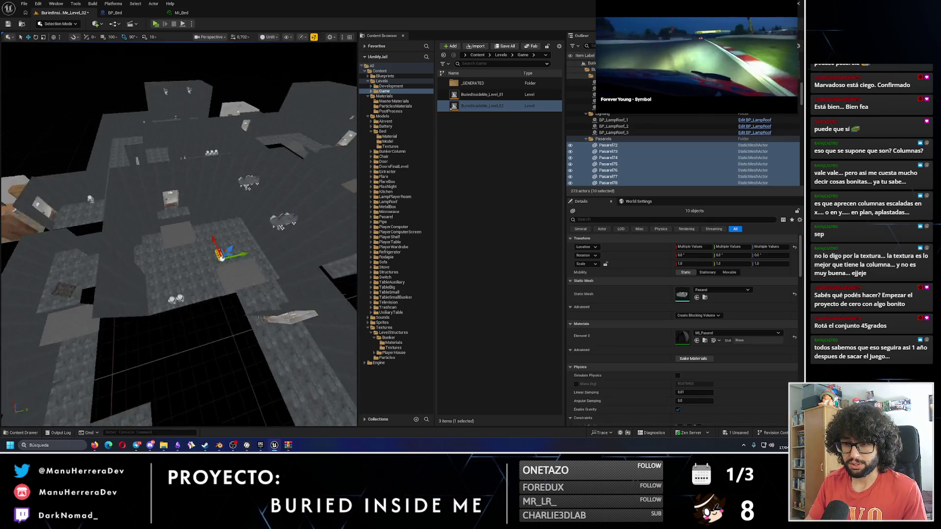
{"action": "key", "text": "f"}
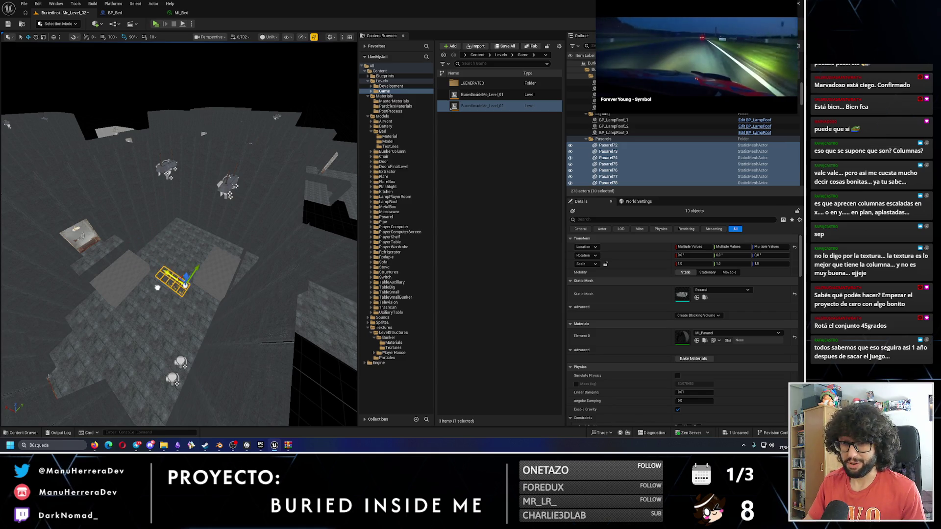
- Rotate the walkway tile set -90° on Z and raise it along Z
{"action": "left_click_drag", "start_coordinate": [192, 300], "coordinate": [193, 300]}
{"action": "scroll", "coordinate": [178, 233], "scroll_direction": "up", "scroll_amount": 5}
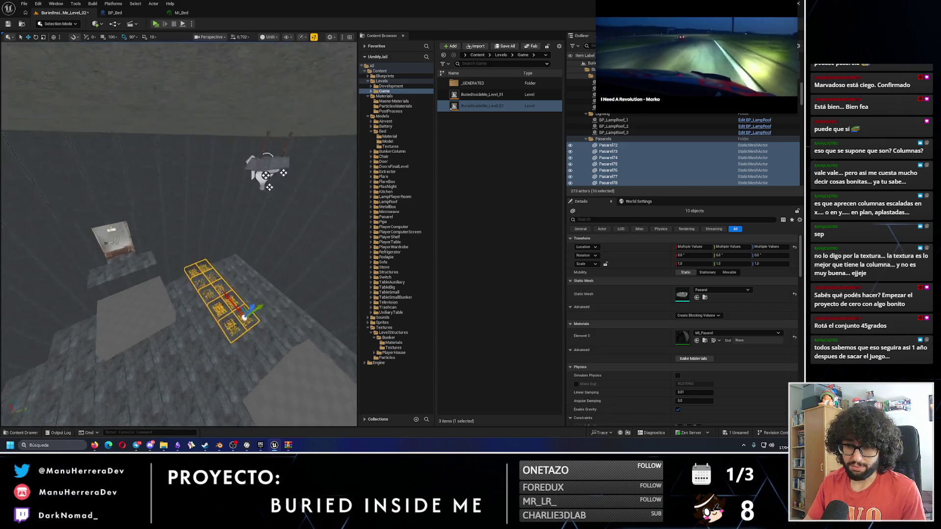
{"action": "left_click_drag", "start_coordinate": [212, 307], "coordinate": [235, 289]}
{"action": "scroll", "coordinate": [229, 255], "scroll_direction": "down", "scroll_amount": 5}
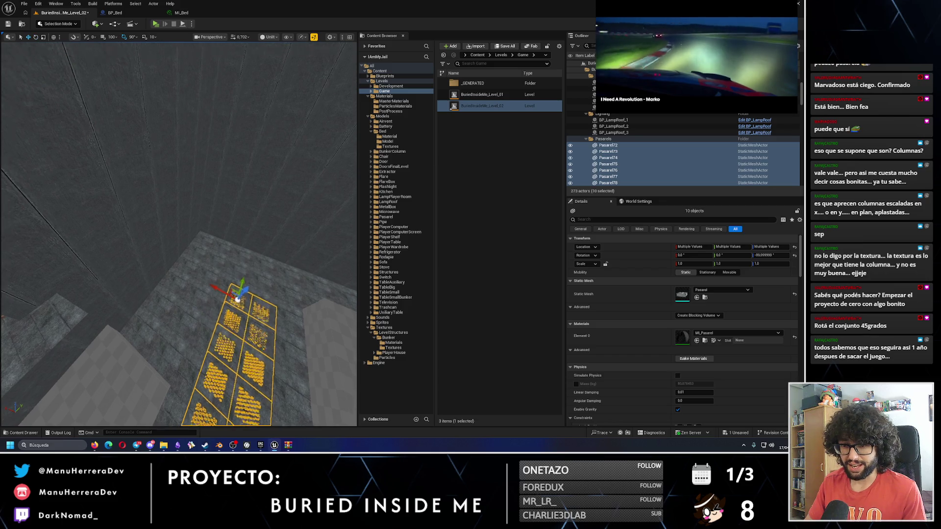
{"action": "mouse_move", "coordinate": [229, 255]}
{"action": "left_mouse_down"}
{"action": "mouse_move", "coordinate": [204, 240]}
{"action": "mouse_move", "coordinate": [191, 245]}
{"action": "mouse_move", "coordinate": [215, 245]}
{"action": "mouse_move", "coordinate": [147, 243]}
{"action": "left_mouse_up"}
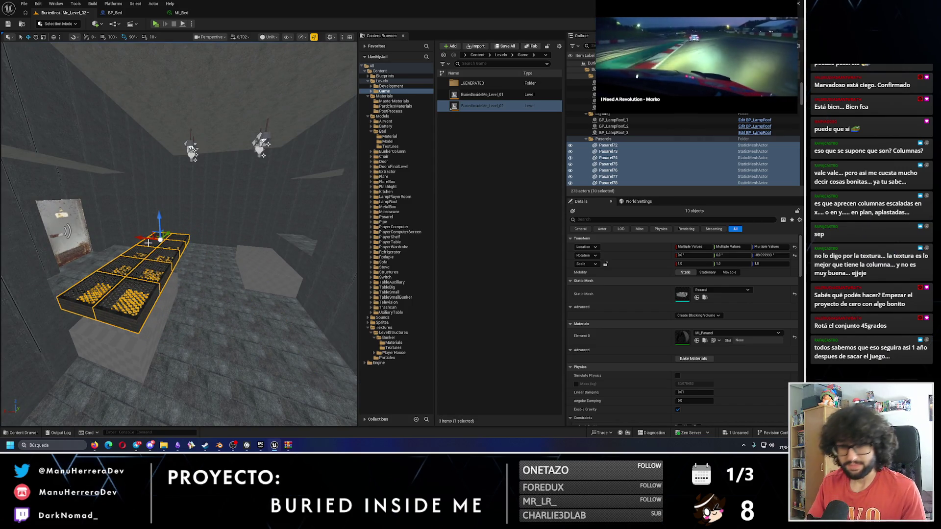
- Inspect the raised tiles from above and select only tile Pasarel79
{"action": "left_click_drag", "start_coordinate": [215, 245], "coordinate": [191, 211]}
{"action": "mouse_move", "coordinate": [170, 283]}
{"action": "left_mouse_down"}
{"action": "mouse_move", "coordinate": [172, 294]}
{"action": "mouse_move", "coordinate": [170, 283]}
{"action": "left_mouse_up"}
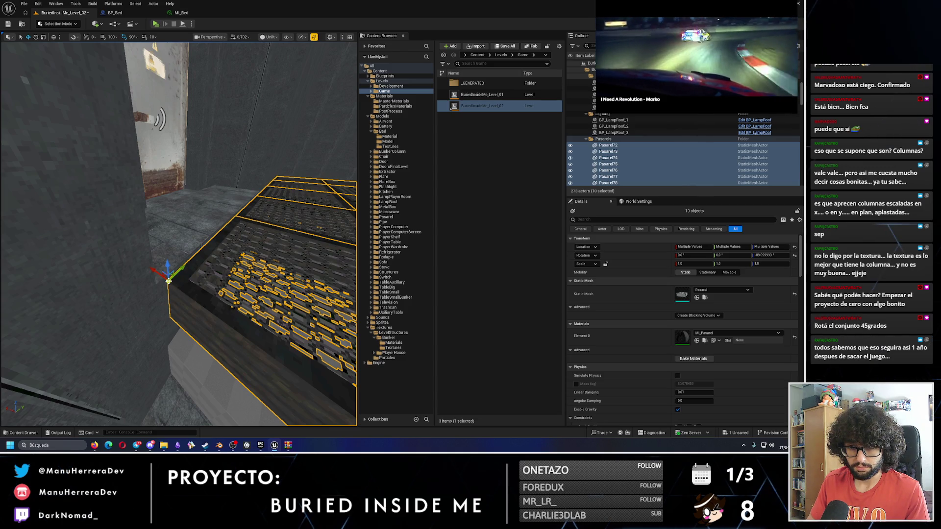
{"action": "left_click_drag", "start_coordinate": [186, 268], "coordinate": [191, 257]}
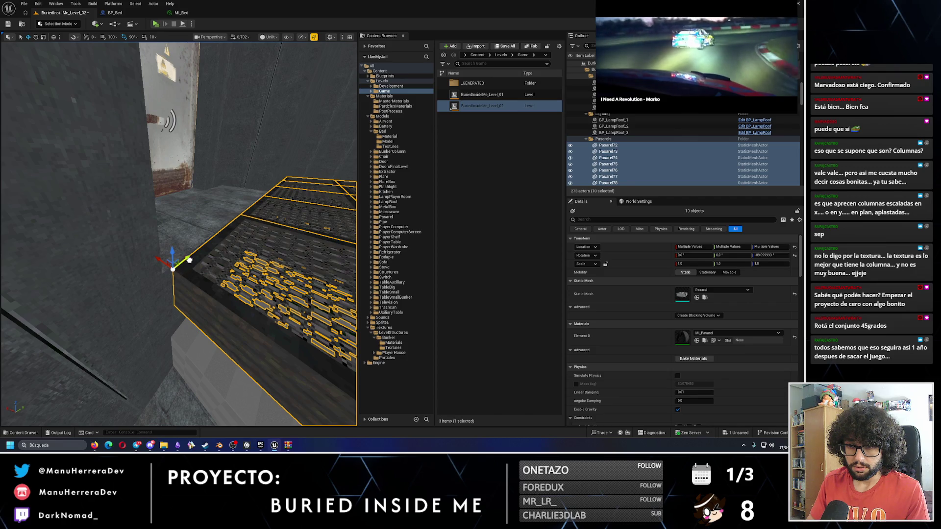
{"action": "scroll", "coordinate": [189, 260], "scroll_direction": "down", "scroll_amount": 10}
{"action": "mouse_move", "coordinate": [189, 260]}
{"action": "left_mouse_down"}
{"action": "mouse_move", "coordinate": [186, 235]}
{"action": "mouse_move", "coordinate": [218, 266]}
{"action": "left_mouse_up"}
{"action": "left_click", "coordinate": [218, 267]}
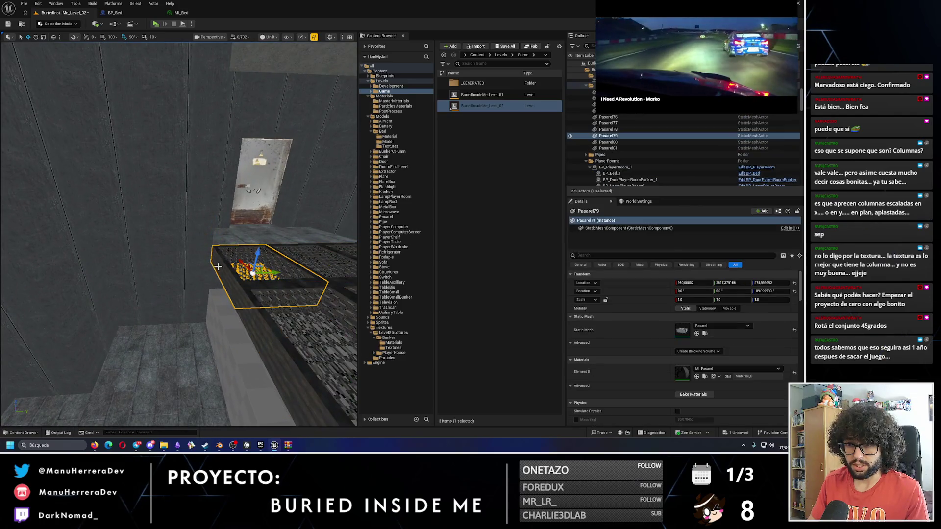
- Duplicate two walkway tiles, undo the misplaced moves of the copies, and delete them
{"action": "left_click", "coordinate": [261, 310], "text": "ctrl"}
{"action": "scroll", "coordinate": [265, 308], "scroll_direction": "down", "scroll_amount": 3}
{"action": "left_click_drag", "start_coordinate": [265, 292], "coordinate": [230, 299], "text": "alt"}
{"action": "scroll", "coordinate": [179, 235], "scroll_direction": "up", "scroll_amount": 5}
{"action": "scroll", "coordinate": [209, 296], "scroll_direction": "up", "scroll_amount": 1}
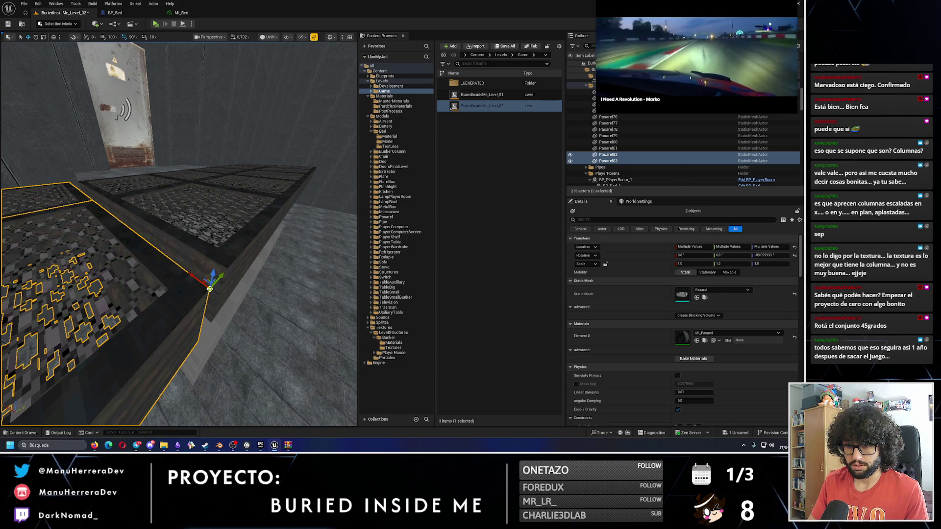
{"action": "mouse_move", "coordinate": [227, 280]}
{"action": "left_mouse_down"}
{"action": "mouse_move", "coordinate": [232, 271]}
{"action": "mouse_move", "coordinate": [223, 277]}
{"action": "left_mouse_up"}
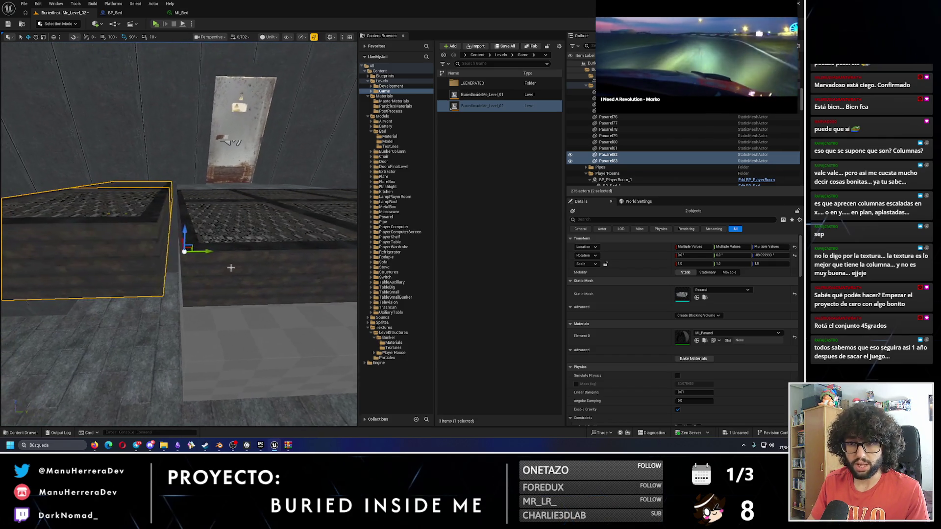
{"action": "key", "text": "ctrl+z"}
{"action": "left_click_drag", "start_coordinate": [176, 248], "coordinate": [222, 246]}
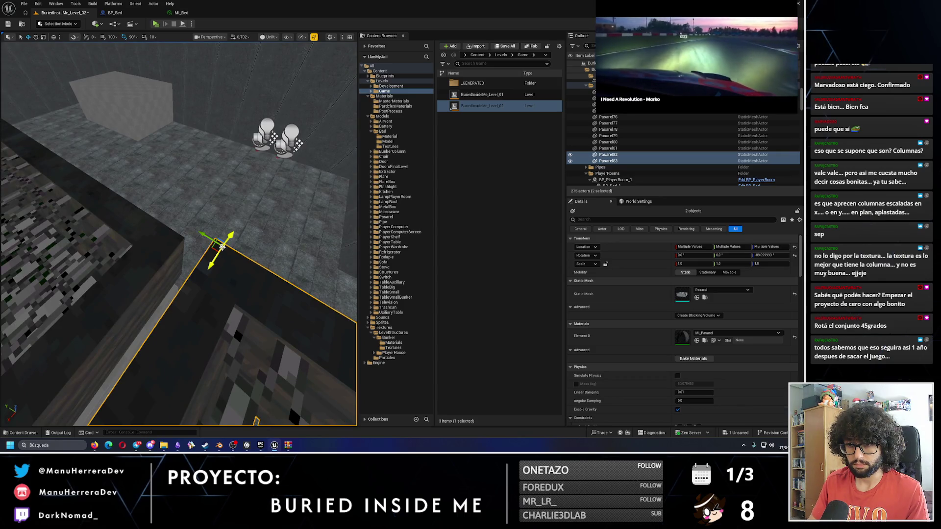
{"action": "left_click_drag", "start_coordinate": [209, 248], "coordinate": [194, 266]}
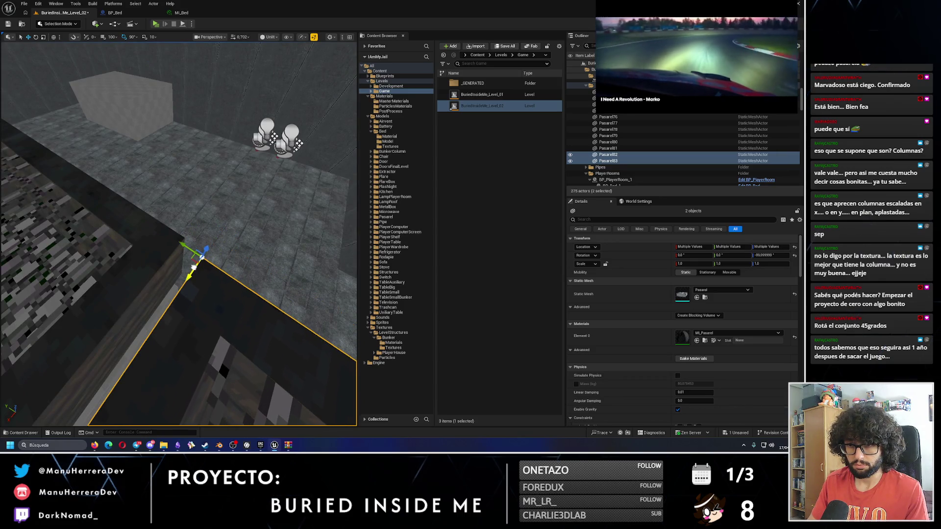
{"action": "key", "text": "ctrl+z"}
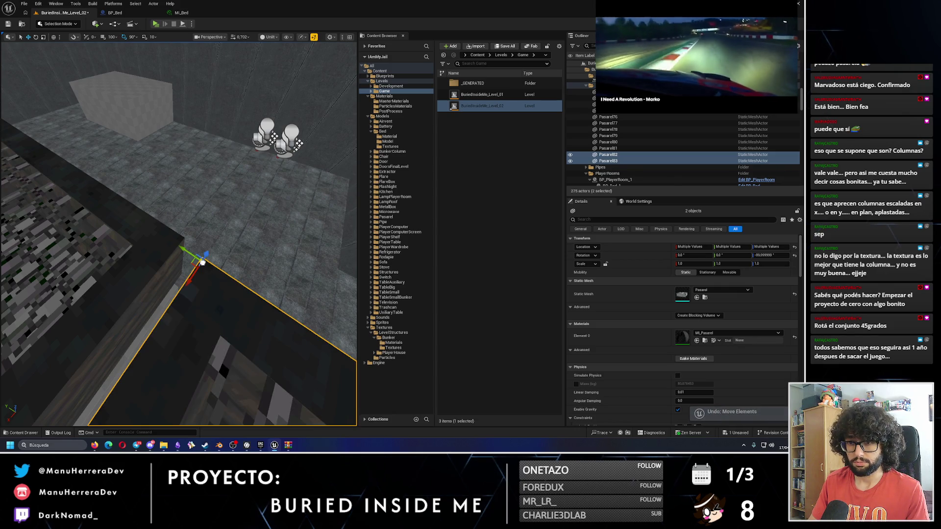
{"action": "mouse_move", "coordinate": [203, 261]}
{"action": "left_mouse_down"}
{"action": "mouse_move", "coordinate": [186, 240]}
{"action": "mouse_move", "coordinate": [160, 271]}
{"action": "mouse_move", "coordinate": [147, 255]}
{"action": "mouse_move", "coordinate": [181, 265]}
{"action": "mouse_move", "coordinate": [211, 214]}
{"action": "left_mouse_up"}
{"action": "key", "text": "Delete"}
- Select eight grate tiles, including Pasarel74, Pasarel72 and Pasarel80
{"action": "left_click", "coordinate": [180, 247]}
{"action": "left_click_drag", "start_coordinate": [180, 246], "coordinate": [189, 216]}
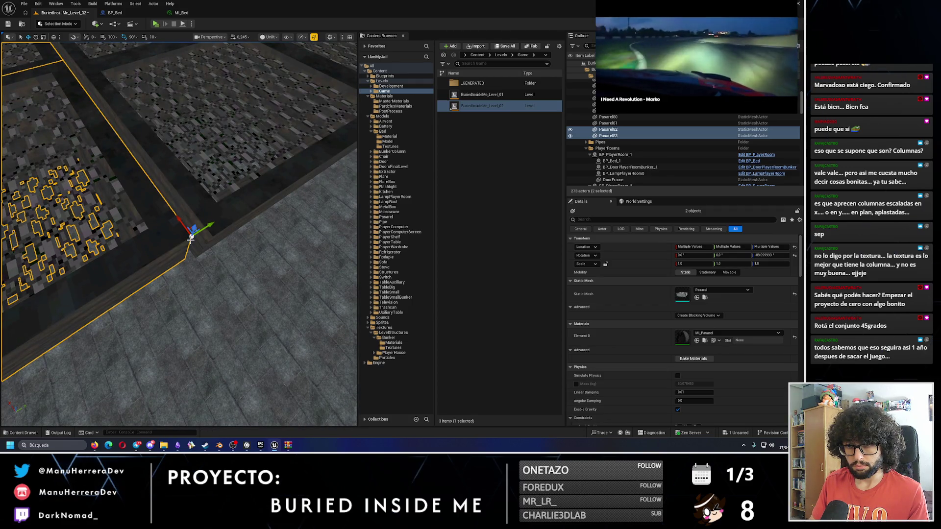
{"action": "mouse_move", "coordinate": [192, 237]}
{"action": "left_mouse_down"}
{"action": "mouse_move", "coordinate": [201, 223]}
{"action": "mouse_move", "coordinate": [183, 234]}
{"action": "left_mouse_up"}
{"action": "left_click", "coordinate": [166, 240]}
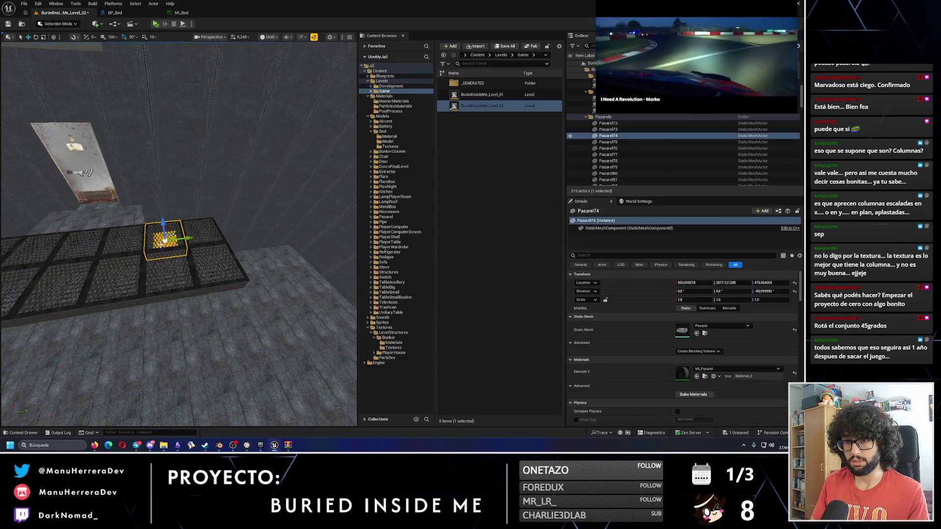
{"action": "left_click", "coordinate": [219, 237], "text": "ctrl"}
{"action": "left_click", "coordinate": [216, 269], "text": "ctrl"}
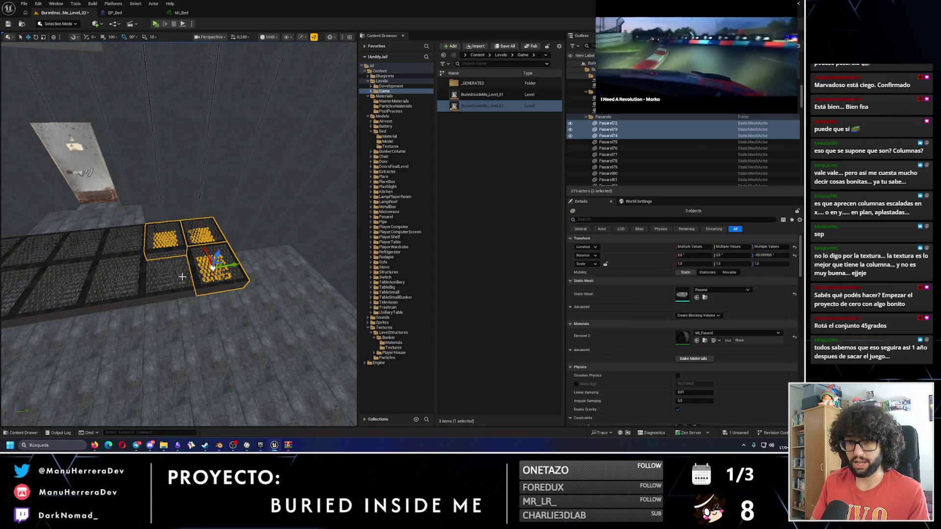
{"action": "left_click", "coordinate": [167, 275], "text": "ctrl"}
{"action": "left_click", "coordinate": [118, 281], "text": "ctrl"}
{"action": "left_click", "coordinate": [126, 241], "text": "ctrl"}
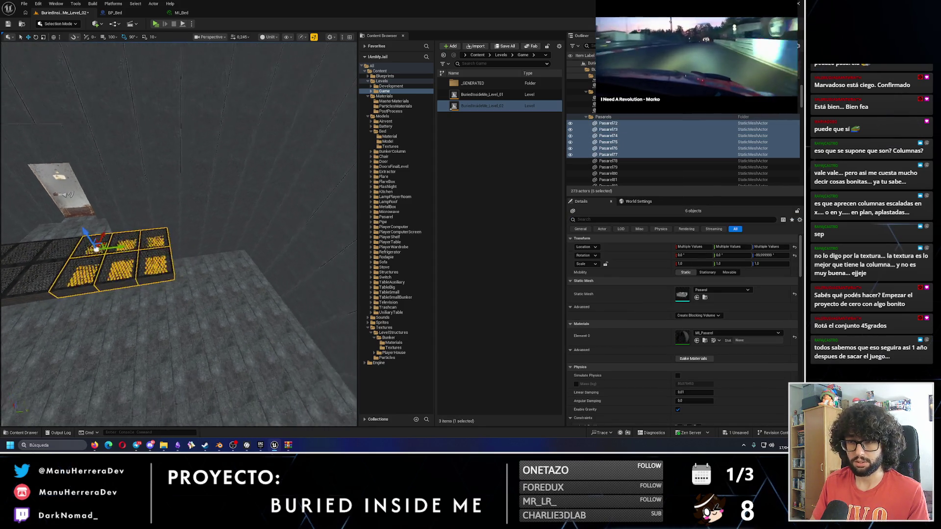
{"action": "left_click", "coordinate": [100, 256], "text": "ctrl"}
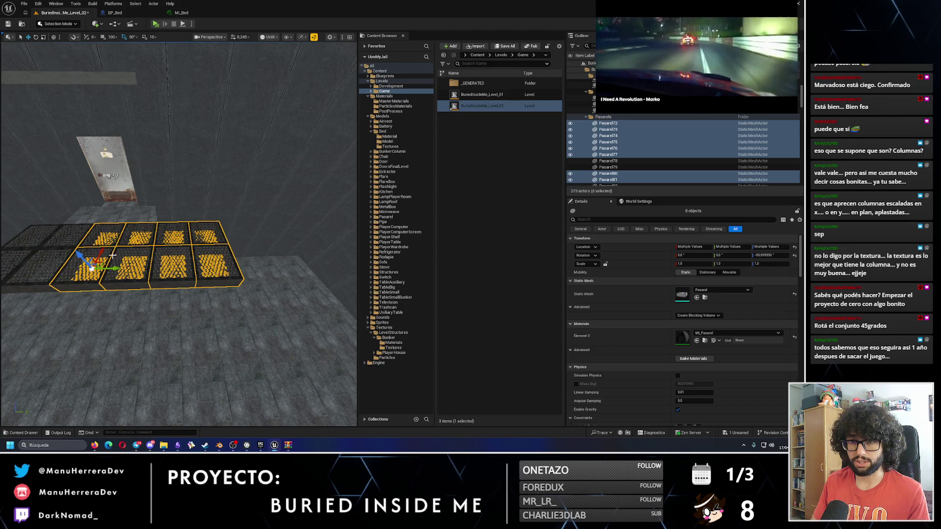
{"action": "left_click", "coordinate": [64, 265], "text": "ctrl"}
- Alt-drag copies of the eight grate tiles and slide them left into place beside the walkway
{"action": "left_click_drag", "start_coordinate": [107, 238], "coordinate": [319, 230]}
{"action": "key", "text": "w"}
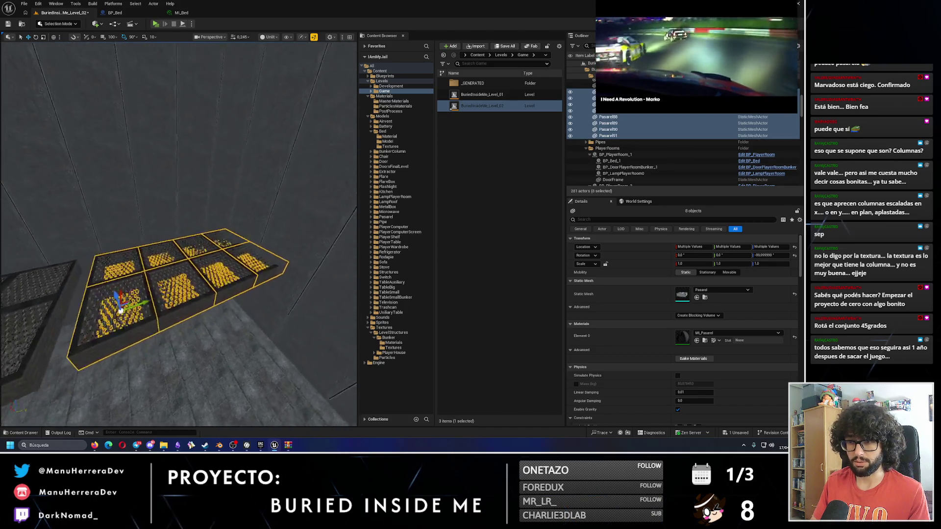
{"action": "key", "text": "w"}
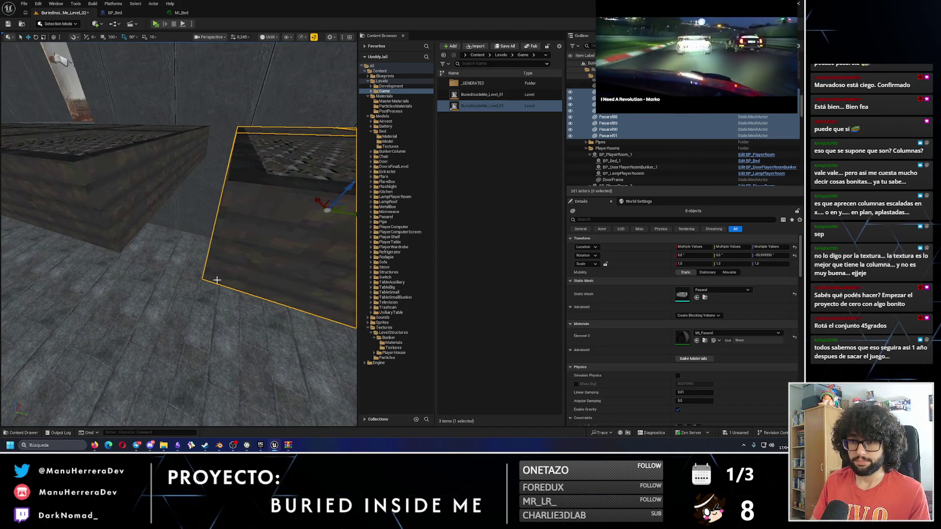
{"action": "left_click_drag", "start_coordinate": [215, 283], "coordinate": [121, 254]}
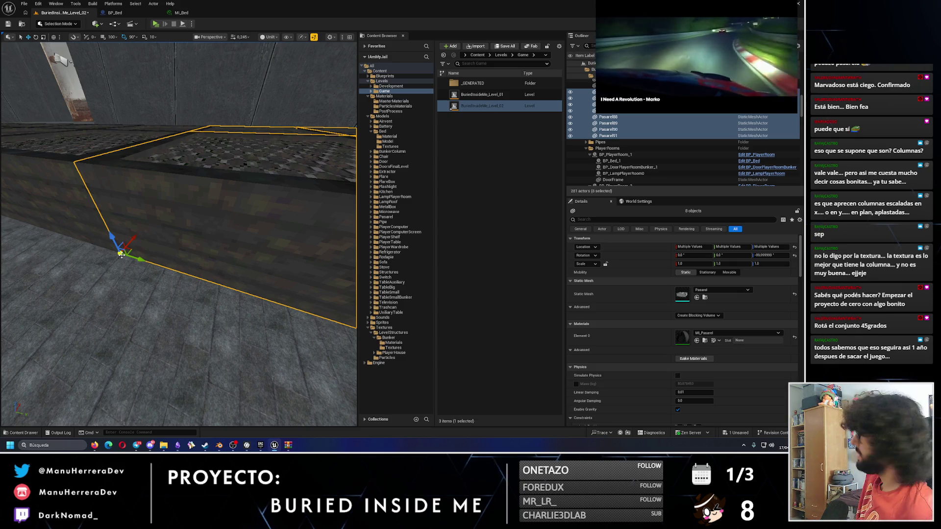
{"action": "left_click_drag", "start_coordinate": [195, 133], "coordinate": [194, 230]}
{"action": "left_click_drag", "start_coordinate": [142, 99], "coordinate": [152, 112]}
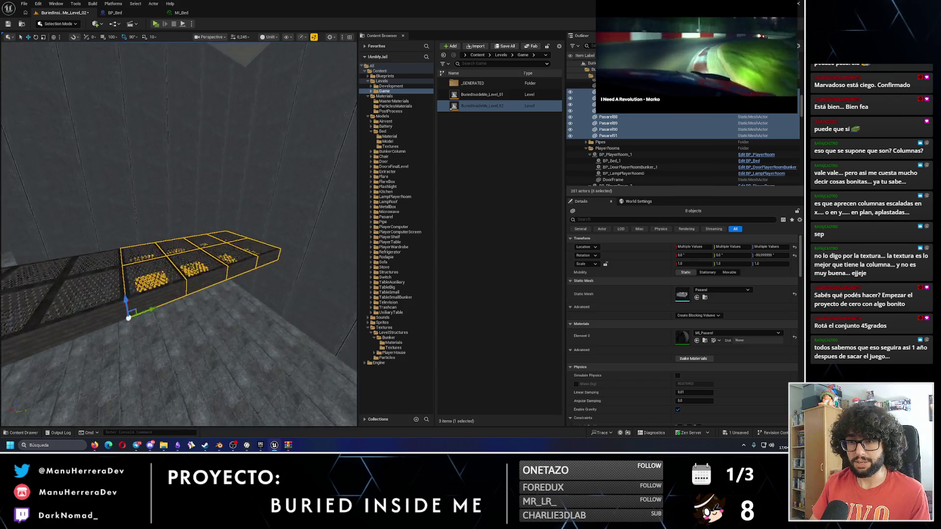
- Select four grate tiles near the door wall, from Pasarel87 through Pasarel84
{"action": "left_click", "coordinate": [215, 274]}
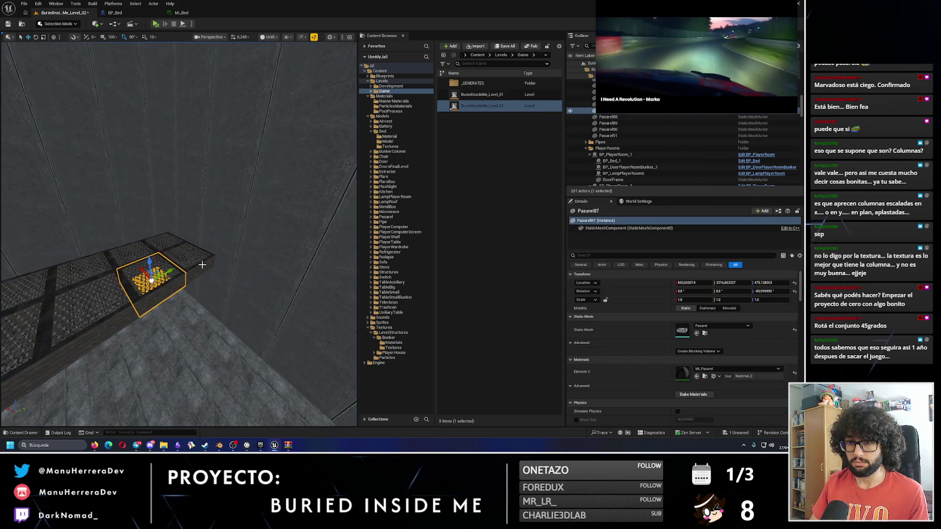
{"action": "left_click", "coordinate": [201, 264]}
{"action": "left_click_drag", "start_coordinate": [156, 248], "coordinate": [157, 253]}
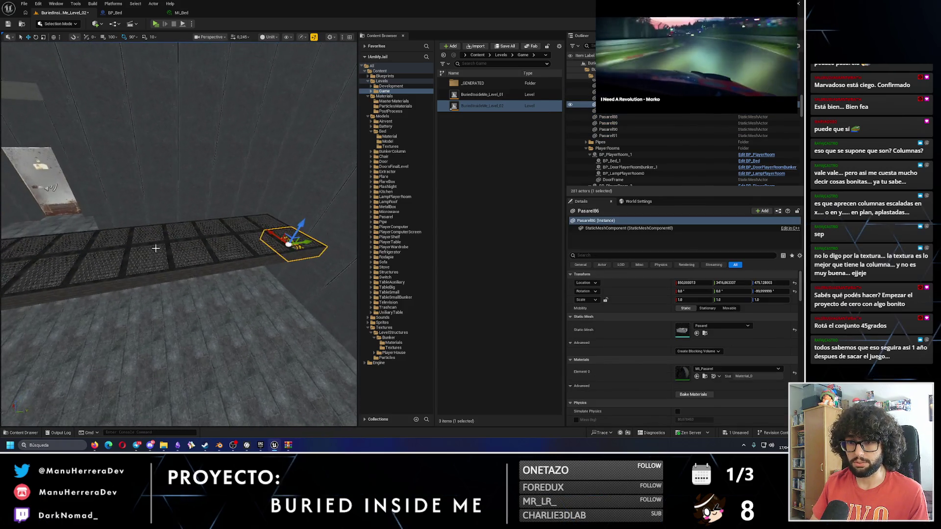
{"action": "left_click", "coordinate": [161, 272]}
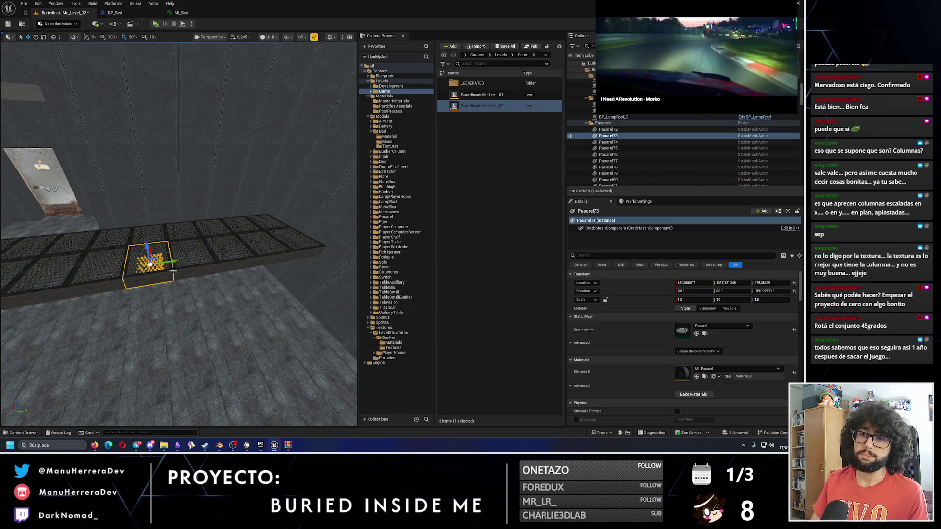
{"action": "left_click_drag", "start_coordinate": [187, 267], "coordinate": [187, 268]}
{"action": "left_click", "coordinate": [155, 219]}
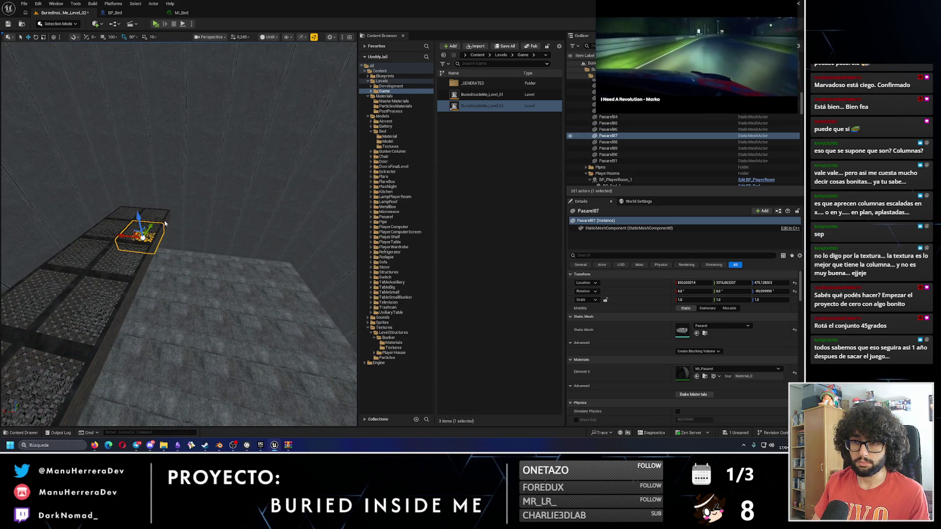
{"action": "left_click", "coordinate": [150, 218], "text": "ctrl"}
{"action": "left_click", "coordinate": [119, 224], "text": "ctrl"}
{"action": "left_click", "coordinate": [111, 236], "text": "ctrl"}
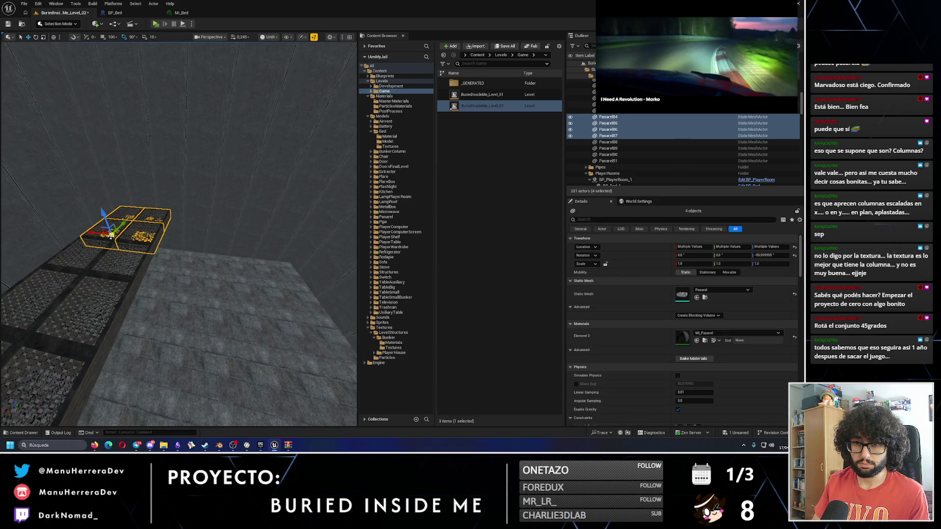
- Duplicate the four grates and slide the copied block left into line with the walkway
{"action": "left_click_drag", "start_coordinate": [97, 234], "coordinate": [245, 234]}
{"action": "key", "text": "f"}
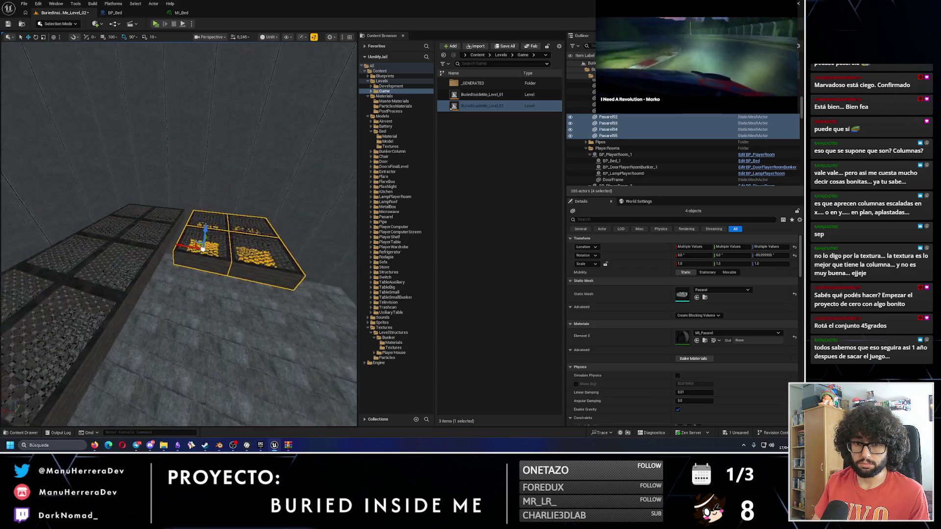
{"action": "scroll", "coordinate": [172, 220], "scroll_direction": "up", "scroll_amount": 5}
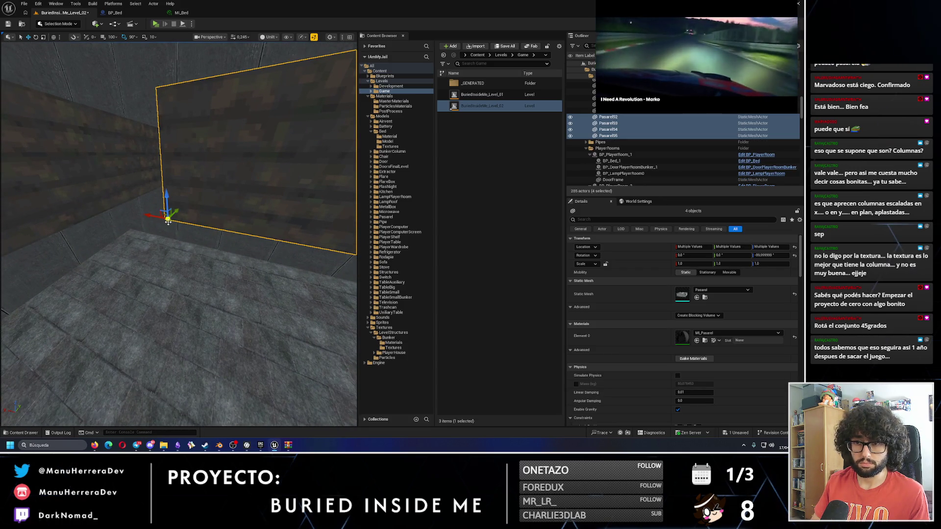
{"action": "left_click_drag", "start_coordinate": [166, 219], "coordinate": [125, 211]}
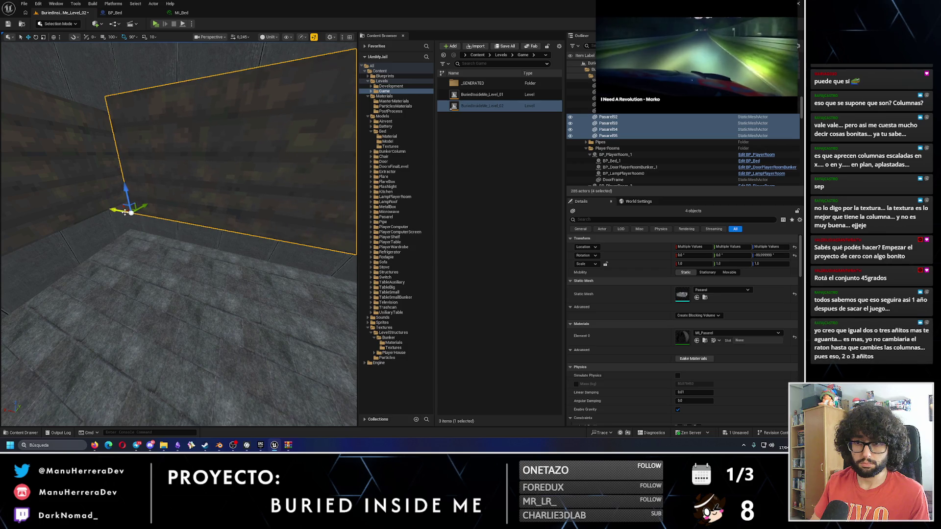
{"action": "scroll", "coordinate": [132, 205], "scroll_direction": "down", "scroll_amount": 5}
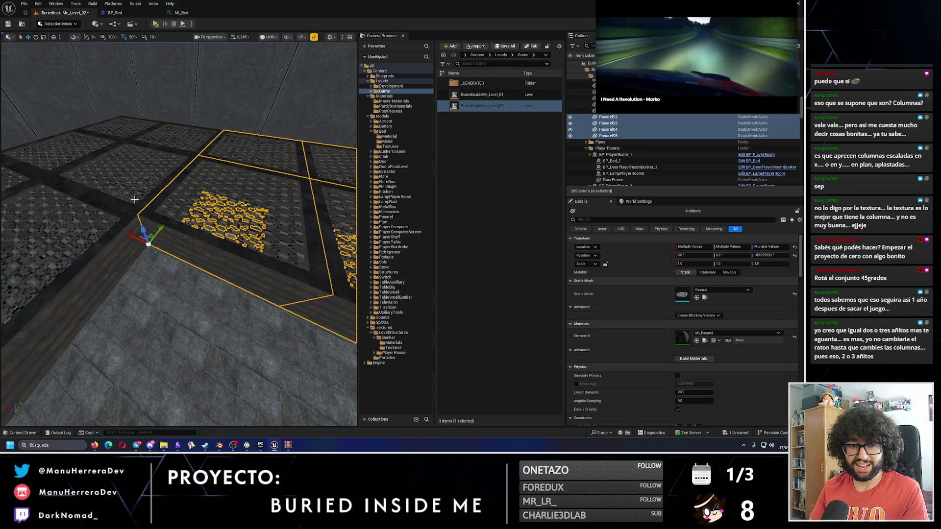
{"action": "left_click_drag", "start_coordinate": [134, 199], "coordinate": [131, 260]}
{"action": "left_click", "coordinate": [131, 225]}
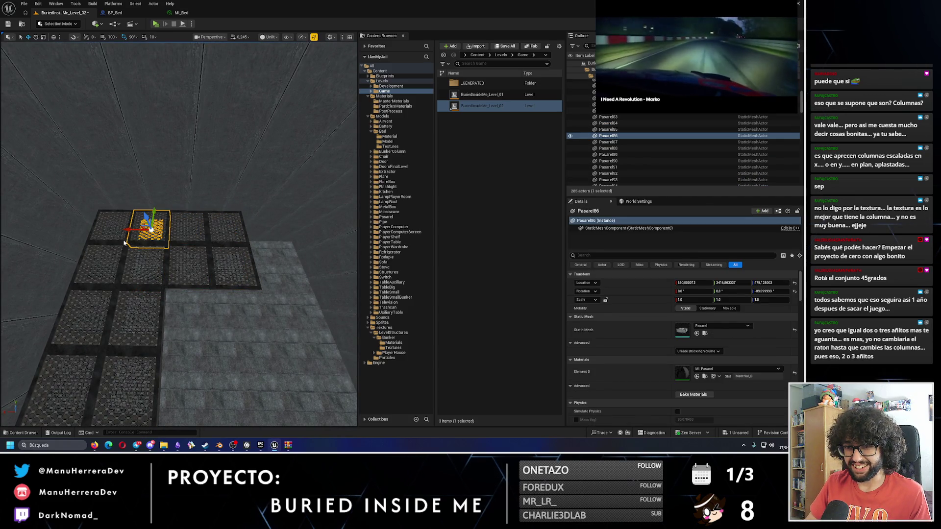
- Duplicate an eight-grate group including Pasarel84, 85 and 87, then delete those copies
{"action": "left_click", "coordinate": [124, 243], "text": "ctrl"}
{"action": "left_click", "coordinate": [131, 260], "text": "ctrl"}
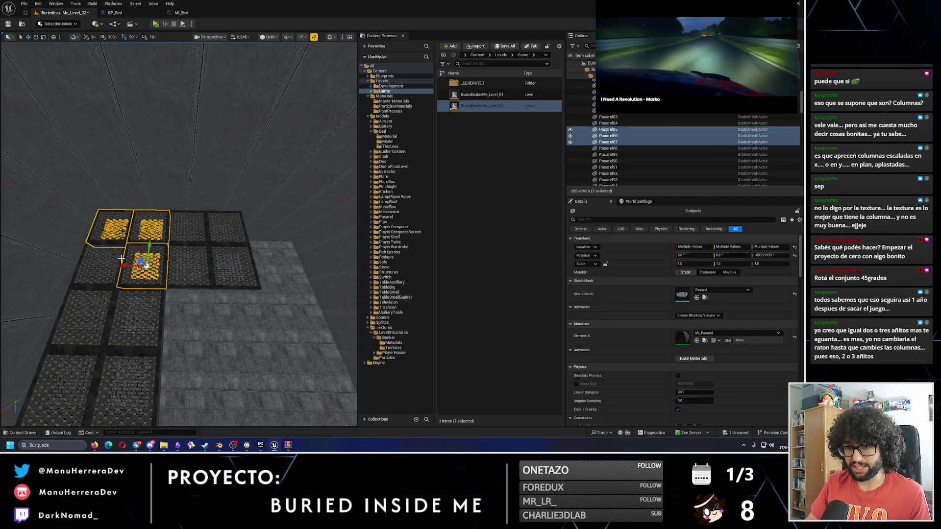
{"action": "left_click", "coordinate": [120, 261], "text": "ctrl"}
{"action": "left_click", "coordinate": [206, 232], "text": "ctrl"}
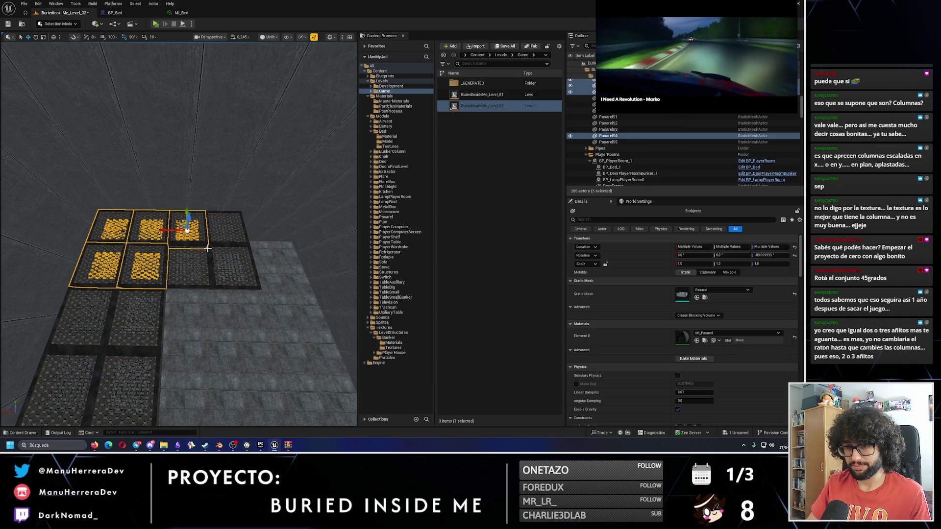
{"action": "left_click", "coordinate": [189, 263], "text": "ctrl"}
{"action": "left_click", "coordinate": [228, 234], "text": "ctrl"}
{"action": "left_click", "coordinate": [233, 283], "text": "ctrl"}
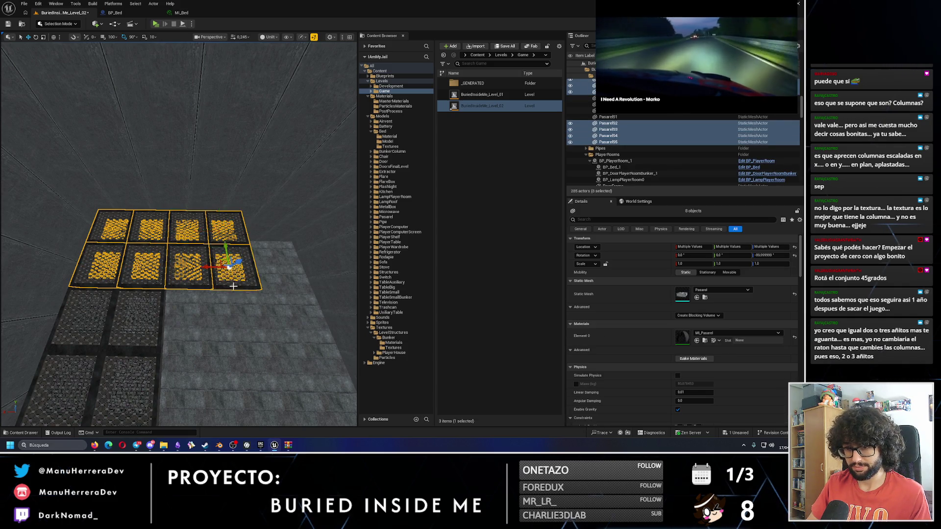
{"action": "left_click_drag", "start_coordinate": [49, 290], "coordinate": [294, 269]}
{"action": "left_click_drag", "start_coordinate": [242, 290], "coordinate": [195, 260]}
{"action": "left_click_drag", "start_coordinate": [146, 282], "coordinate": [146, 282]}
{"action": "key", "text": "Delete"}
- Select eight walkway grates, including the upper and lower grate blocks
{"action": "left_click", "coordinate": [152, 257]}
{"action": "left_click", "coordinate": [169, 228], "text": "ctrl"}
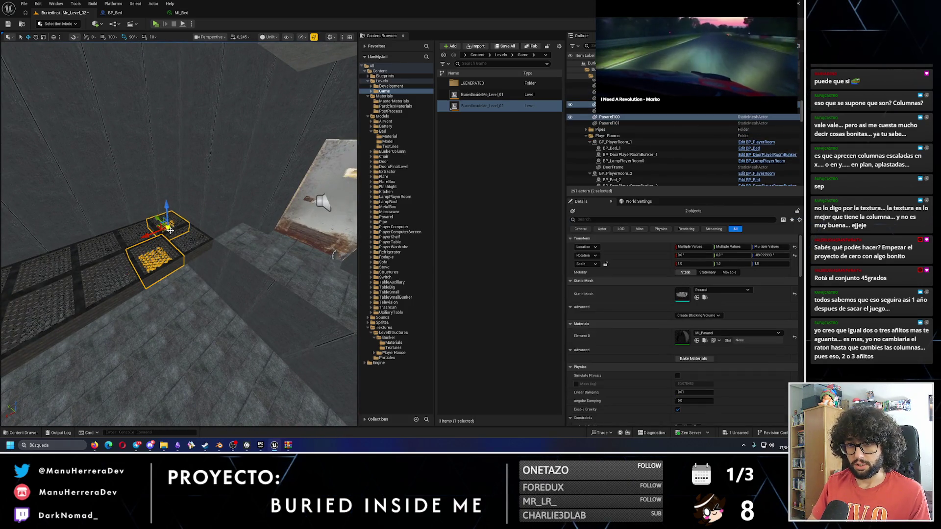
{"action": "left_click", "coordinate": [190, 253], "text": "ctrl"}
{"action": "left_click_drag", "start_coordinate": [190, 253], "coordinate": [219, 260]}
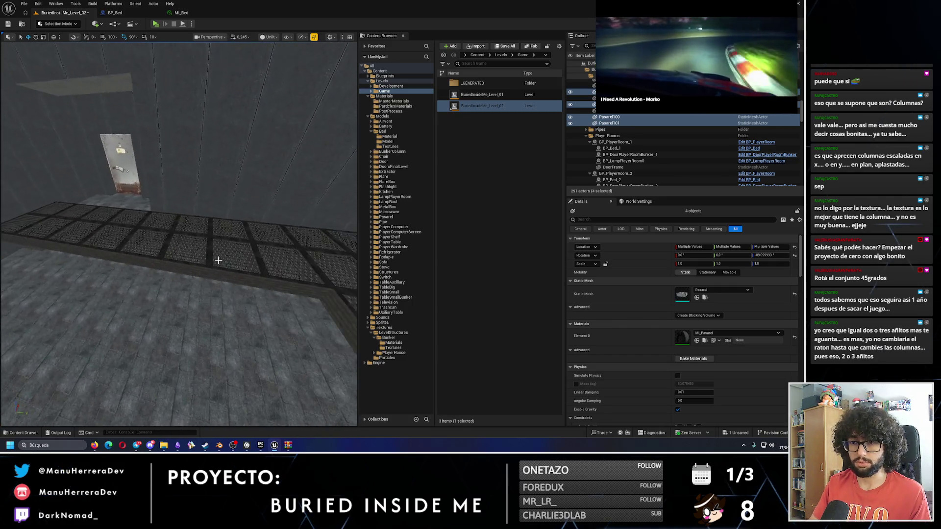
{"action": "left_click", "coordinate": [219, 260]}
{"action": "left_click", "coordinate": [193, 240], "text": "ctrl"}
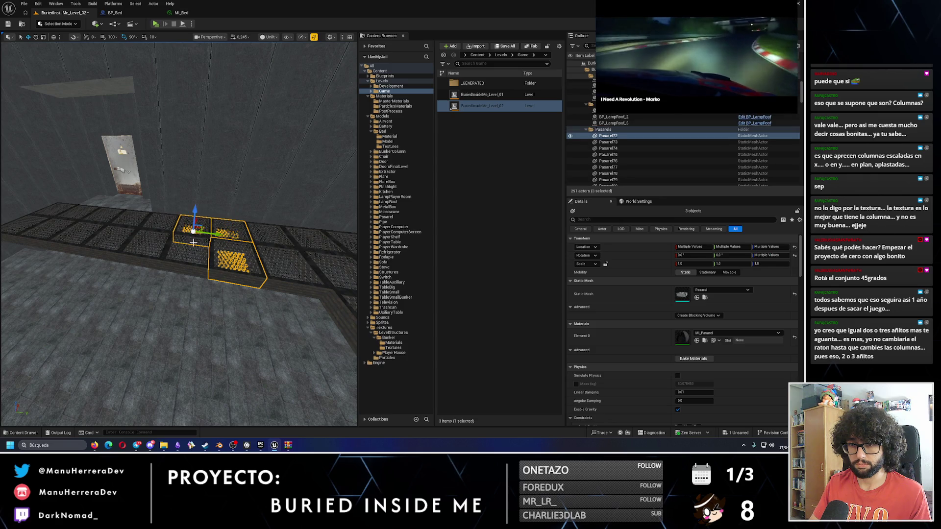
{"action": "left_click", "coordinate": [170, 265], "text": "ctrl"}
{"action": "left_click", "coordinate": [147, 252], "text": "ctrl"}
{"action": "left_click", "coordinate": [155, 229], "text": "ctrl"}
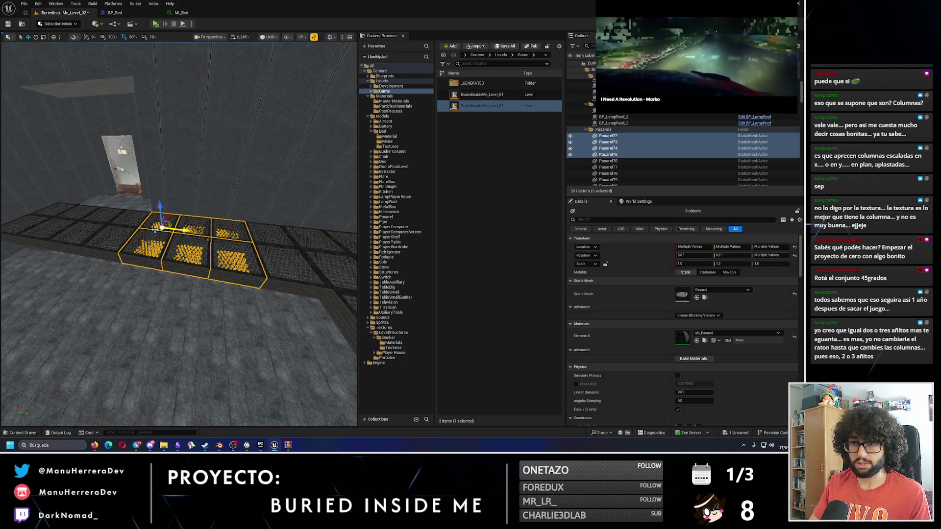
{"action": "left_click", "coordinate": [284, 259], "text": "ctrl"}
{"action": "left_click", "coordinate": [268, 230], "text": "ctrl"}
{"action": "mouse_move", "coordinate": [269, 229]}
{"action": "left_mouse_down"}
{"action": "mouse_move", "coordinate": [147, 196]}
{"action": "mouse_move", "coordinate": [3, 124]}
{"action": "left_mouse_up"}
- Duplicate the eight grates, rotate the copies to Z -90, and launch a standalone preview
{"action": "key", "text": "ctrl+d"}
{"action": "left_click_drag", "start_coordinate": [281, 252], "coordinate": [260, 274]}
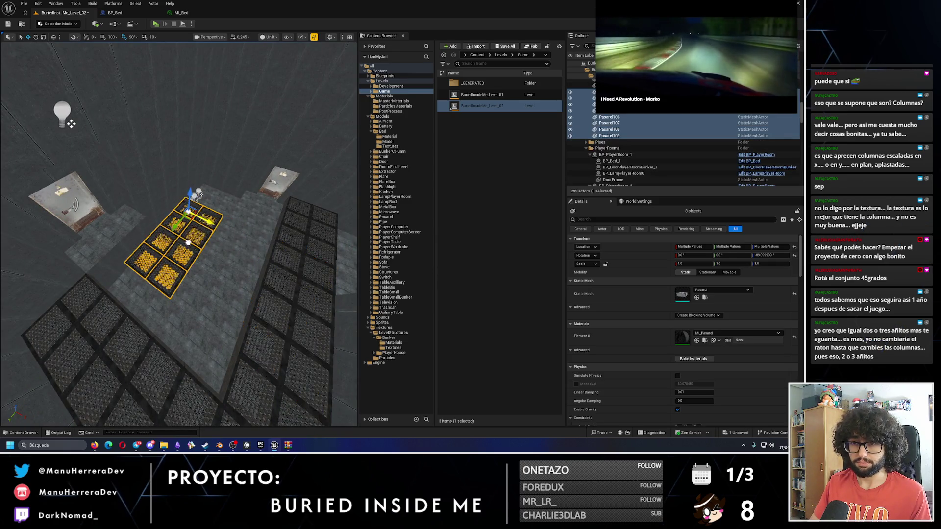
{"action": "scroll", "coordinate": [180, 258], "scroll_direction": "up", "scroll_amount": 5}
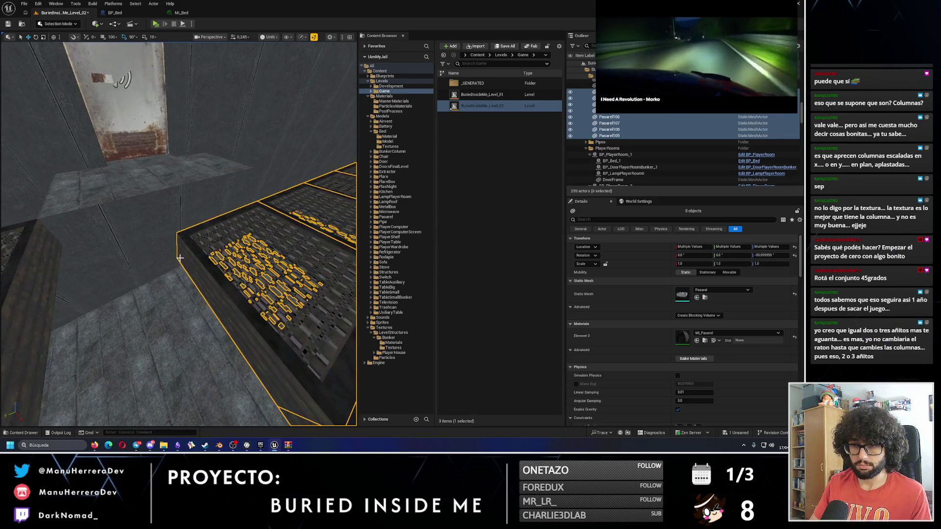
{"action": "mouse_move", "coordinate": [184, 275]}
{"action": "left_mouse_down"}
{"action": "mouse_move", "coordinate": [174, 248]}
{"action": "mouse_move", "coordinate": [221, 279]}
{"action": "mouse_move", "coordinate": [211, 260]}
{"action": "mouse_move", "coordinate": [213, 279]}
{"action": "left_mouse_up"}
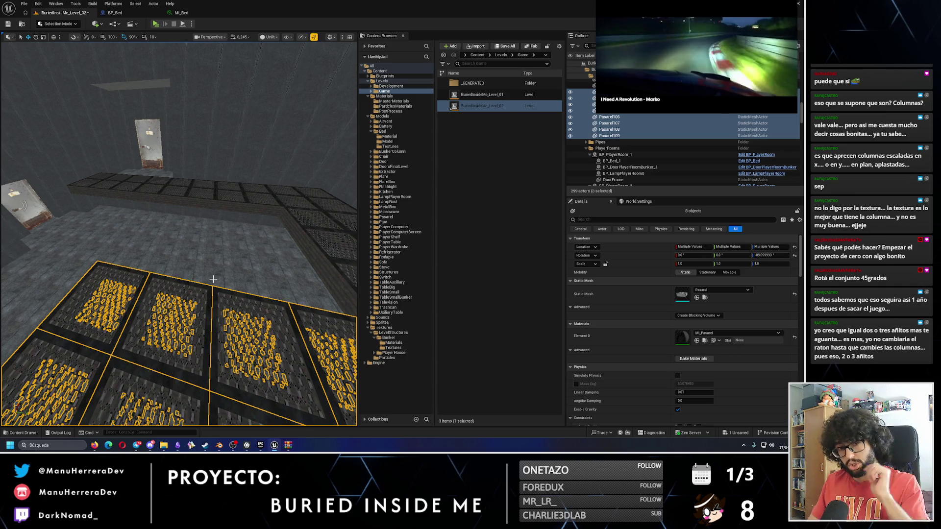
{"action": "key", "text": "alt+p"}
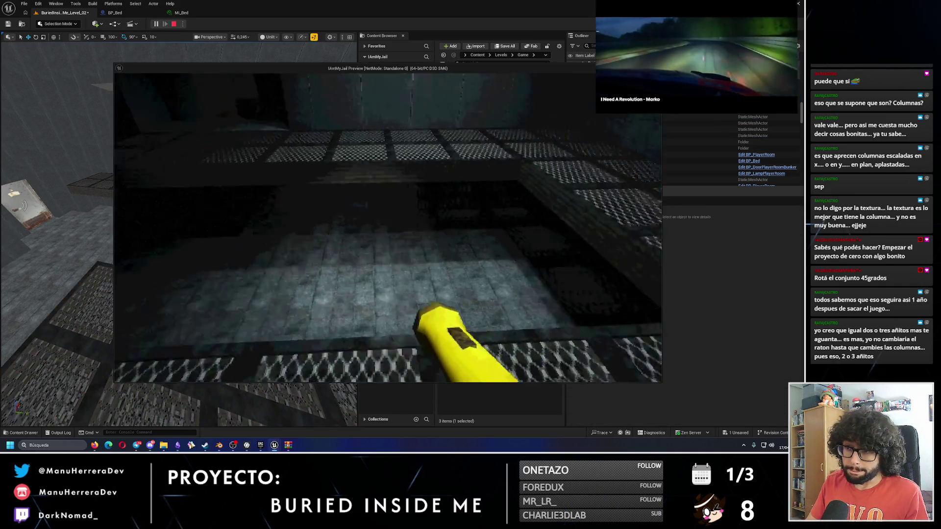
- Walk and sprint across the grate platform past the door, then exit the preview with Esc
{"action": "key", "text": "w"}
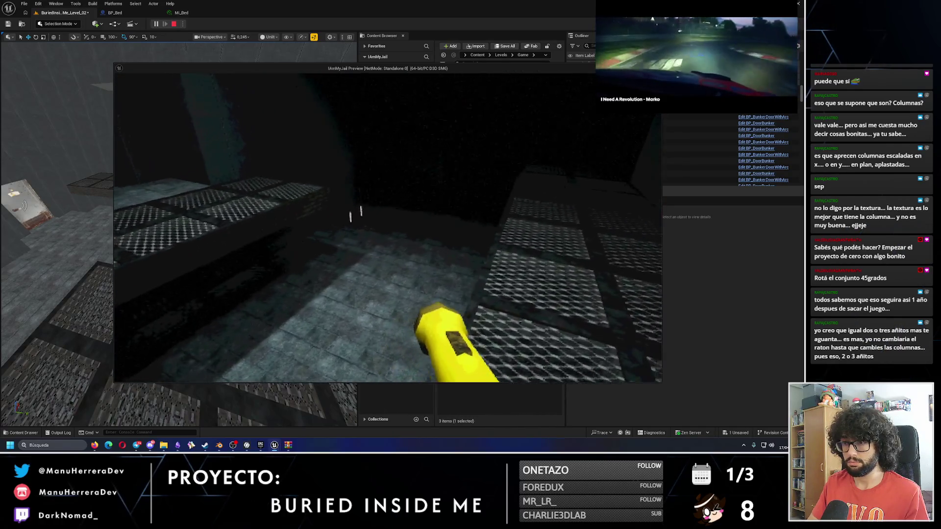
{"action": "mouse_move", "coordinate": [387, 223]}
{"action": "key", "text": "shift+w"}
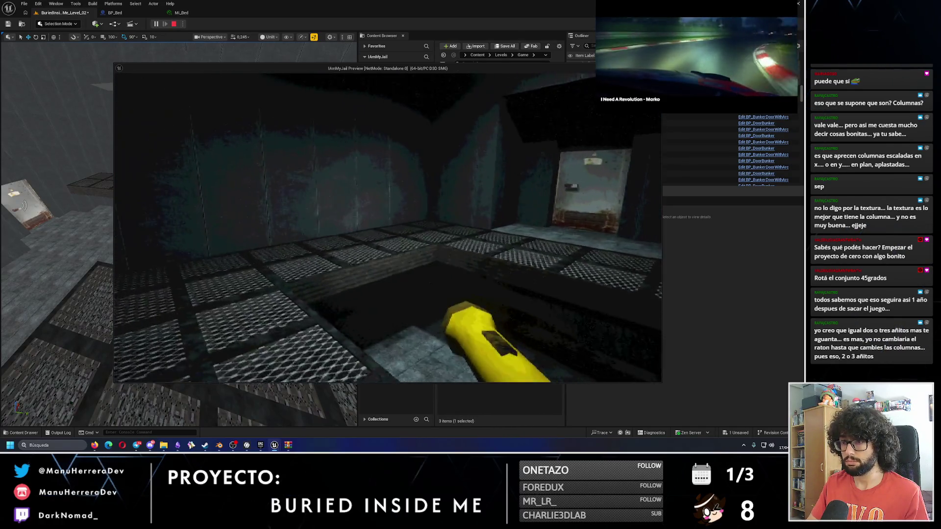
{"action": "key", "text": "w"}
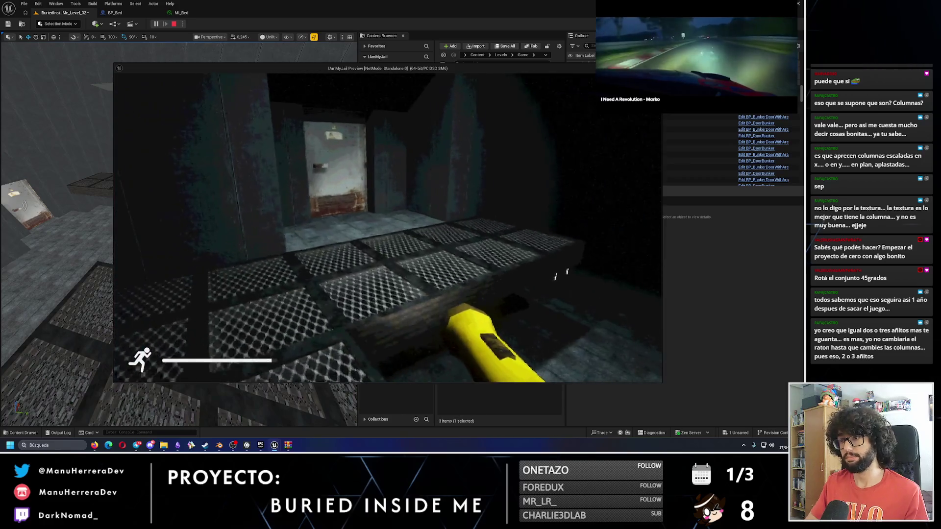
{"action": "key", "text": "w"}
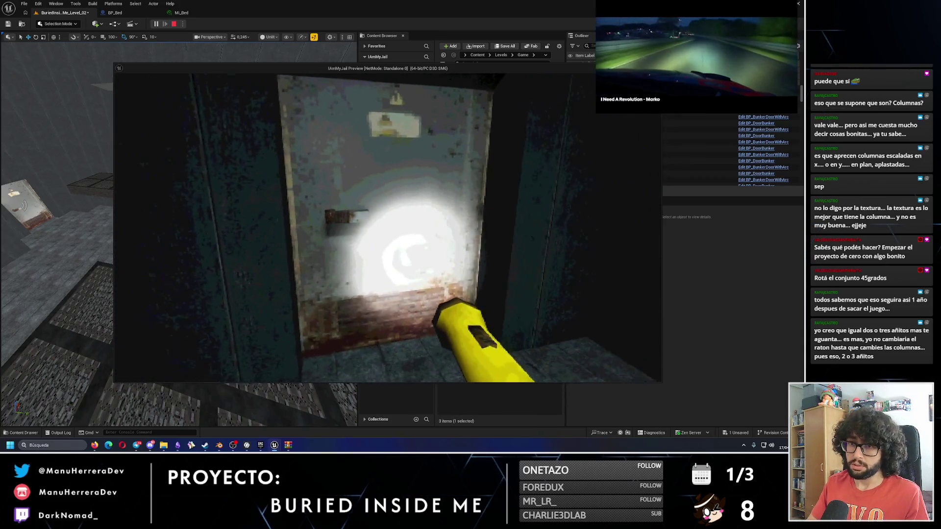
{"action": "key", "text": "w"}
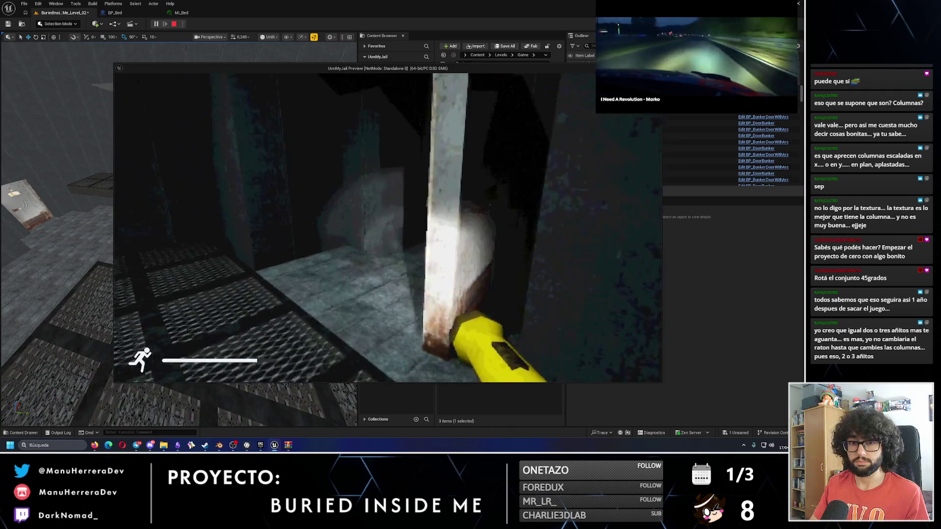
{"action": "key", "text": "Escape"}
{"action": "left_click_drag", "start_coordinate": [196, 150], "coordinate": [194, 151]}
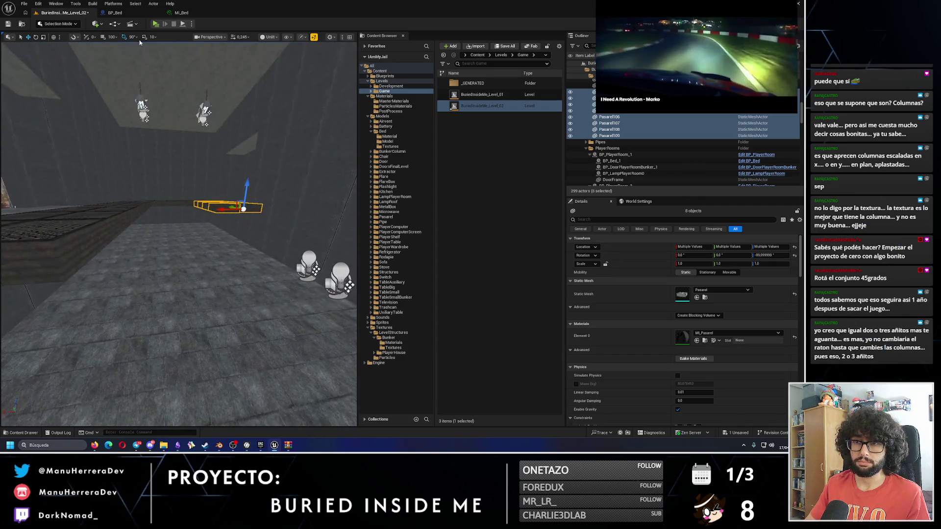
{"action": "left_click", "coordinate": [155, 24]}
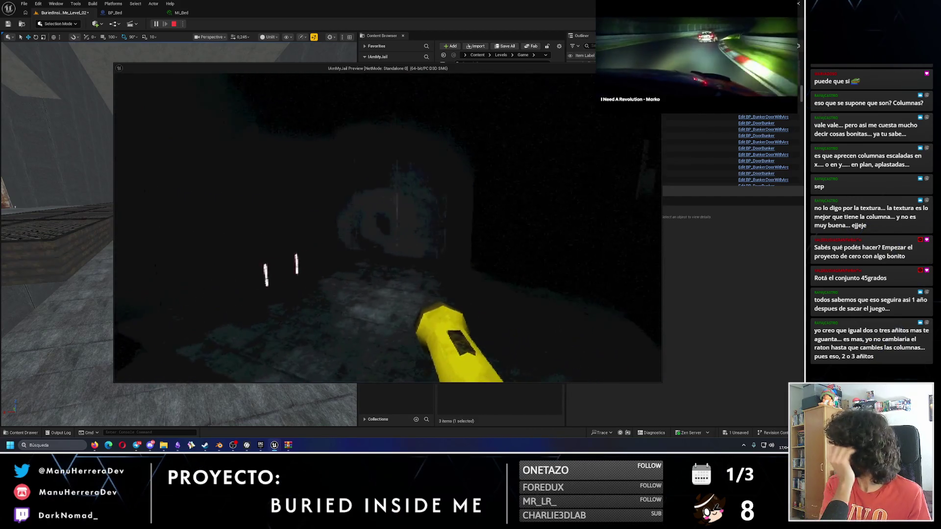
{"action": "key", "text": "Escape"}
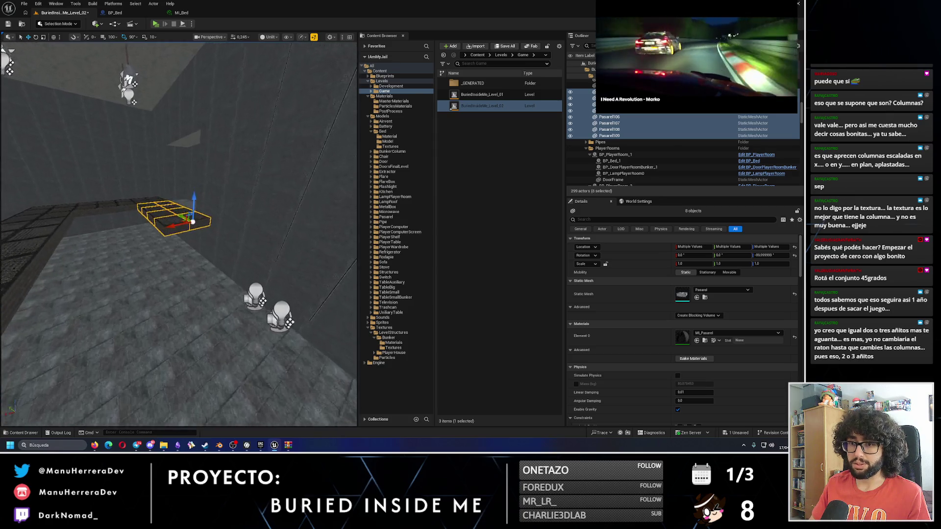
{"action": "scroll", "coordinate": [179, 234], "scroll_direction": "up", "scroll_amount": 2}
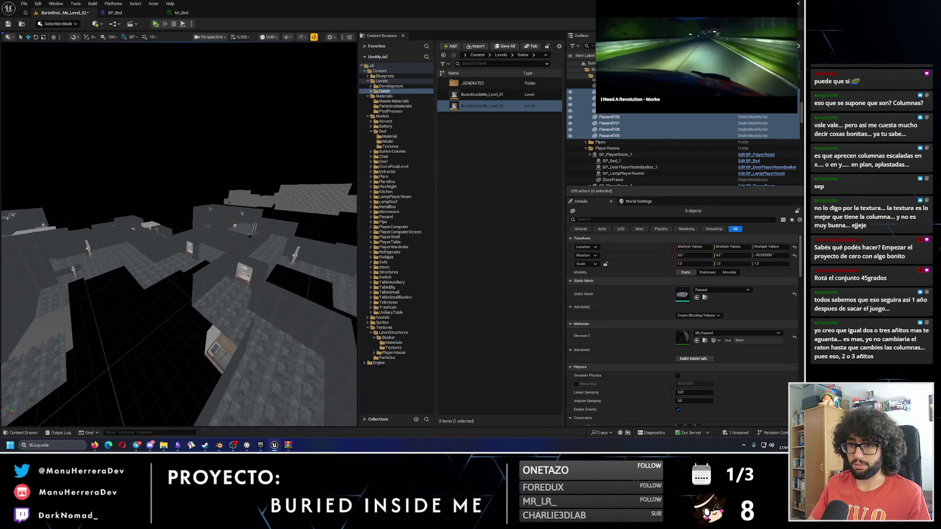
- Select the Stairs3 staircase and frame it in the viewport
{"action": "key", "text": "s"}
{"action": "left_click", "coordinate": [231, 270]}
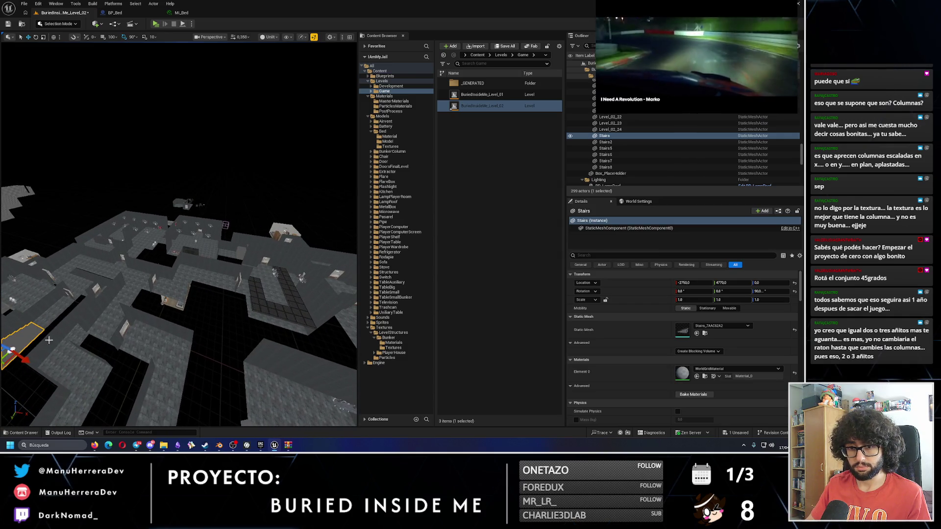
{"action": "left_click_drag", "start_coordinate": [126, 349], "coordinate": [95, 333]}
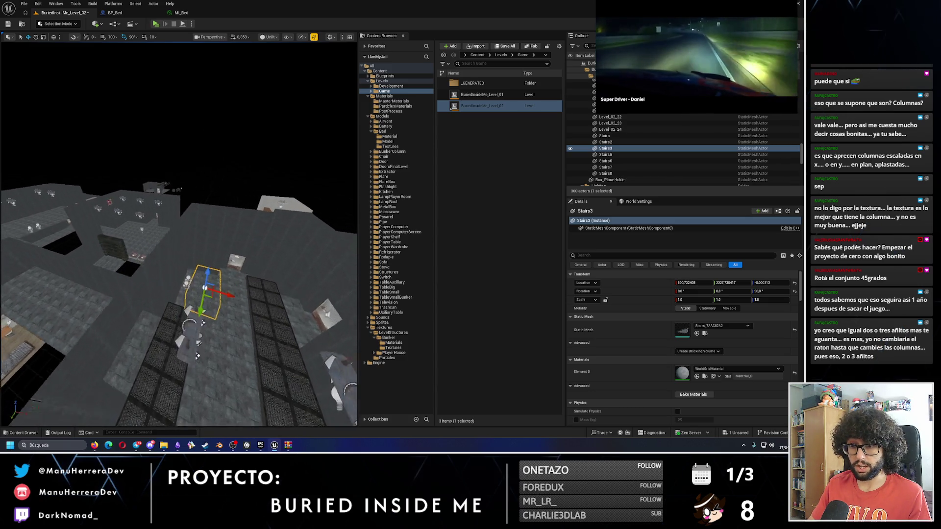
{"action": "key", "text": "f"}
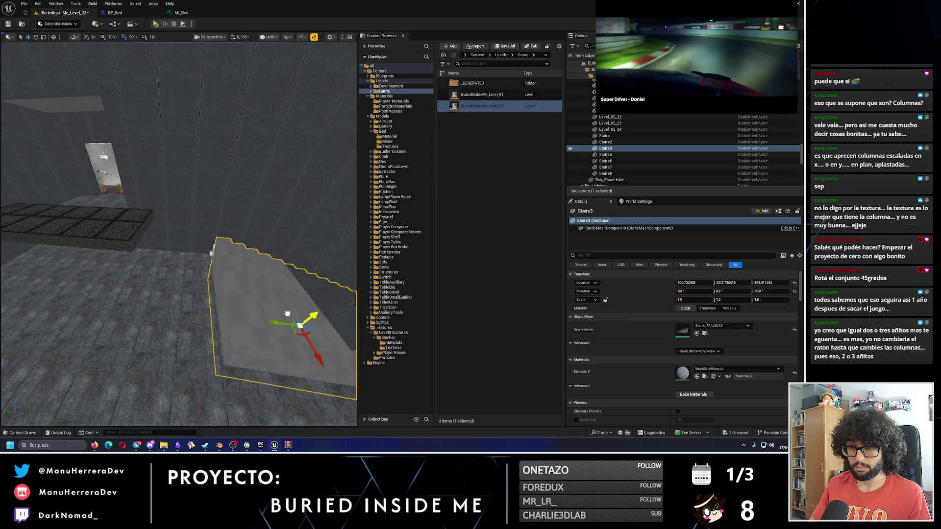
- Raise Stairs3 and slide it into line beside the grated walkway, then switch to Lit view
{"action": "left_click_drag", "start_coordinate": [71, 292], "coordinate": [186, 313]}
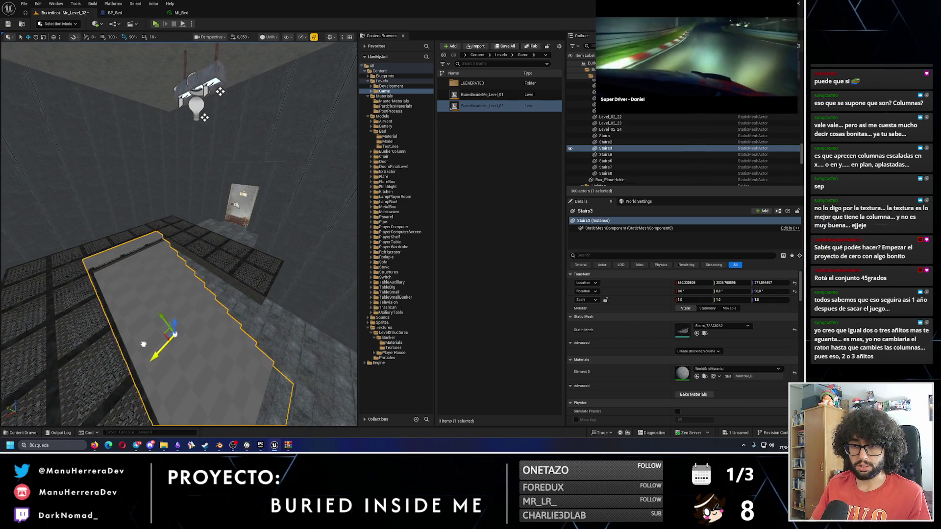
{"action": "left_click_drag", "start_coordinate": [150, 345], "coordinate": [151, 336]}
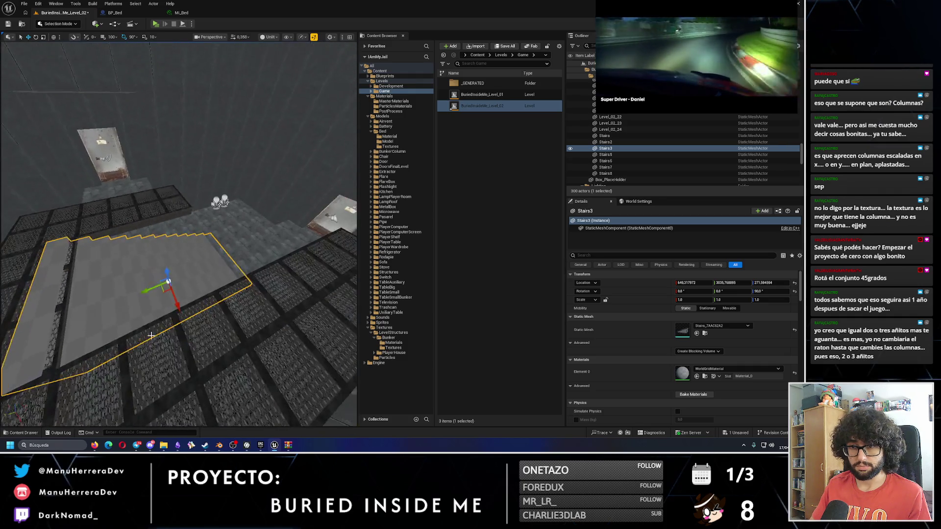
{"action": "mouse_move", "coordinate": [167, 285]}
{"action": "left_mouse_down"}
{"action": "mouse_move", "coordinate": [177, 263]}
{"action": "mouse_move", "coordinate": [186, 288]}
{"action": "mouse_move", "coordinate": [197, 264]}
{"action": "mouse_move", "coordinate": [161, 35]}
{"action": "left_mouse_up"}
{"action": "key", "text": "alt+4"}
{"action": "left_click", "coordinate": [156, 23]}
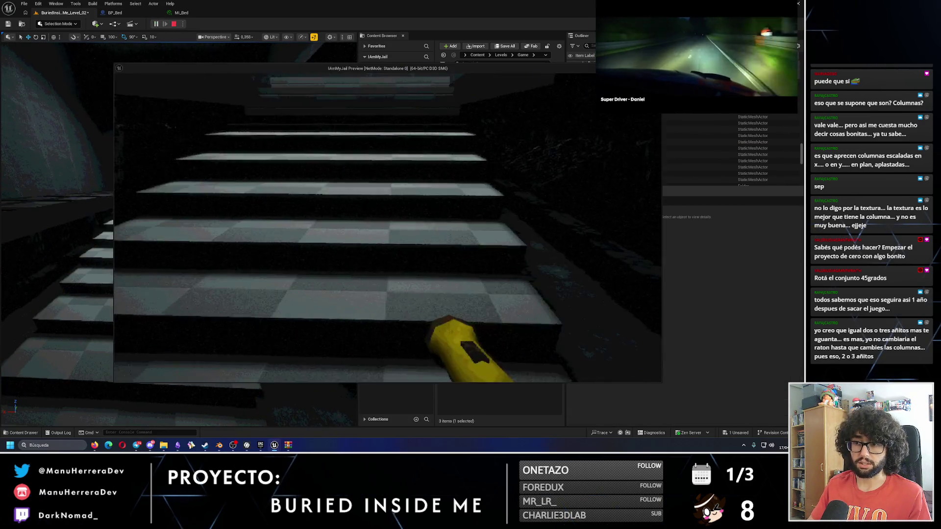
{"action": "key", "text": "w"}
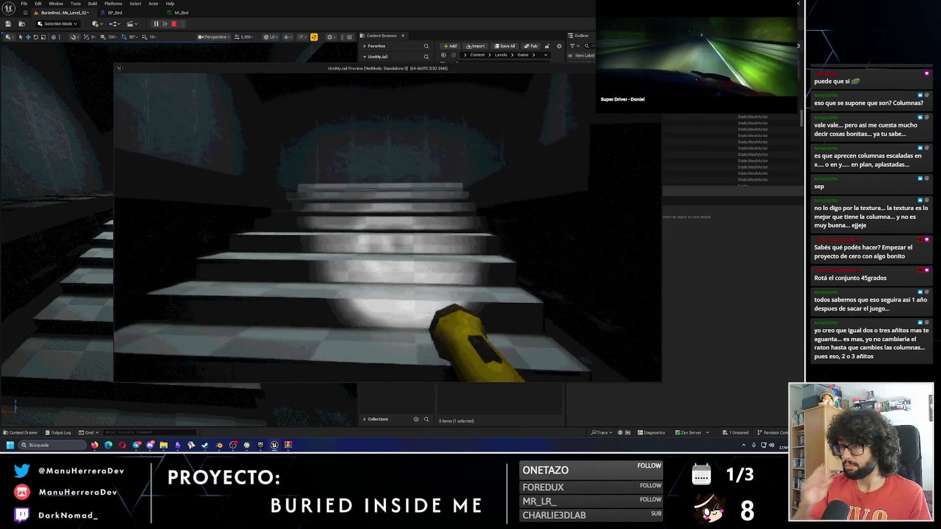
{"action": "key", "text": "w"}
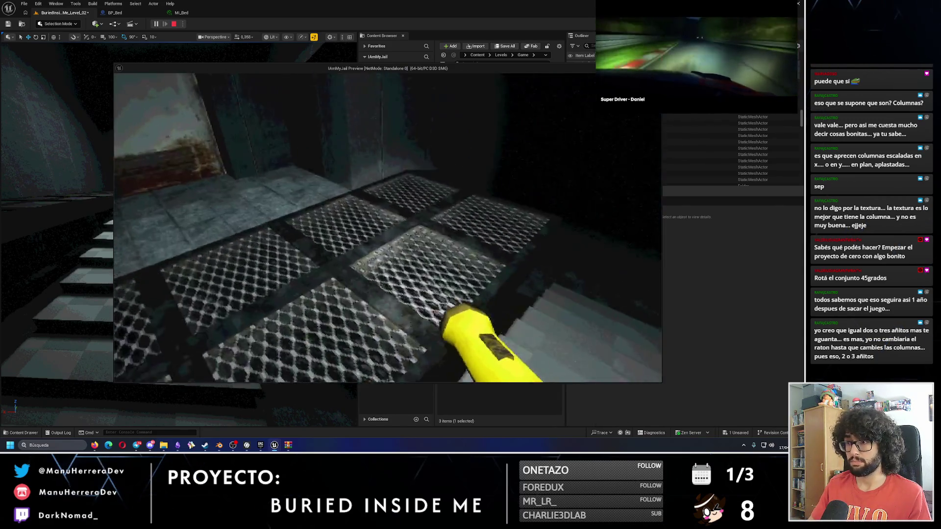
{"action": "mouse_move", "coordinate": [387, 228]}
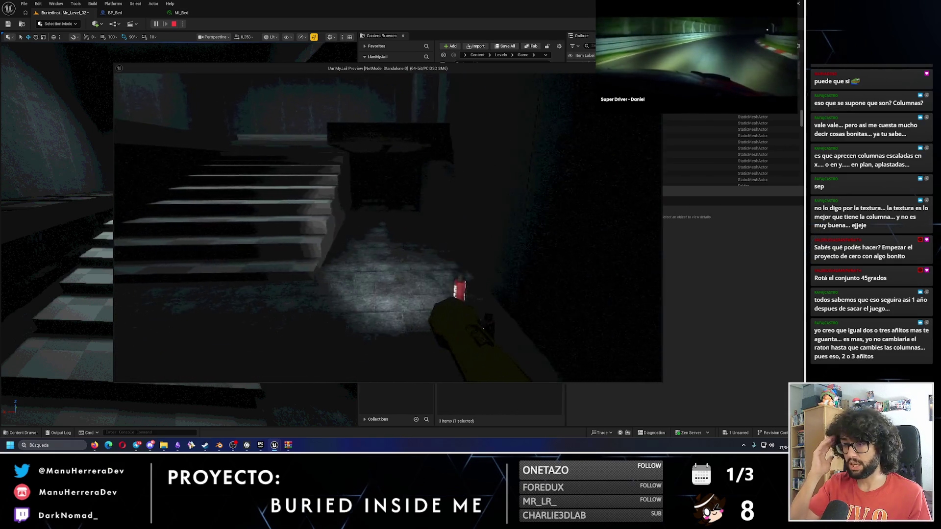
{"action": "key", "text": "Escape"}
{"action": "left_click", "coordinate": [147, 274]}
{"action": "key", "text": "d"}
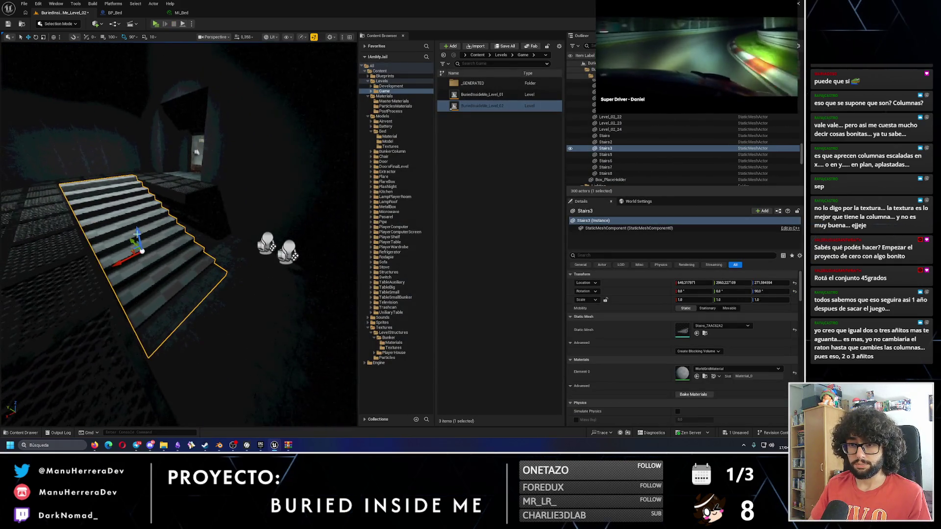
- Switch back to Unlit shading and fly the view to frame the staircase
{"action": "key", "text": "alt+3"}
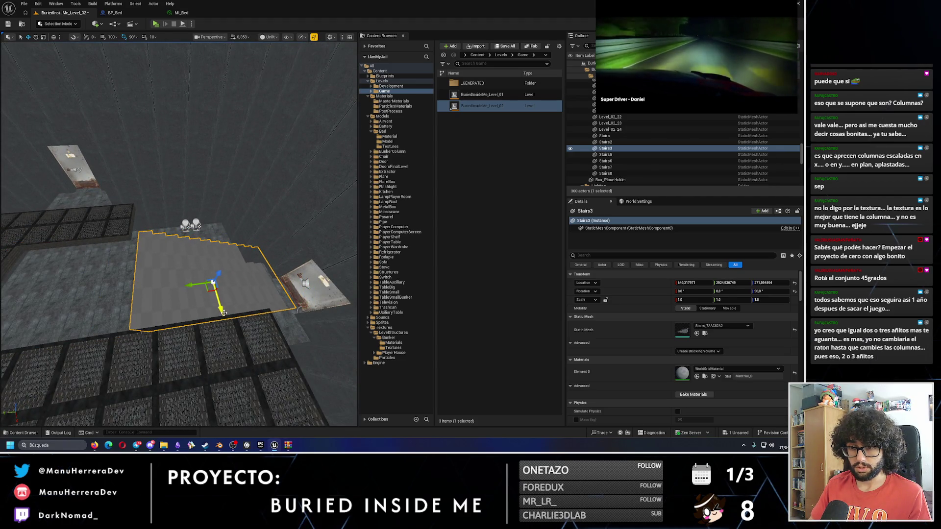
{"action": "key", "text": "w"}
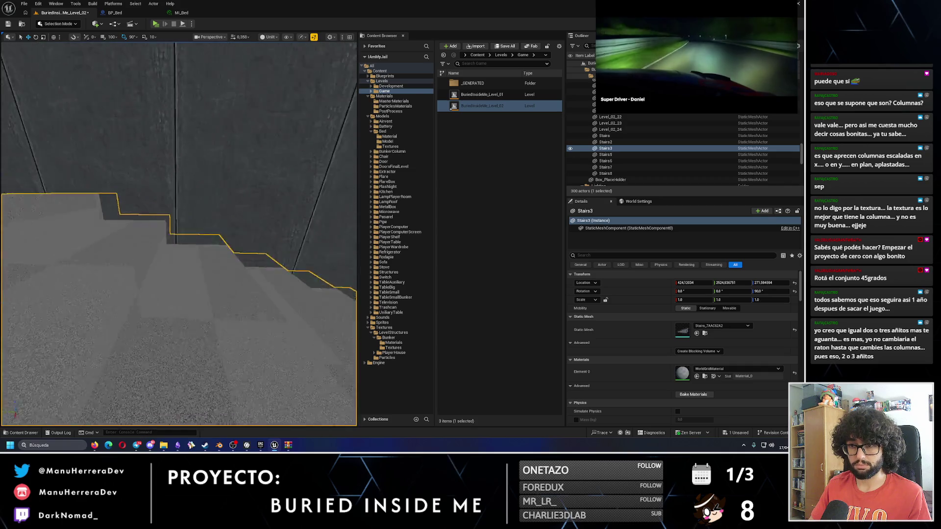
{"action": "key", "text": "s"}
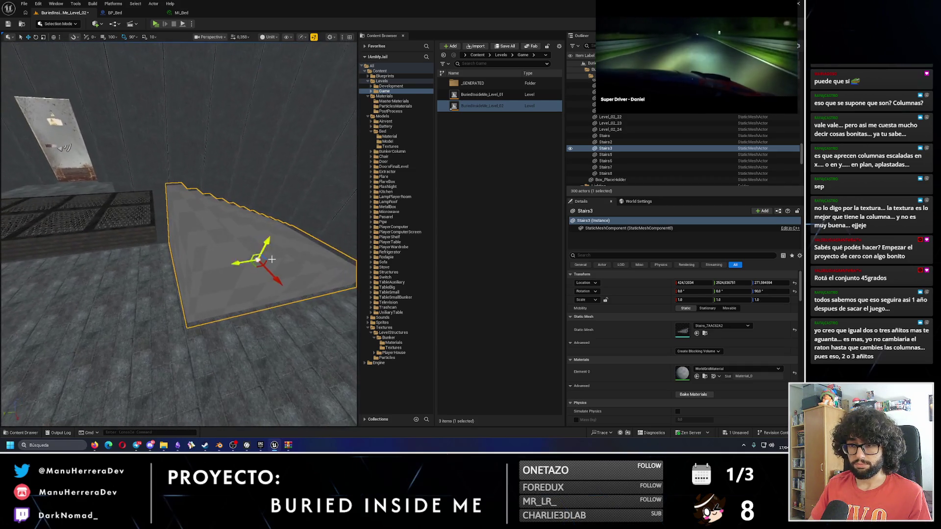
{"action": "key", "text": "w"}
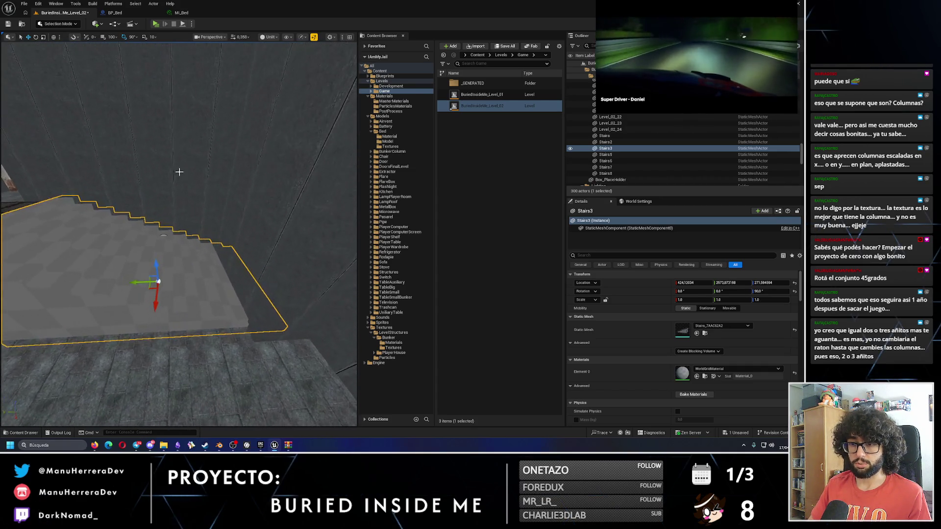
- Play-test in standalone, walking the player toward the flashlit stone steps, then stop
{"action": "key", "text": "alt+p"}
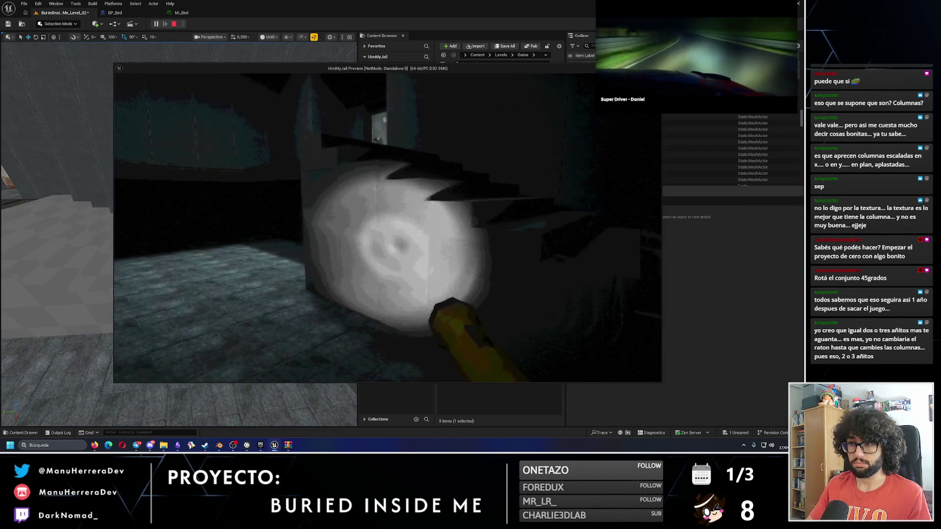
{"action": "key", "text": "w"}
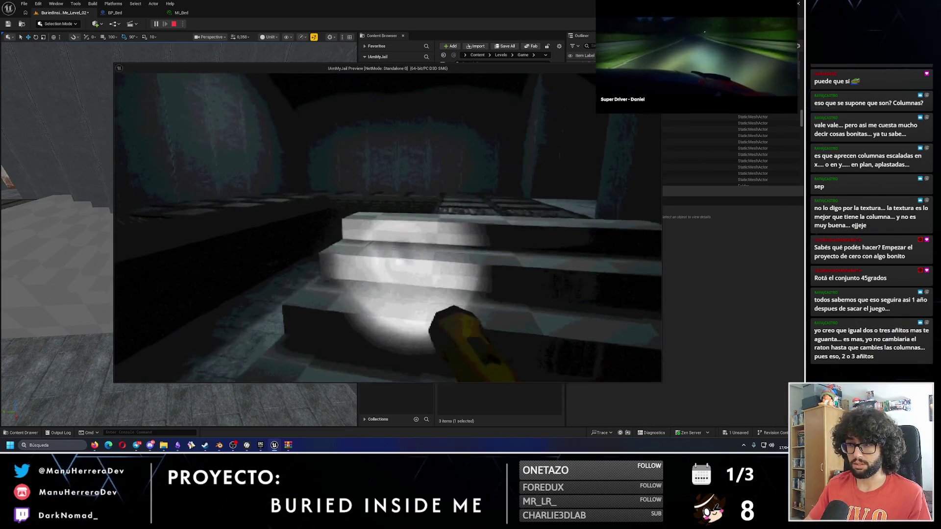
{"action": "key", "text": "w"}
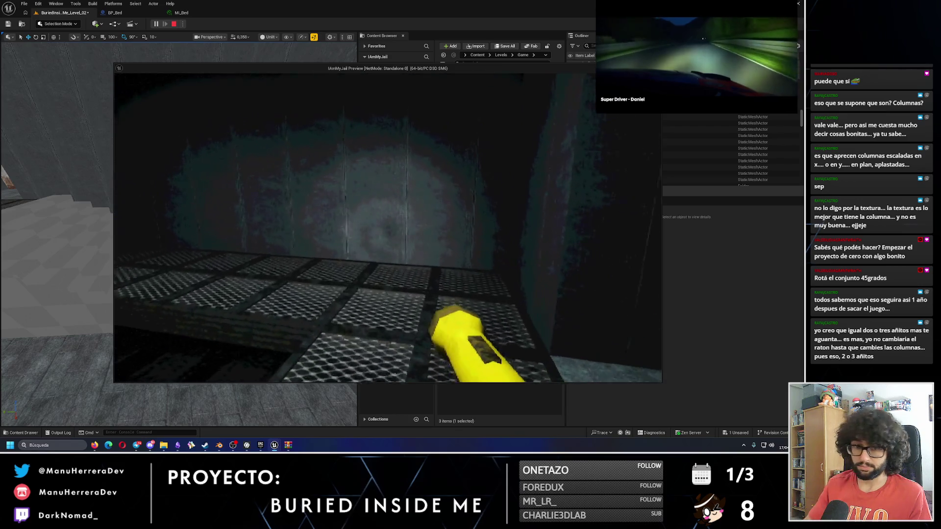
{"action": "key", "text": "w"}
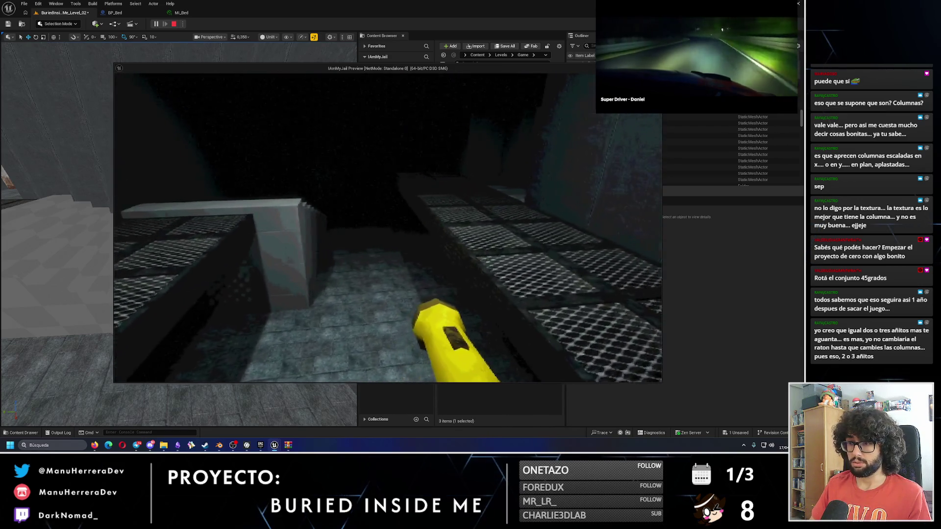
{"action": "key", "text": "w"}
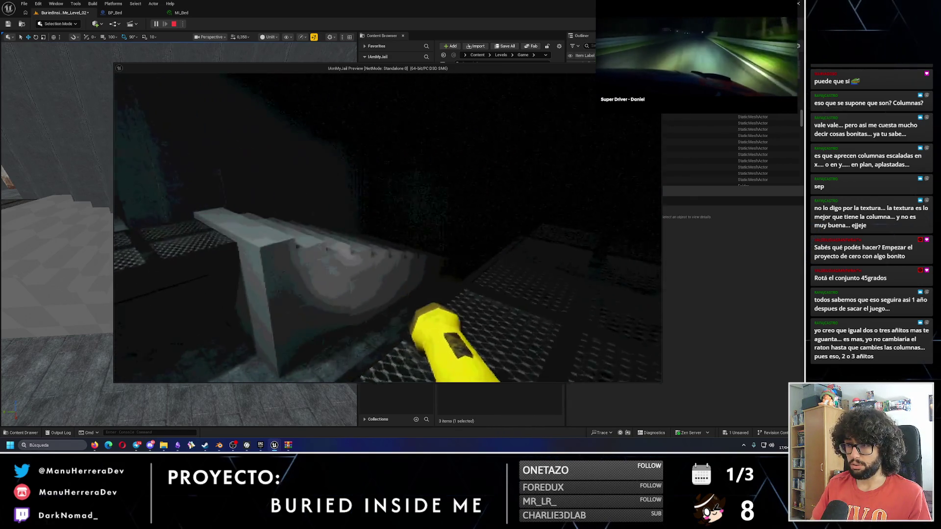
{"action": "key", "text": "w"}
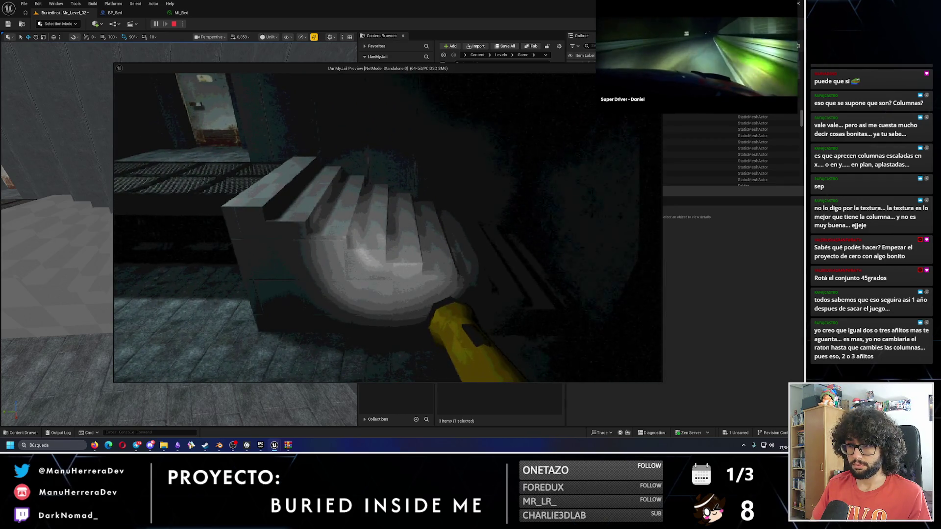
{"action": "key", "text": "Escape"}
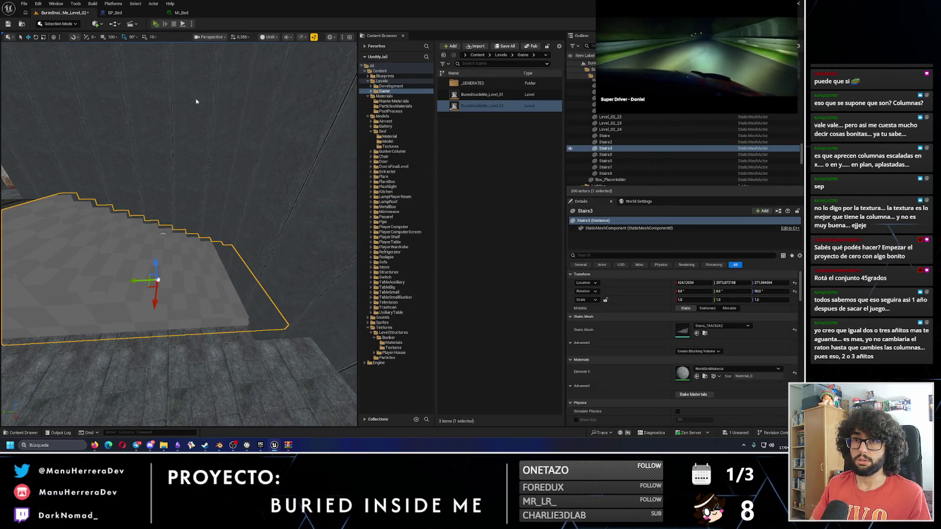
- Play again, climb the stairs to the grated floor, then return and orbit around the staircase
{"action": "key", "text": "alt+p"}
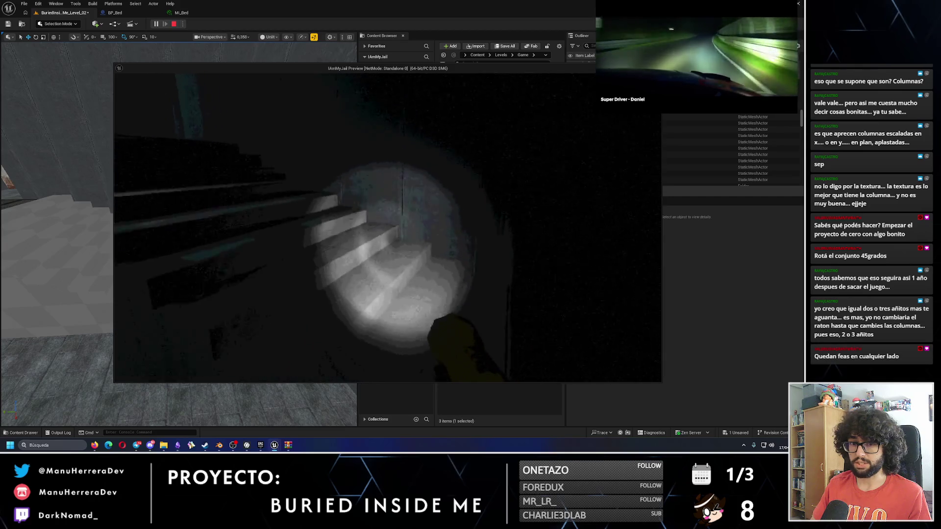
{"action": "key", "text": "w"}
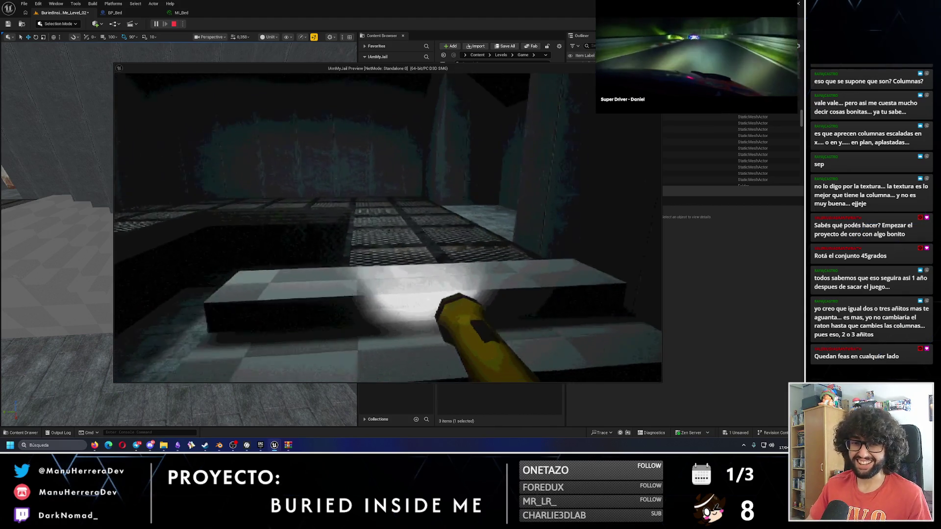
{"action": "key", "text": "Escape"}
{"action": "mouse_move", "coordinate": [128, 221]}
{"action": "left_mouse_down"}
{"action": "mouse_move", "coordinate": [116, 215]}
{"action": "mouse_move", "coordinate": [205, 240]}
{"action": "mouse_move", "coordinate": [198, 233]}
{"action": "mouse_move", "coordinate": [231, 219]}
{"action": "mouse_move", "coordinate": [165, 245]}
{"action": "mouse_move", "coordinate": [182, 203]}
{"action": "left_mouse_up"}
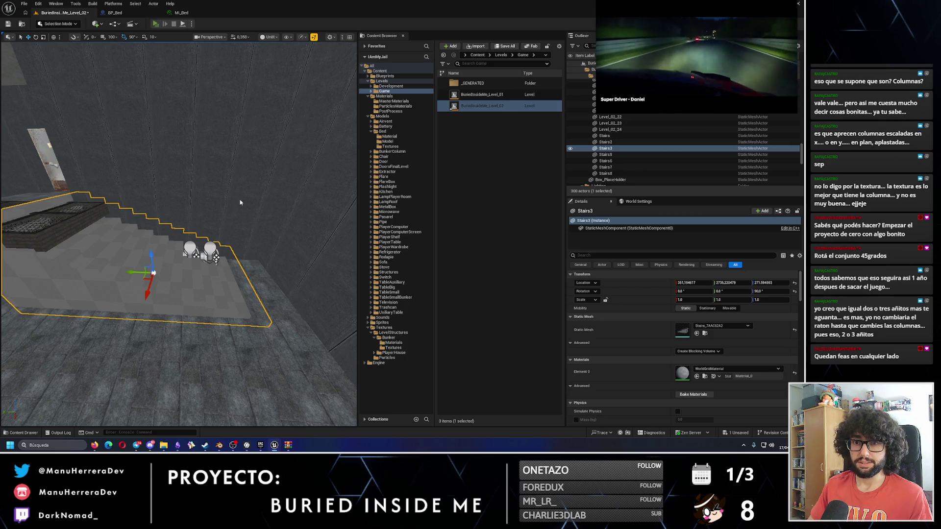
- Play-test walking up Stairs3 to the top and back down, then exit the preview
{"action": "key", "text": "alt+p"}
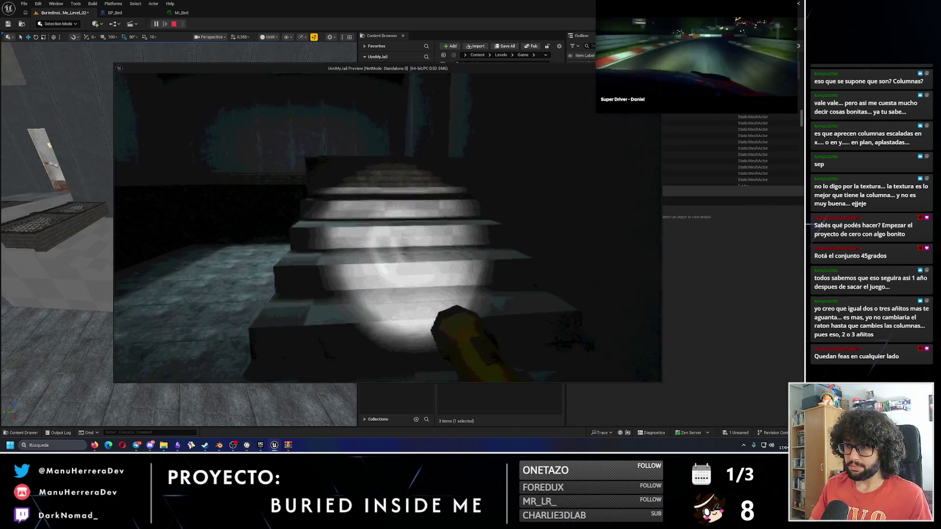
{"action": "key", "text": "w"}
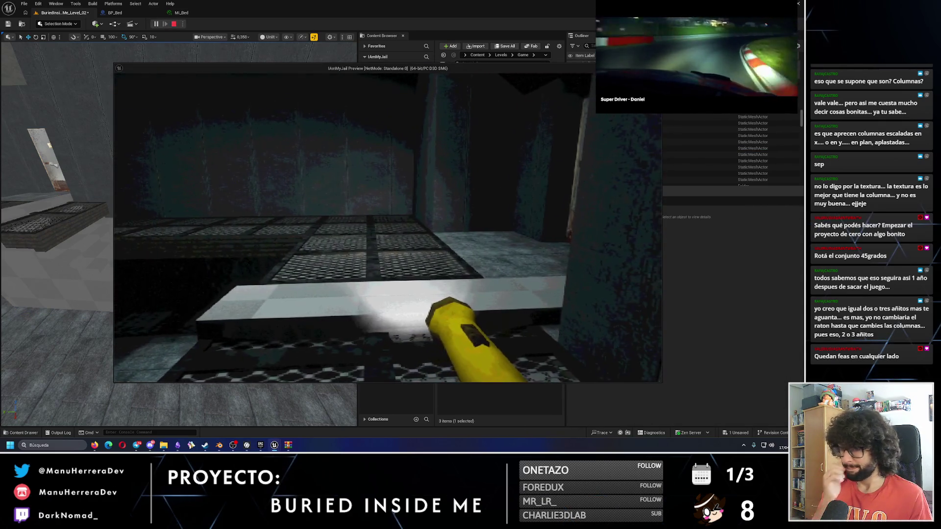
{"action": "mouse_move", "coordinate": [387, 225]}
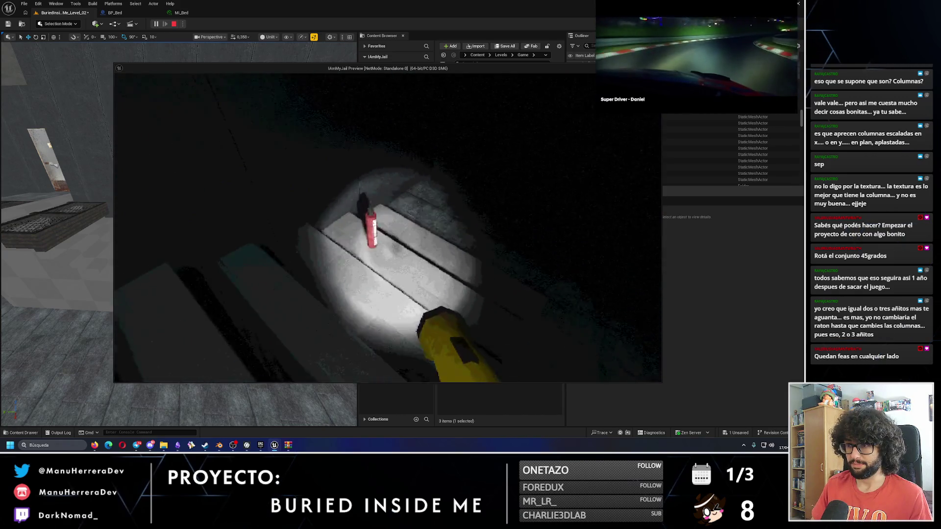
{"action": "key", "text": "w"}
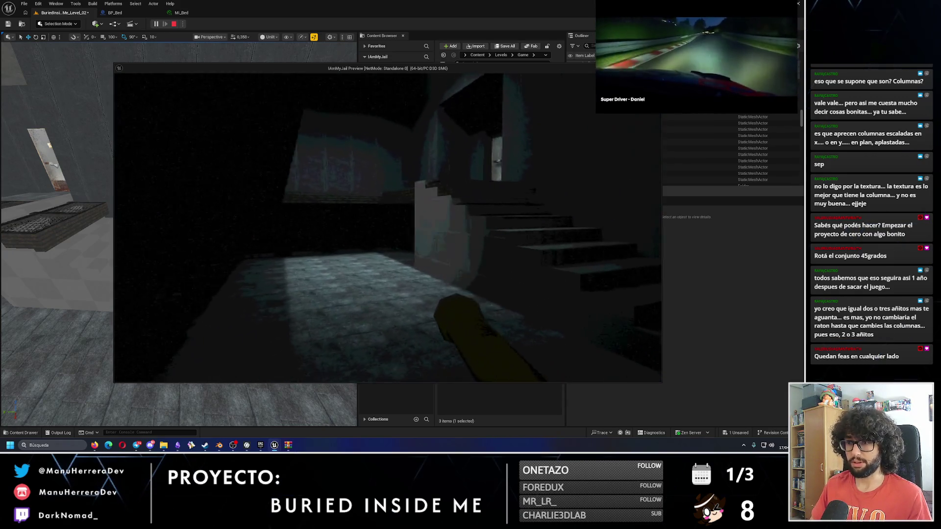
{"action": "key", "text": "w"}
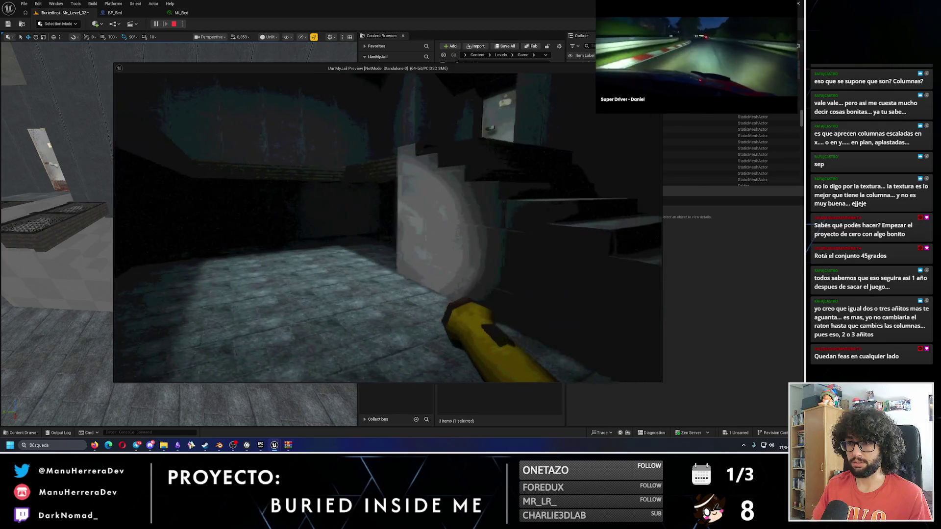
{"action": "key", "text": "shift+w"}
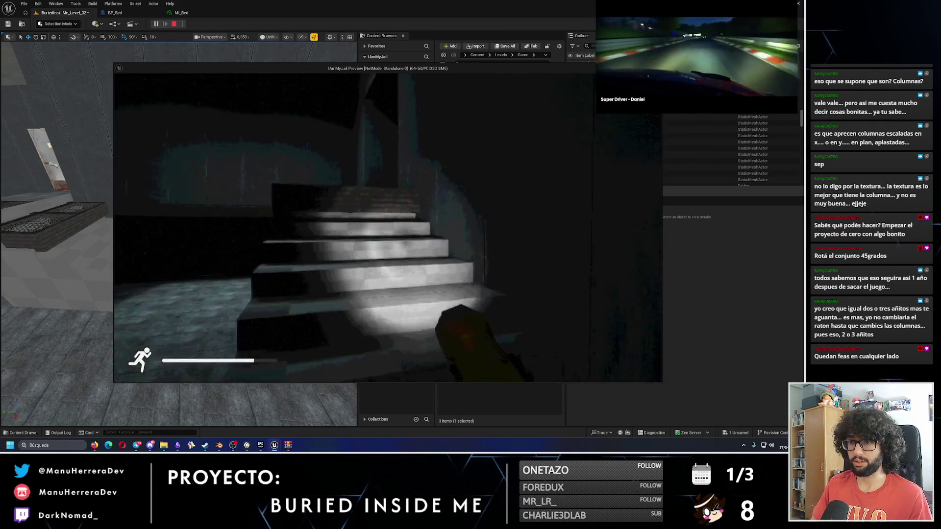
{"action": "key", "text": "Escape"}
- Inspect the staircase from the side, run one more brief play-test, then frame Stairs3
{"action": "left_click", "coordinate": [120, 166]}
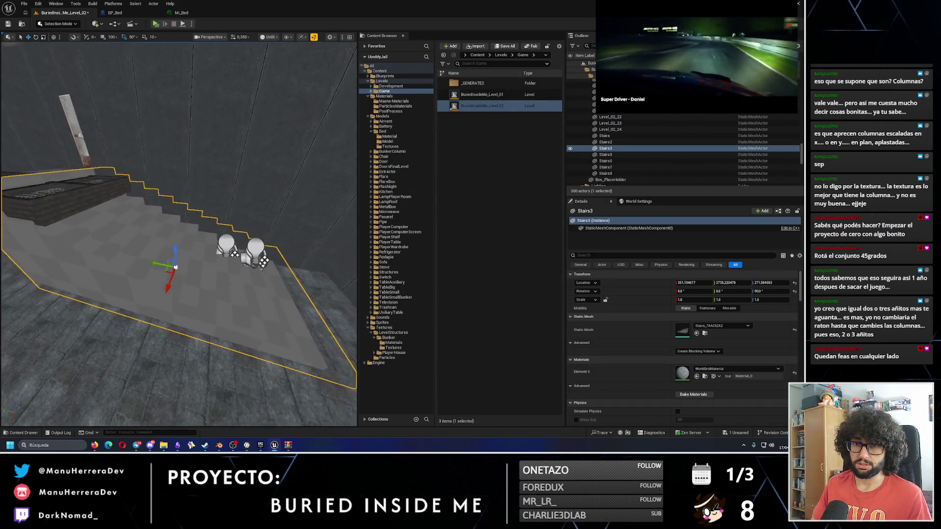
{"action": "left_click_drag", "start_coordinate": [254, 250], "coordinate": [221, 249]}
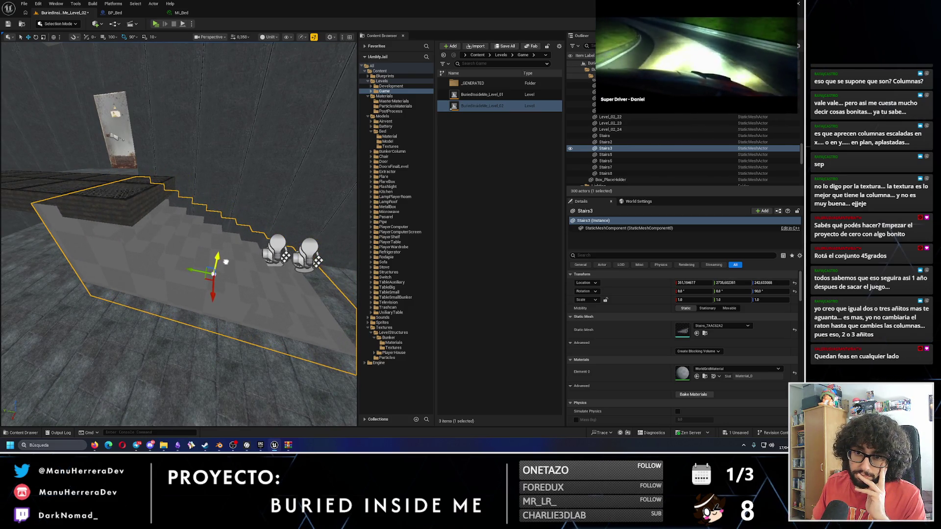
{"action": "left_click_drag", "start_coordinate": [225, 262], "coordinate": [166, 300]}
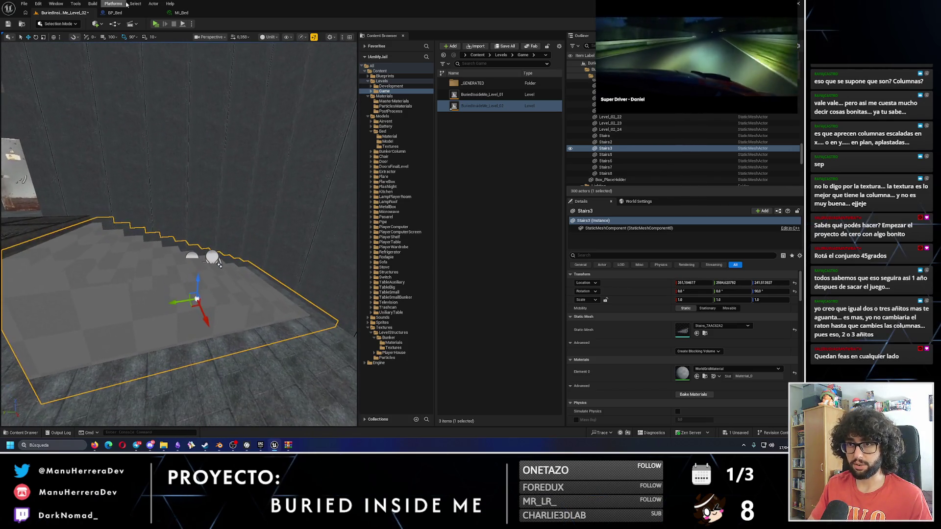
{"action": "left_click", "coordinate": [156, 25]}
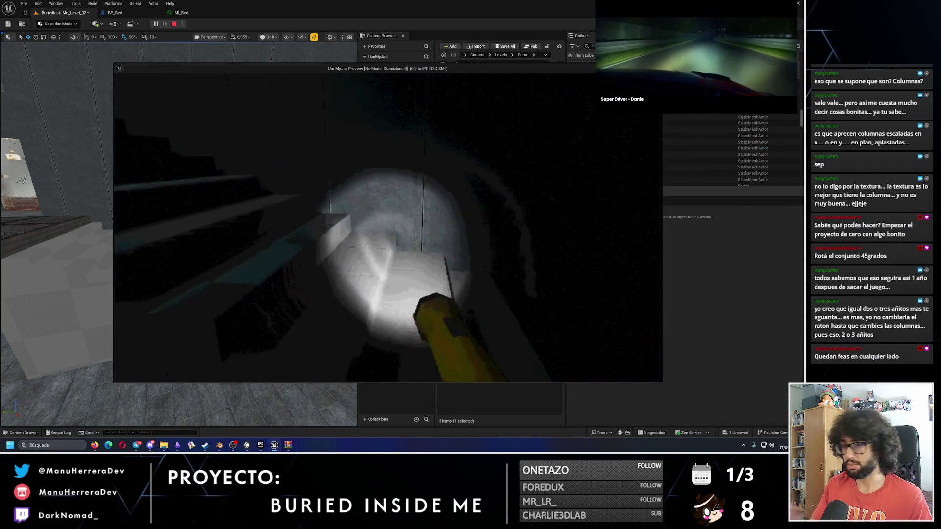
{"action": "key", "text": "Escape"}
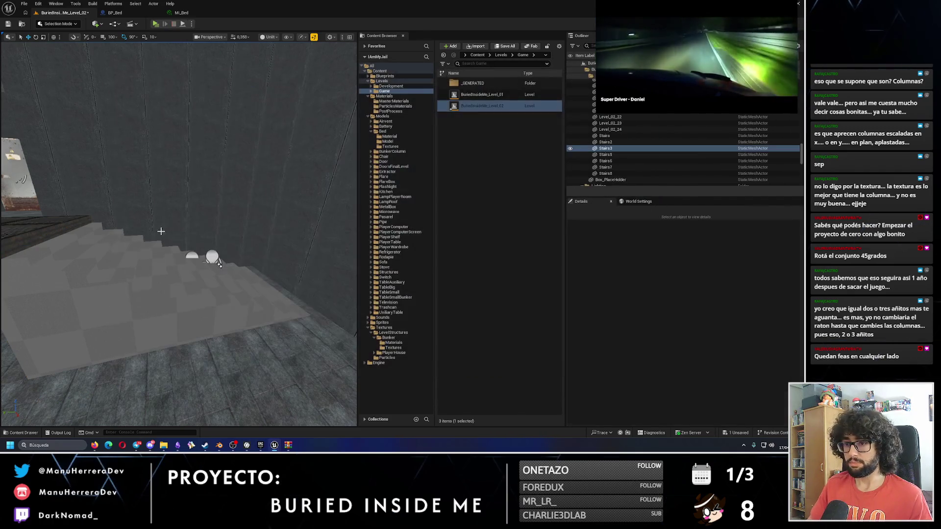
{"action": "mouse_move", "coordinate": [273, 243]}
{"action": "left_mouse_down"}
{"action": "mouse_move", "coordinate": [158, 293]}
{"action": "mouse_move", "coordinate": [171, 229]}
{"action": "left_mouse_up"}
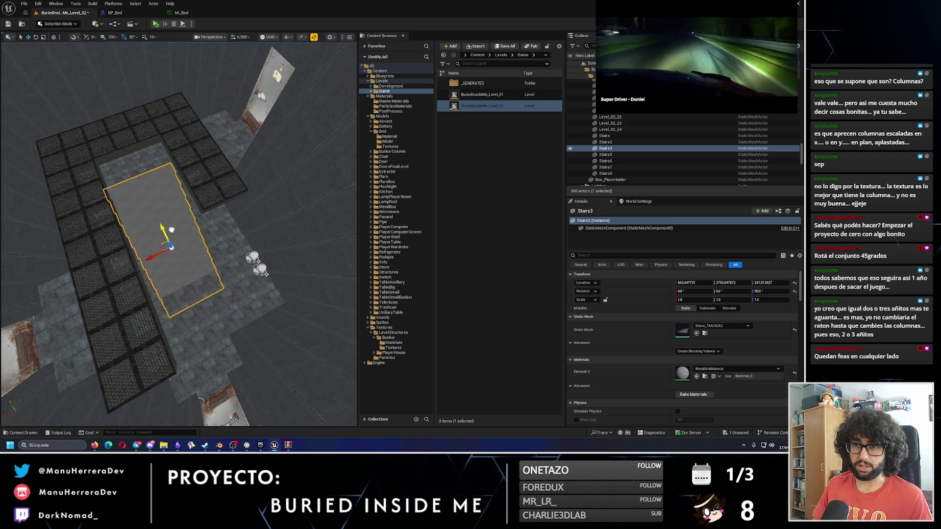
{"action": "key", "text": "f"}
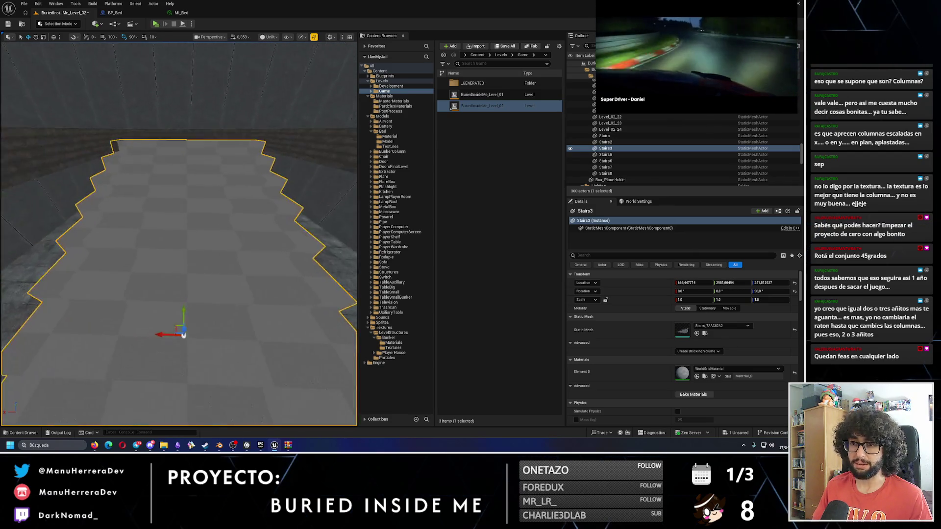
{"action": "left_click_drag", "start_coordinate": [182, 315], "coordinate": [240, 171]}
- Multi-select walkway tiles Pasarel104, 105, 107, 98, 04 and 82, undoing one wrong pick
{"action": "left_click", "coordinate": [235, 274]}
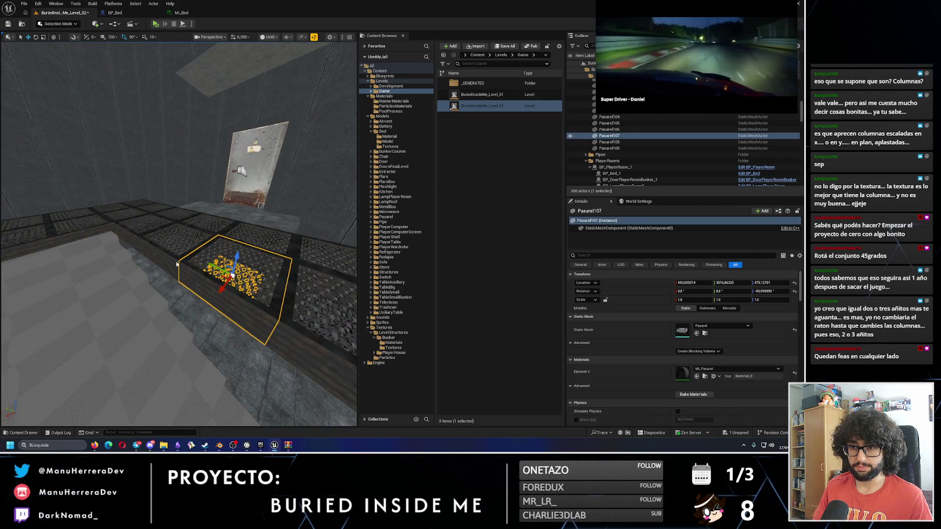
{"action": "left_click", "coordinate": [176, 245], "text": "ctrl"}
{"action": "left_click", "coordinate": [253, 229], "text": "ctrl"}
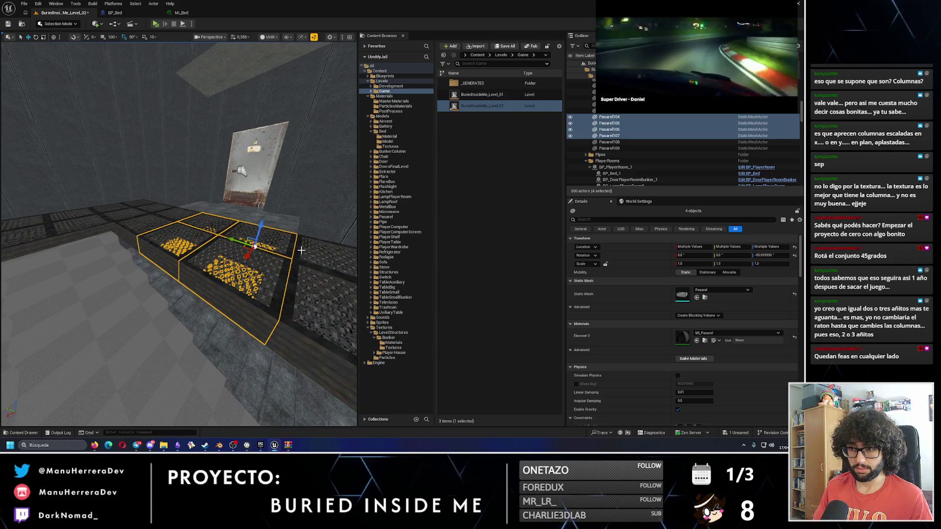
{"action": "left_click_drag", "start_coordinate": [221, 275], "coordinate": [219, 235]}
{"action": "left_click", "coordinate": [193, 233], "text": "ctrl"}
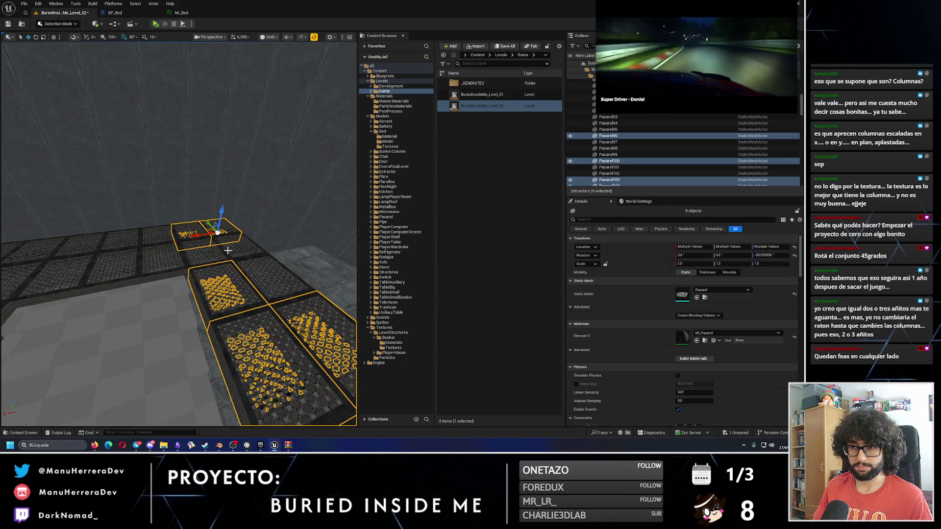
{"action": "left_click", "coordinate": [198, 251], "text": "ctrl"}
{"action": "left_click", "coordinate": [126, 237], "text": "ctrl"}
{"action": "left_click", "coordinate": [78, 265], "text": "ctrl"}
{"action": "key", "text": "ctrl+z"}
{"action": "key", "text": "ctrl+z"}
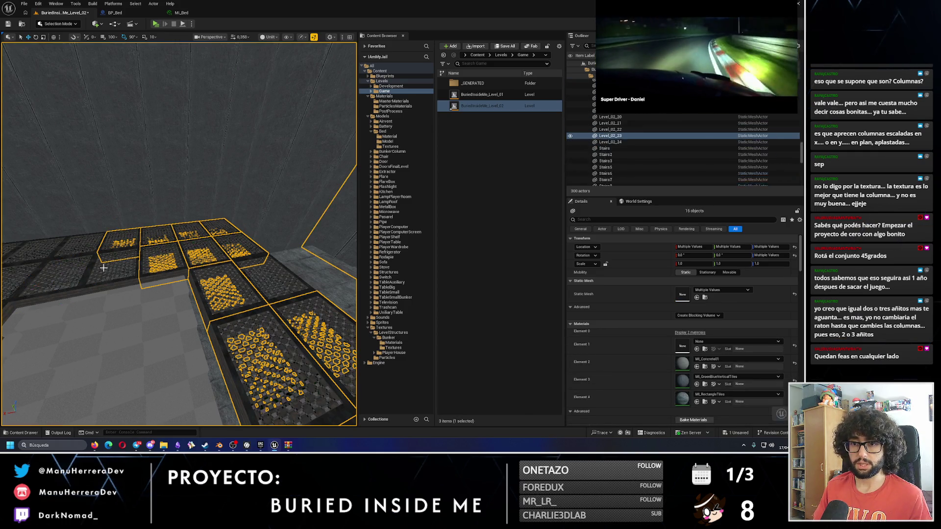
{"action": "left_click", "coordinate": [78, 255], "text": "ctrl"}
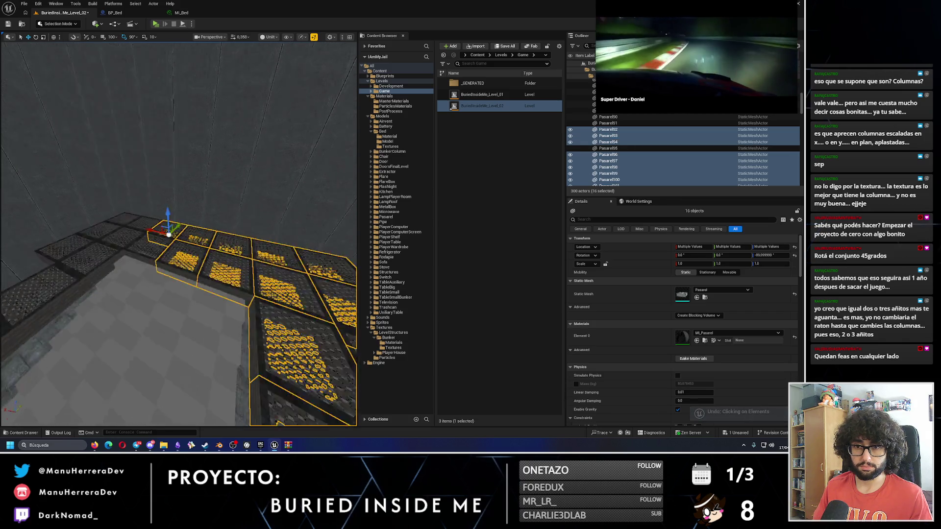
{"action": "left_click", "coordinate": [131, 245], "text": "ctrl"}
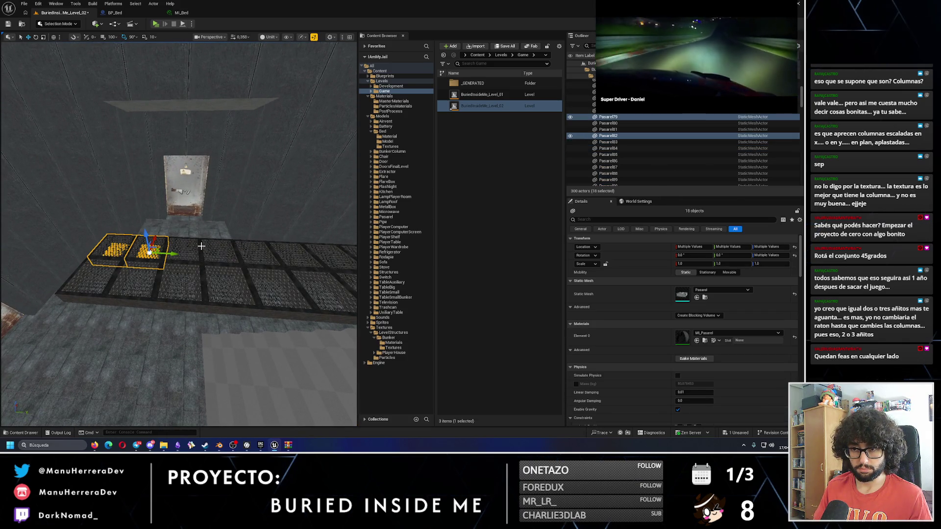
{"action": "scroll", "coordinate": [625, 119], "scroll_direction": "up", "scroll_amount": 2}
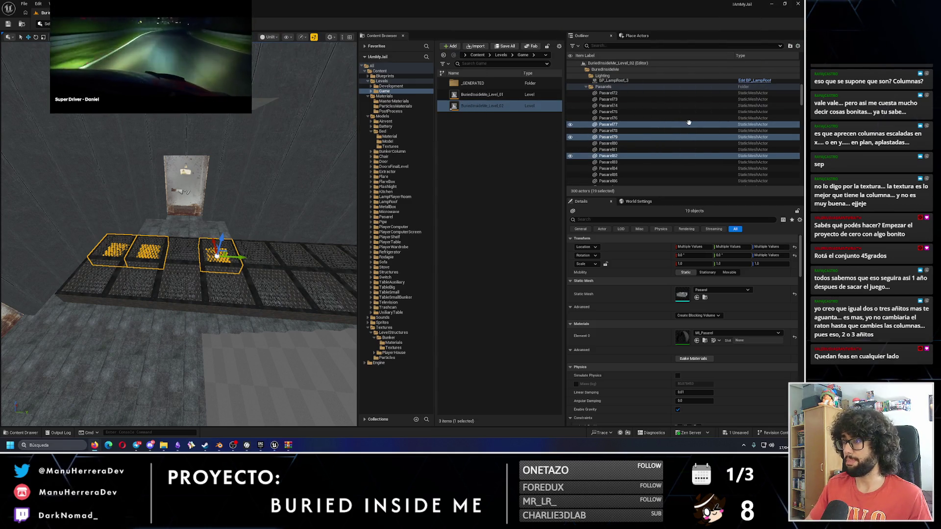